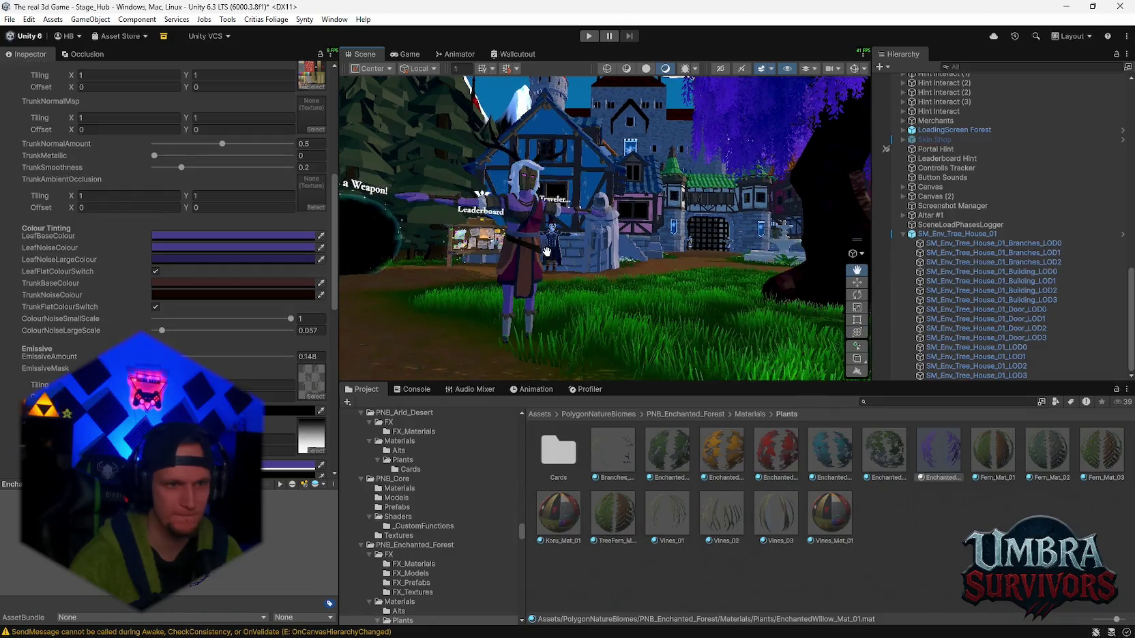
Drag the trunk noise colour to dark magenta and turn off flat trunk colouring to compare.
mouse_move(486, 270)
mouse_down()
mouse_move(615, 271)
mouse_move(355, 287)
mouse_up()
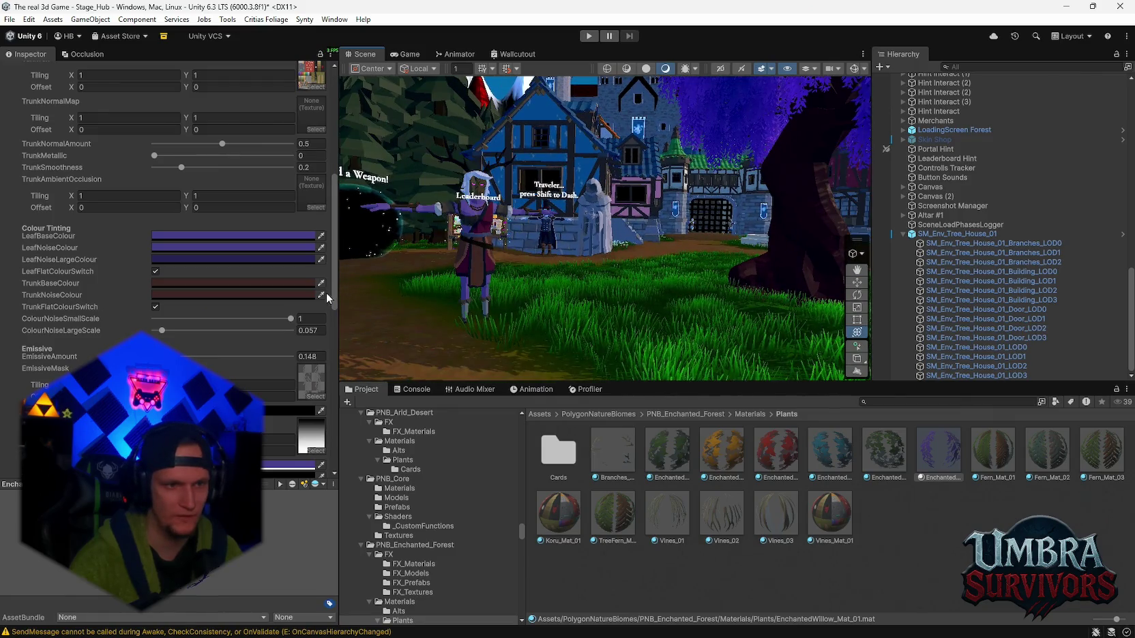
mouse_move(477, 260)
mouse_down()
mouse_move(615, 256)
mouse_move(285, 307)
mouse_up()
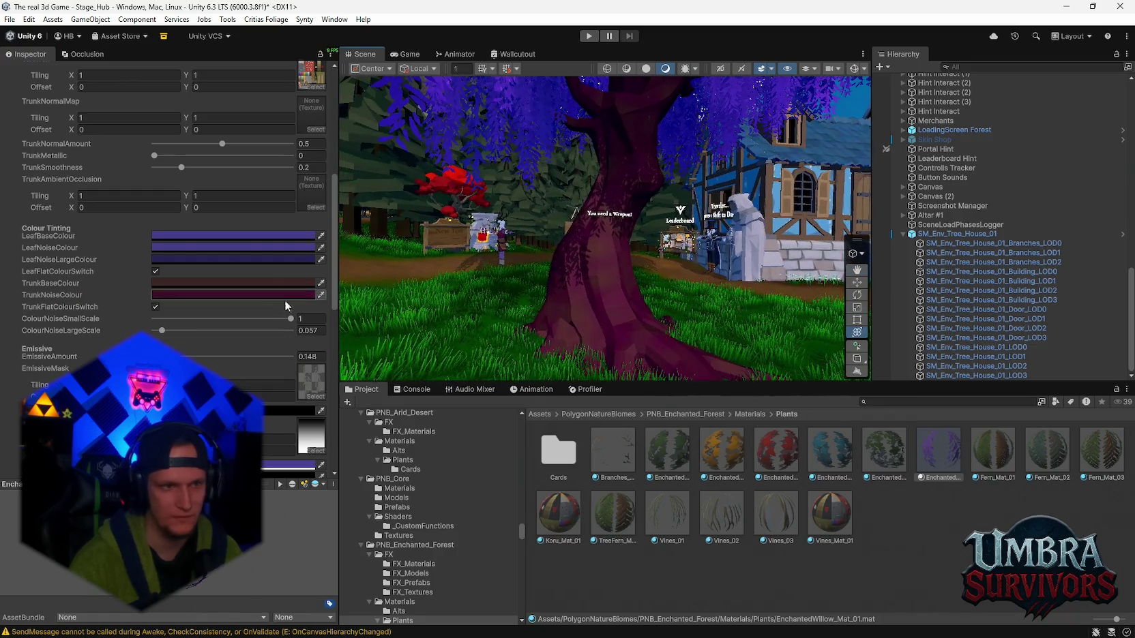
mouse_move(395, 310)
mouse_down()
mouse_move(498, 308)
mouse_move(545, 274)
mouse_move(515, 286)
mouse_move(543, 297)
mouse_move(508, 267)
mouse_up()
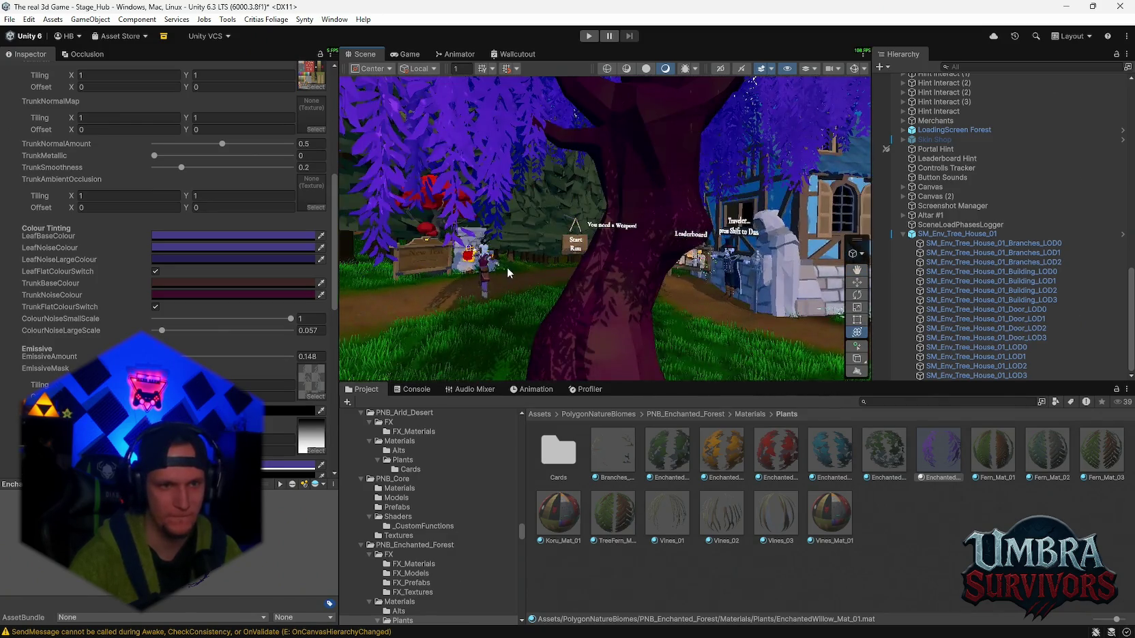
click(258, 296)
click(381, 257)
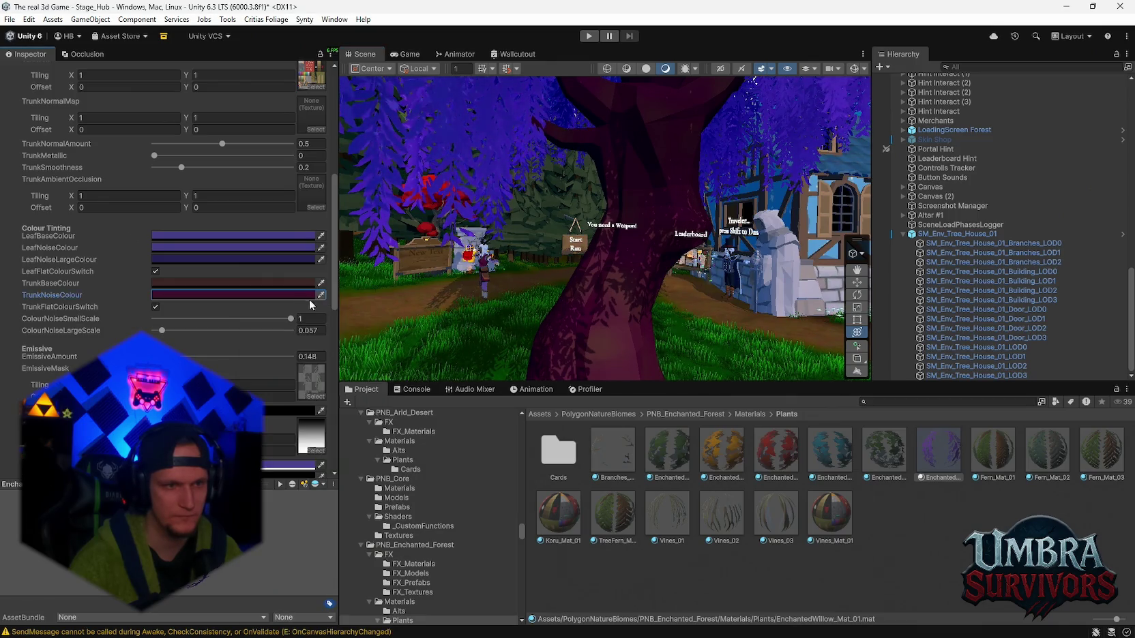
scroll(411, 307, up, 3)
click(155, 308)
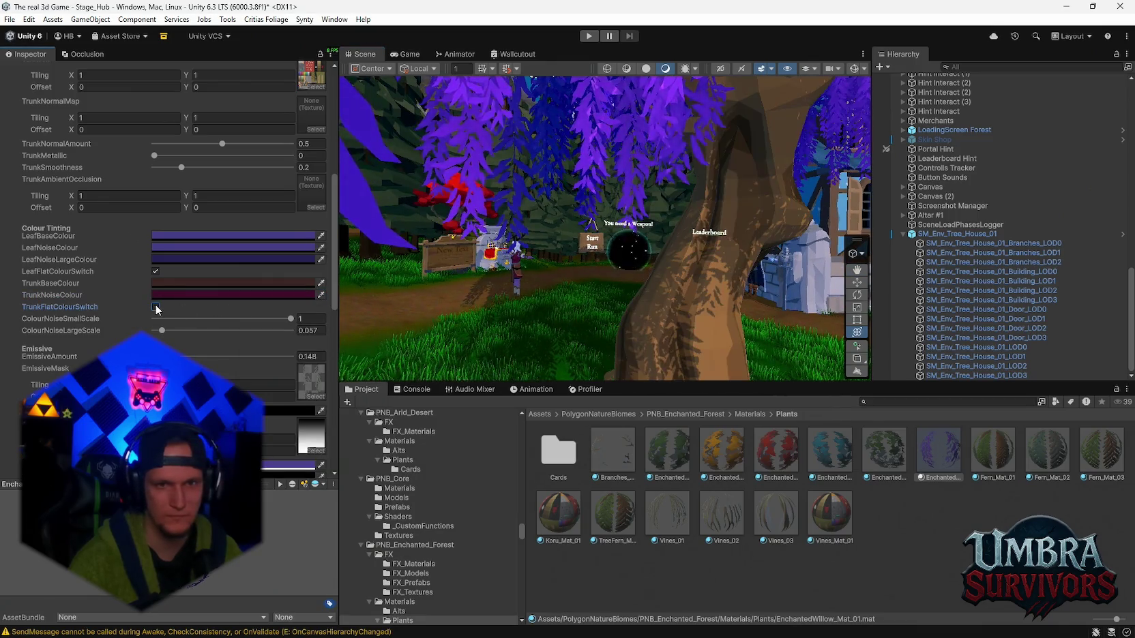
mouse_move(477, 219)
mouse_down()
mouse_move(653, 250)
mouse_move(735, 230)
mouse_move(495, 197)
mouse_move(532, 208)
mouse_move(478, 205)
mouse_move(491, 215)
mouse_move(740, 226)
mouse_move(665, 229)
mouse_up()
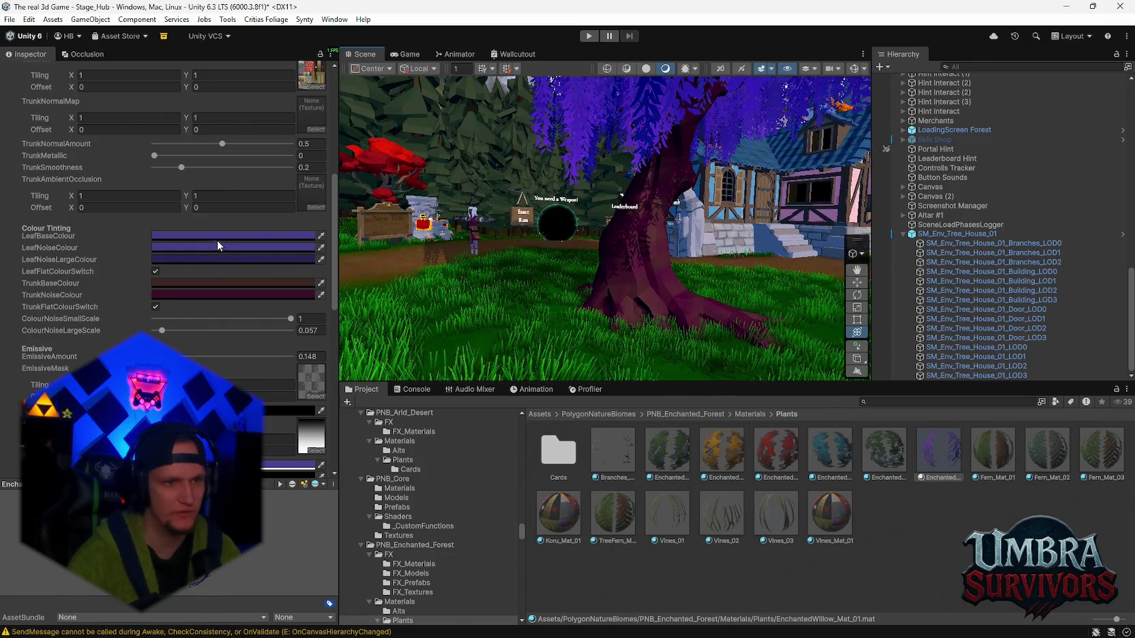
Try a pale lavender leaf base colour, then revert it to purple-blue.
click(320, 235)
click(682, 109)
scroll(628, 212, down, 3)
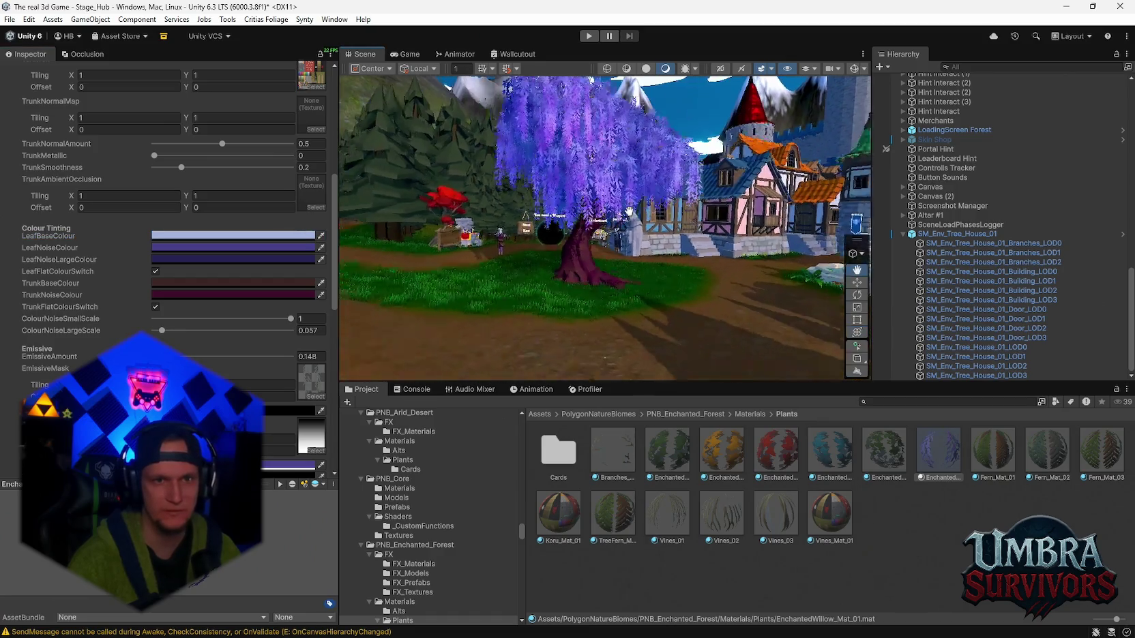
scroll(629, 212, up, 2)
scroll(606, 219, up, 2)
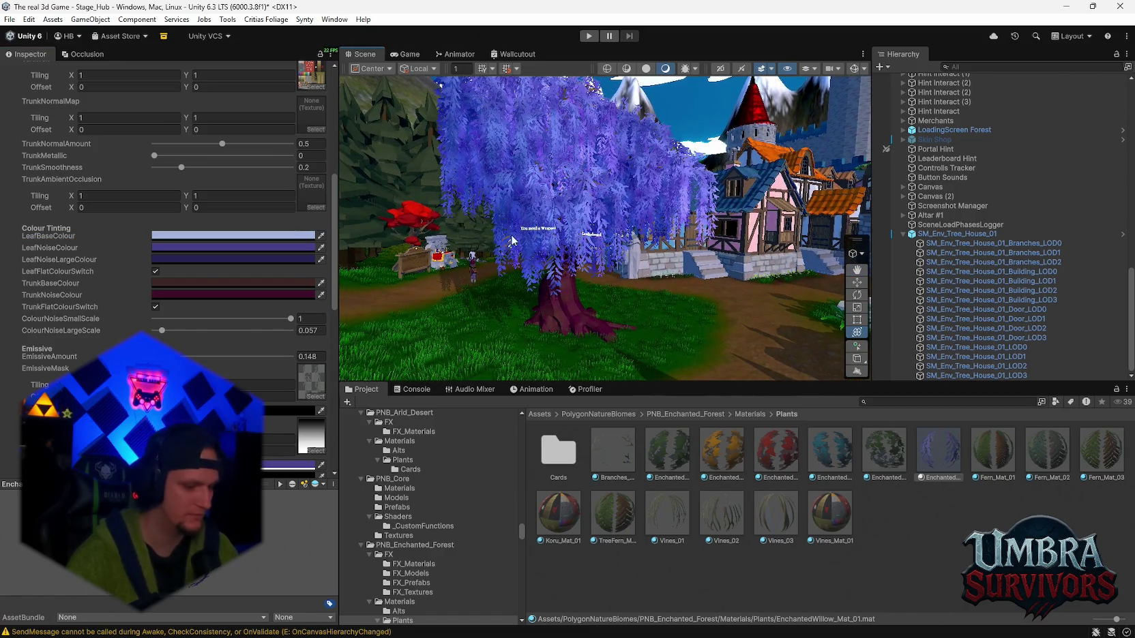
click(211, 234)
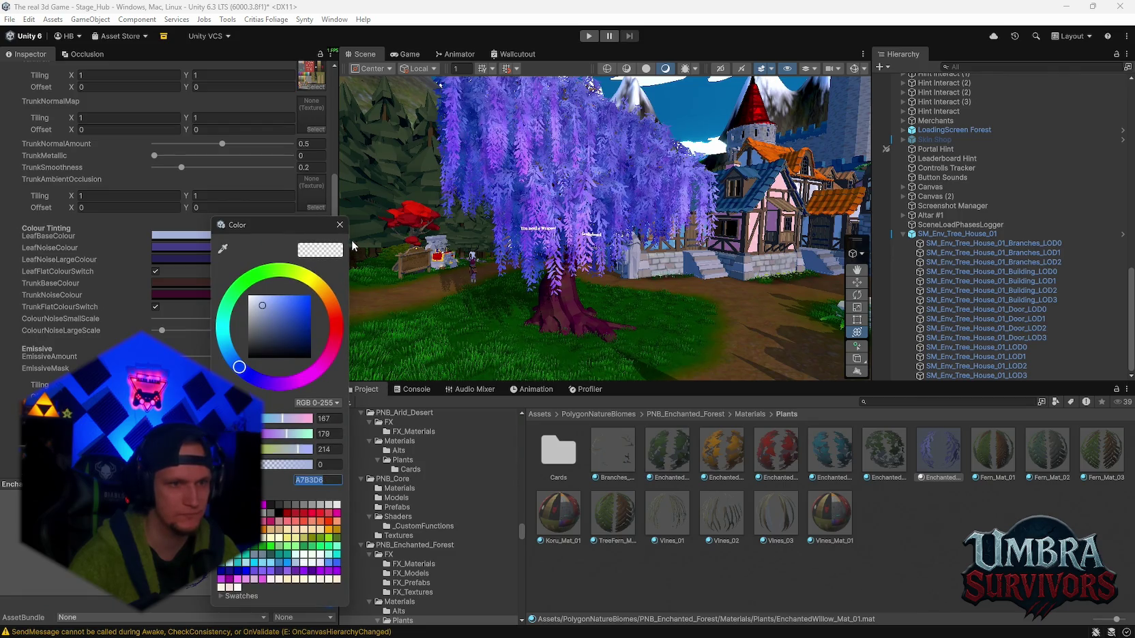
click(353, 245)
click(321, 236)
Try pale lavender as the leaf noise colour, then undo back to dark purple.
click(209, 247)
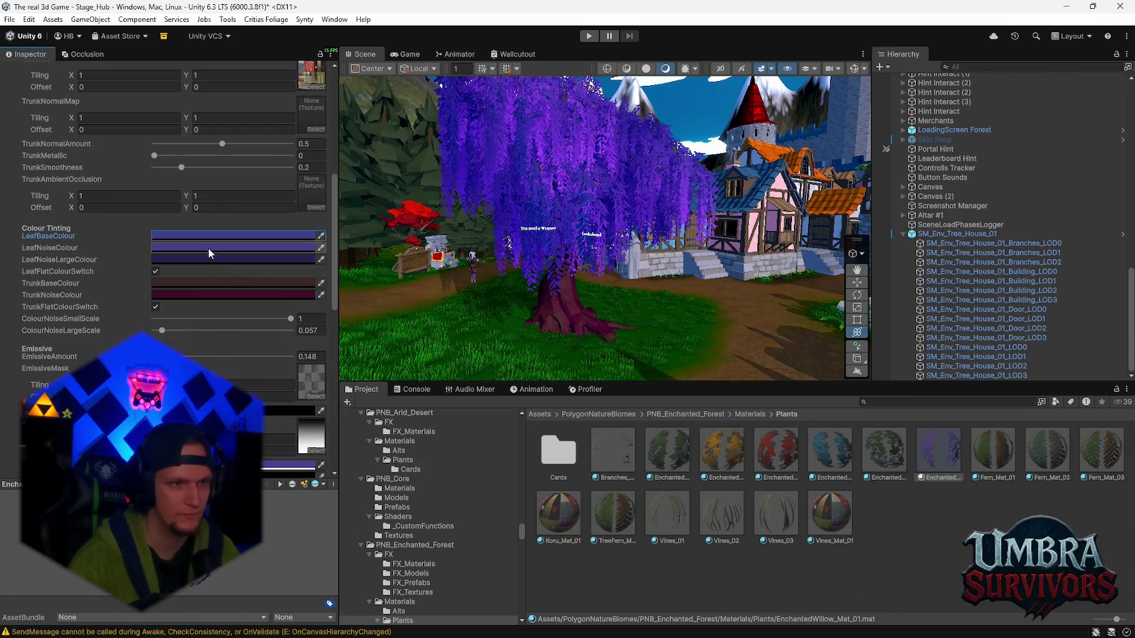
click(209, 248)
text(A7B3D6)
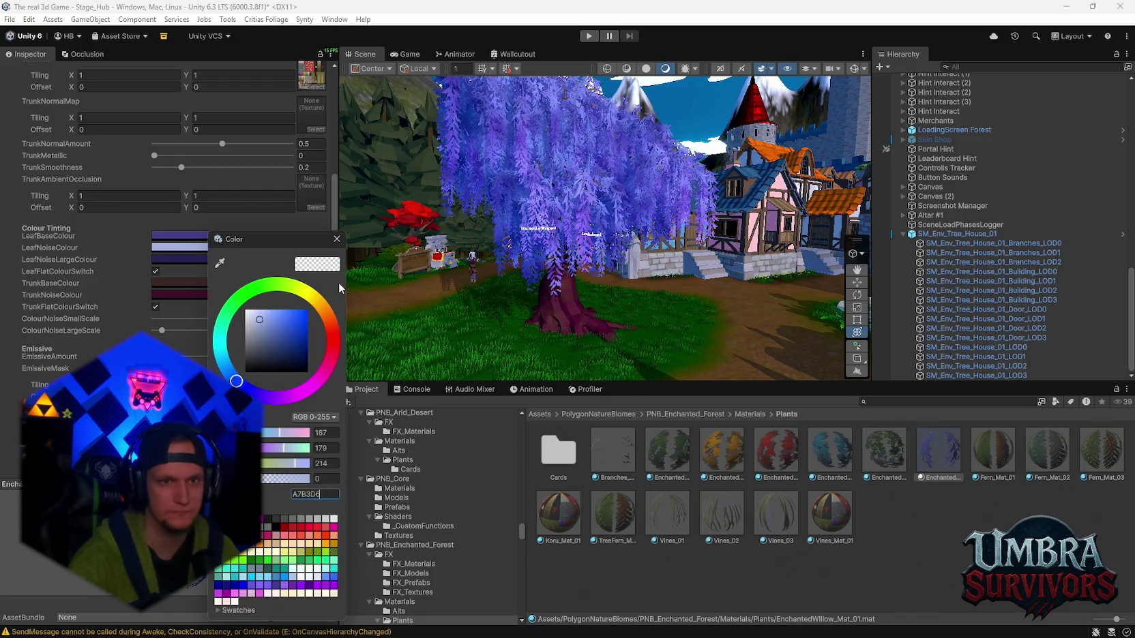
key(ctrl+z)
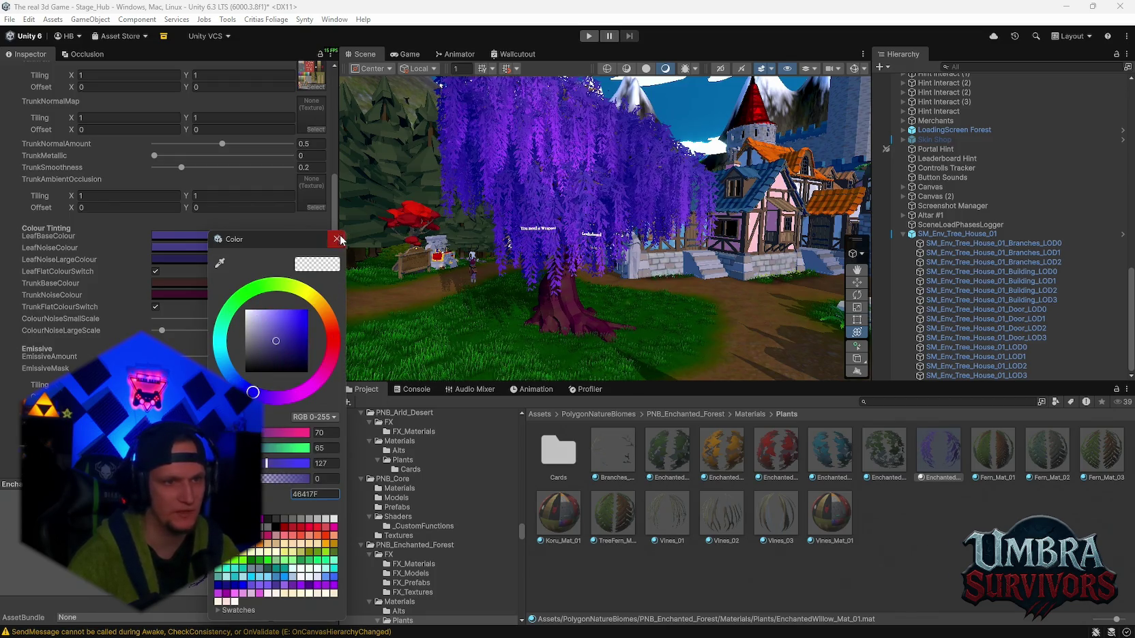
click(337, 240)
Paste hex A7B3D6 into the large leaf-noise colour and orbit around the willow.
click(195, 235)
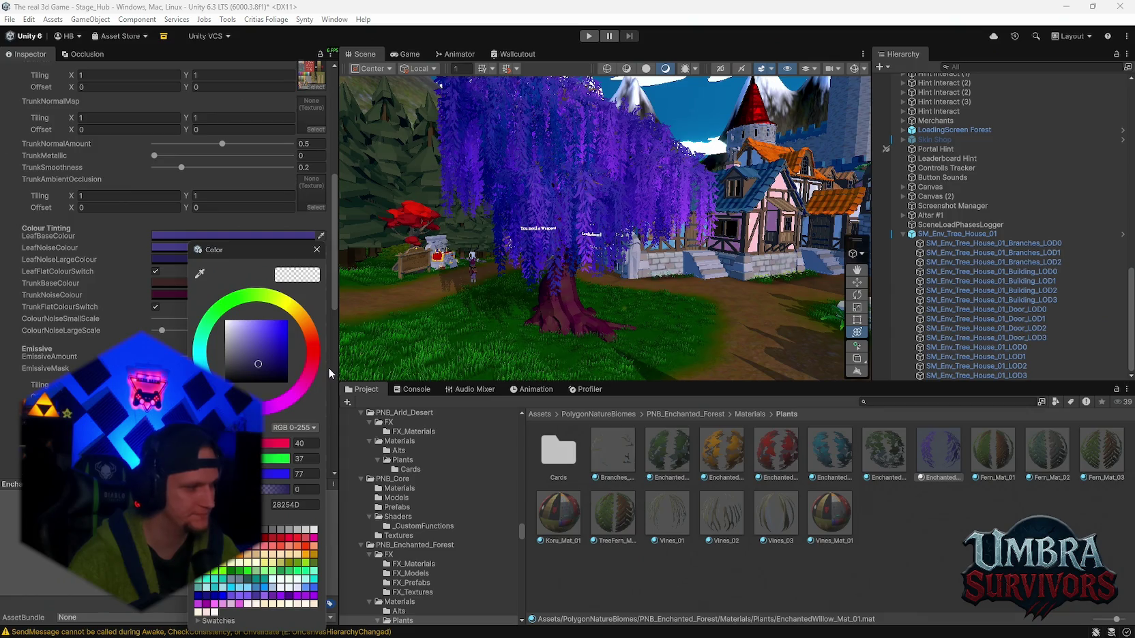
double_click(304, 510)
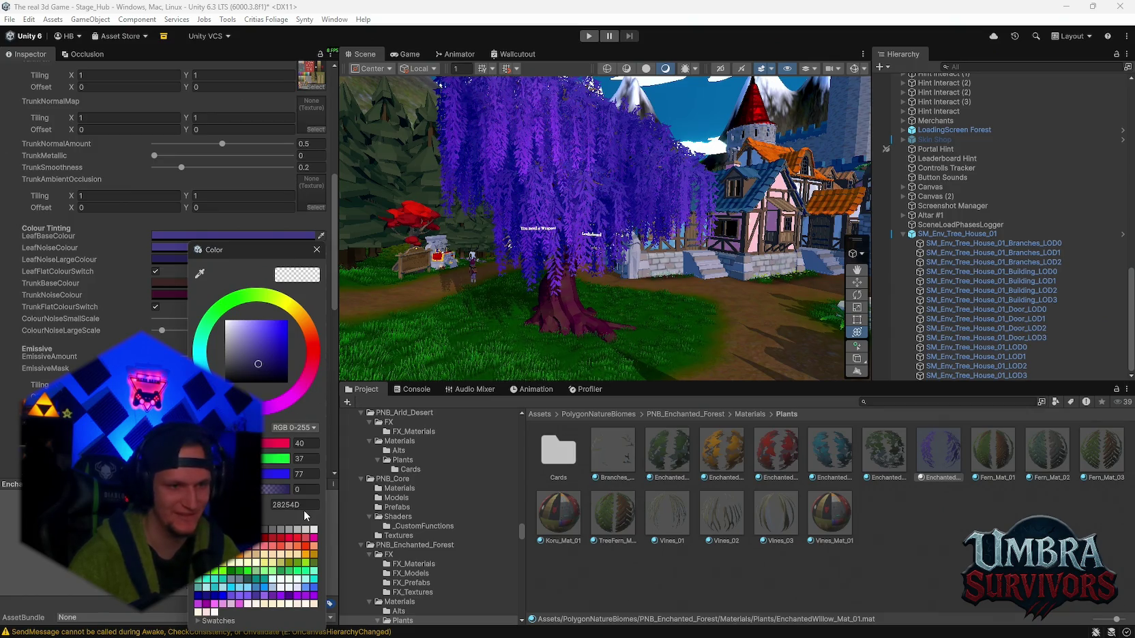
text(A7B3D6)
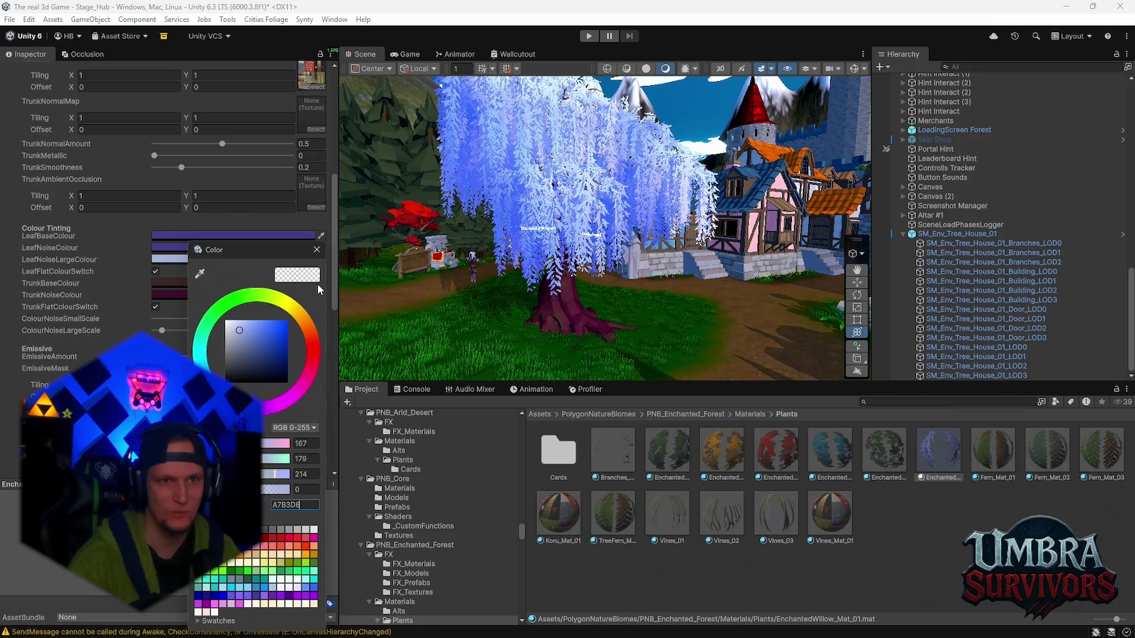
mouse_move(586, 309)
mouse_down()
mouse_move(759, 247)
mouse_move(580, 272)
mouse_move(546, 247)
mouse_up()
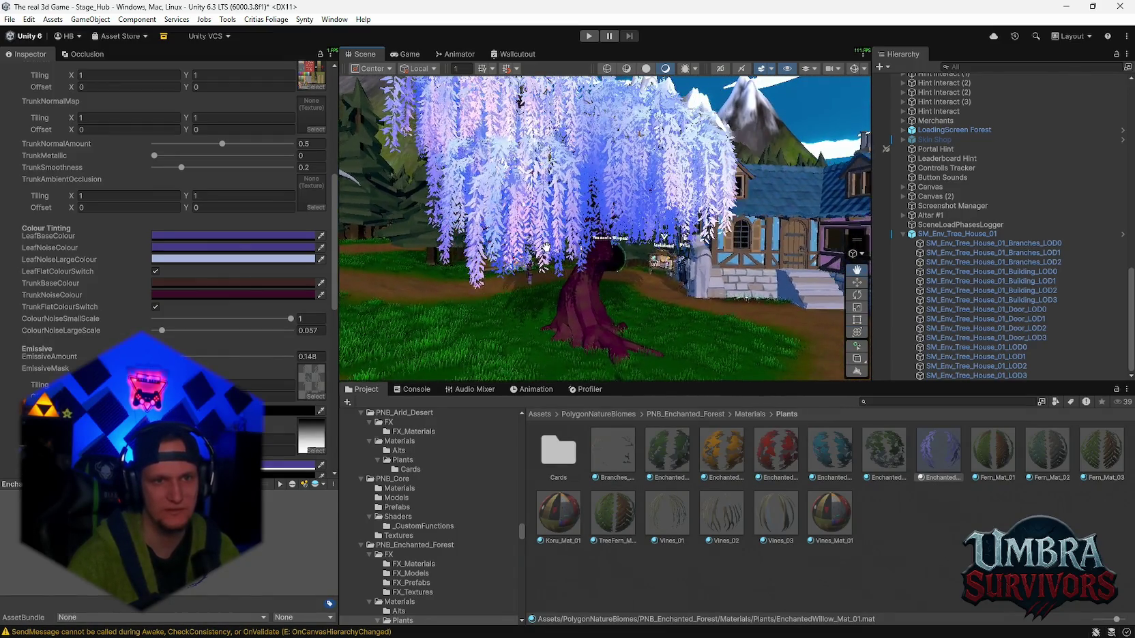
click(197, 283)
drag(549, 251, 518, 259)
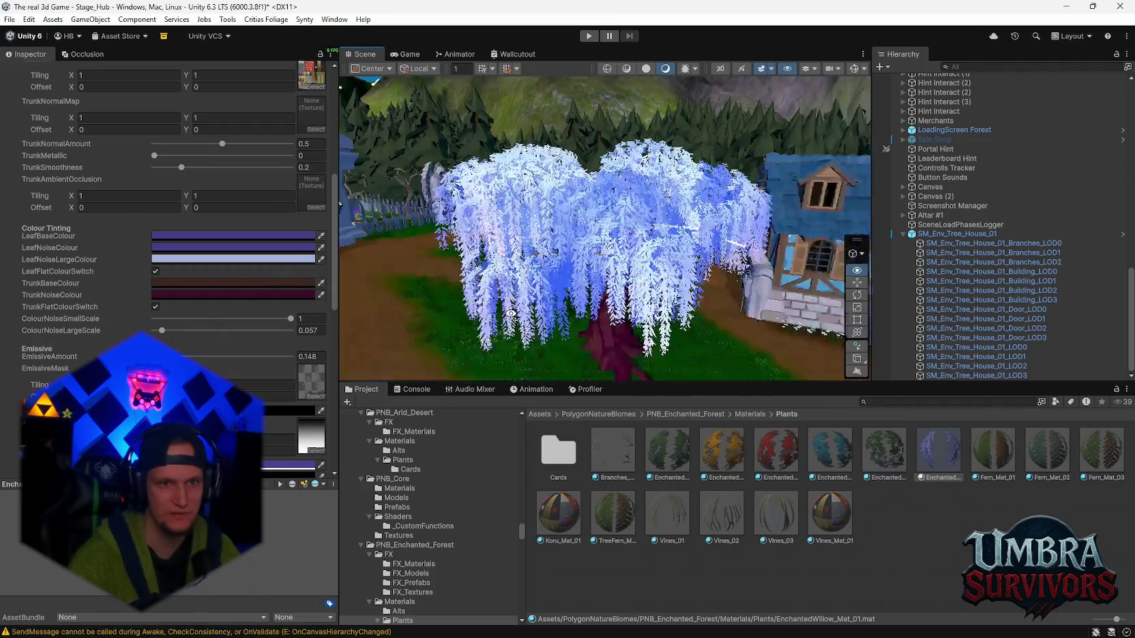
Return the large leaf-noise colour to purple and enter A7B3D6 for the second emissive colour.
click(181, 259)
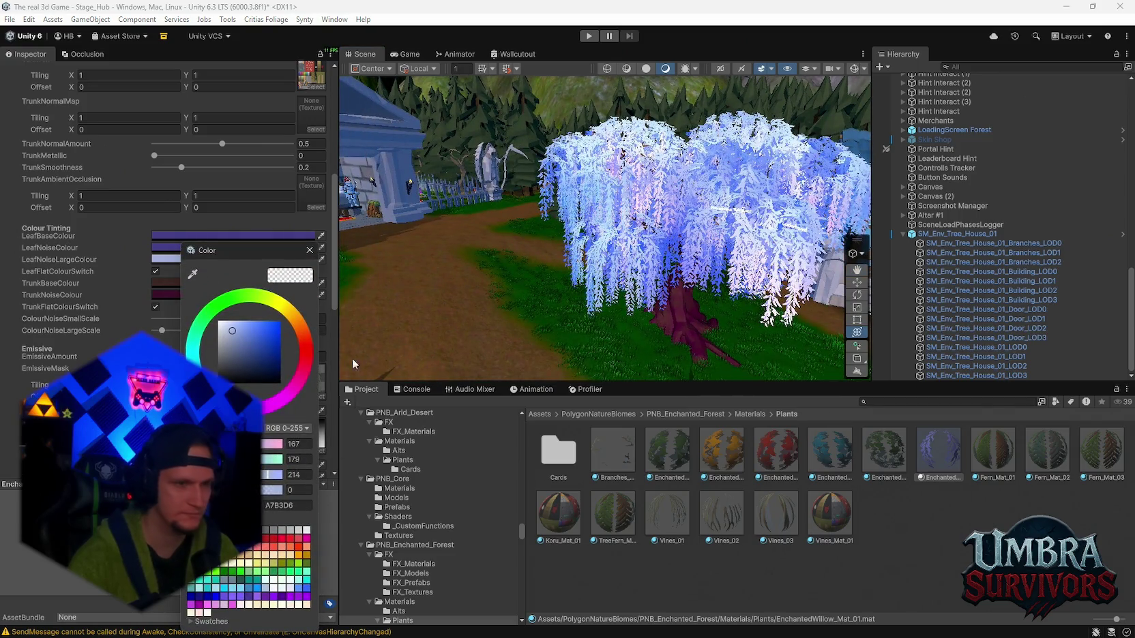
click(288, 603)
scroll(290, 315, down, 3)
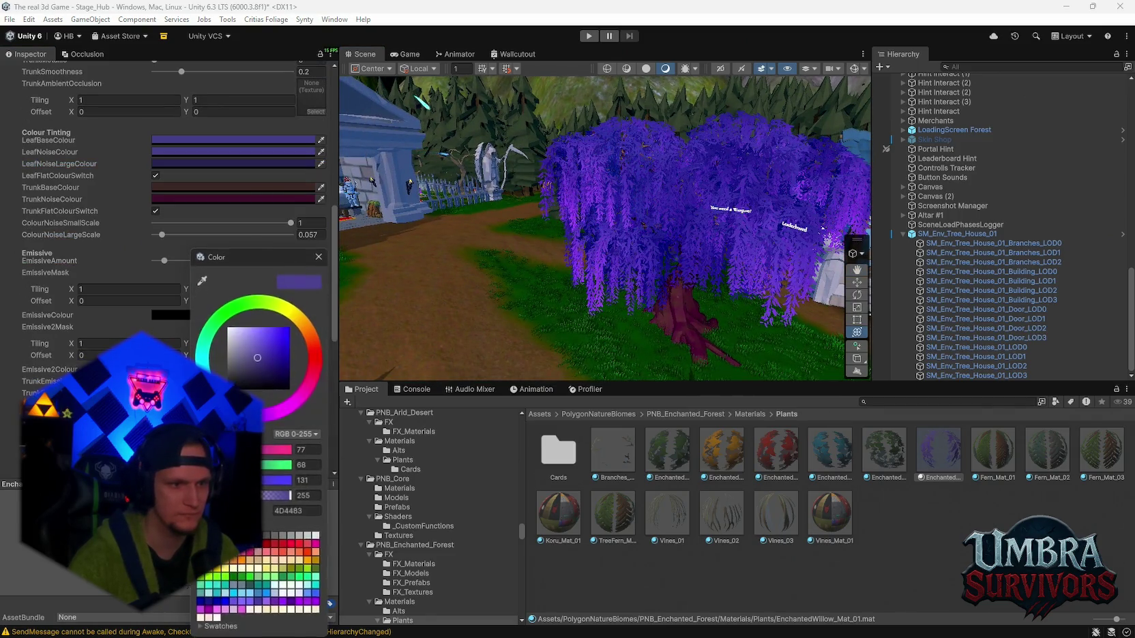
click(317, 508)
text(A7B3D6)
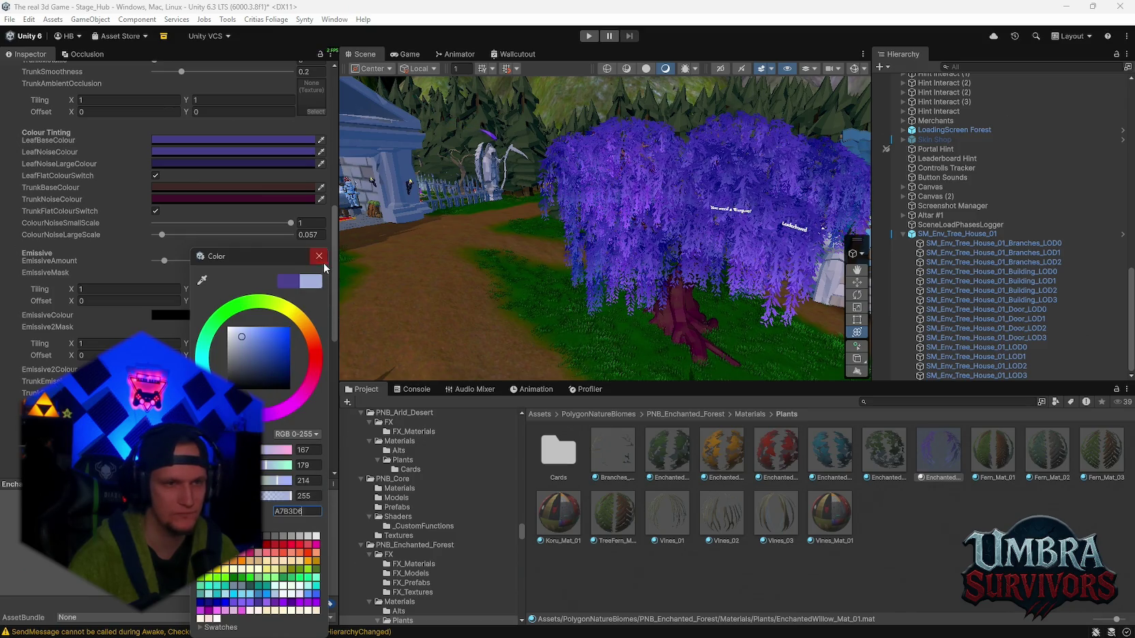
click(319, 257)
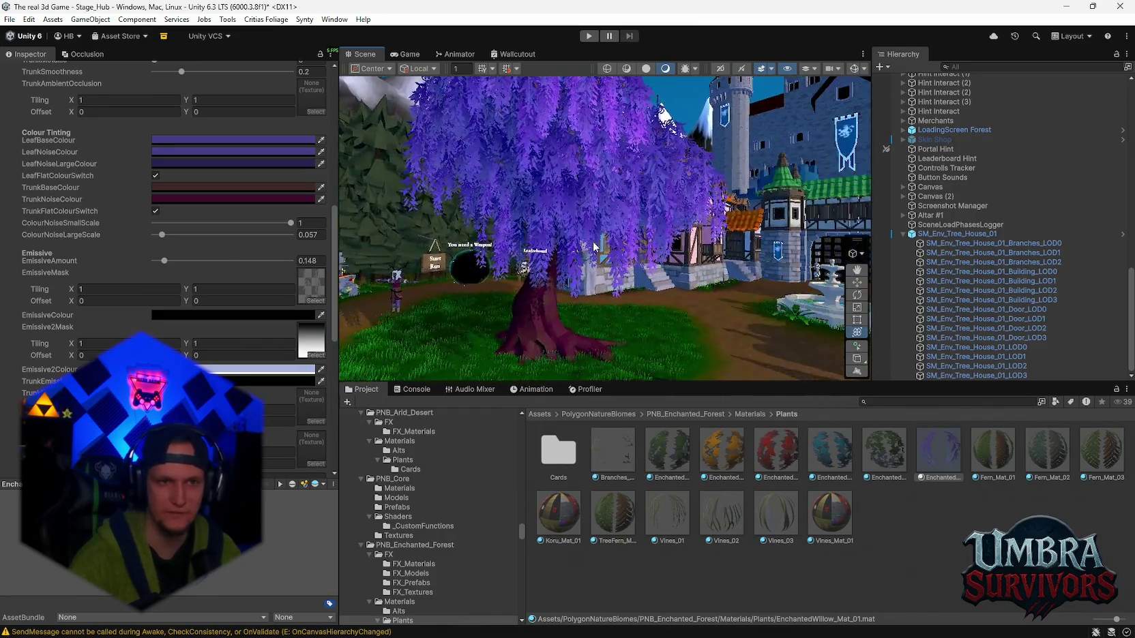
Make the second emissive colour pure white (FFFFFF).
click(287, 369)
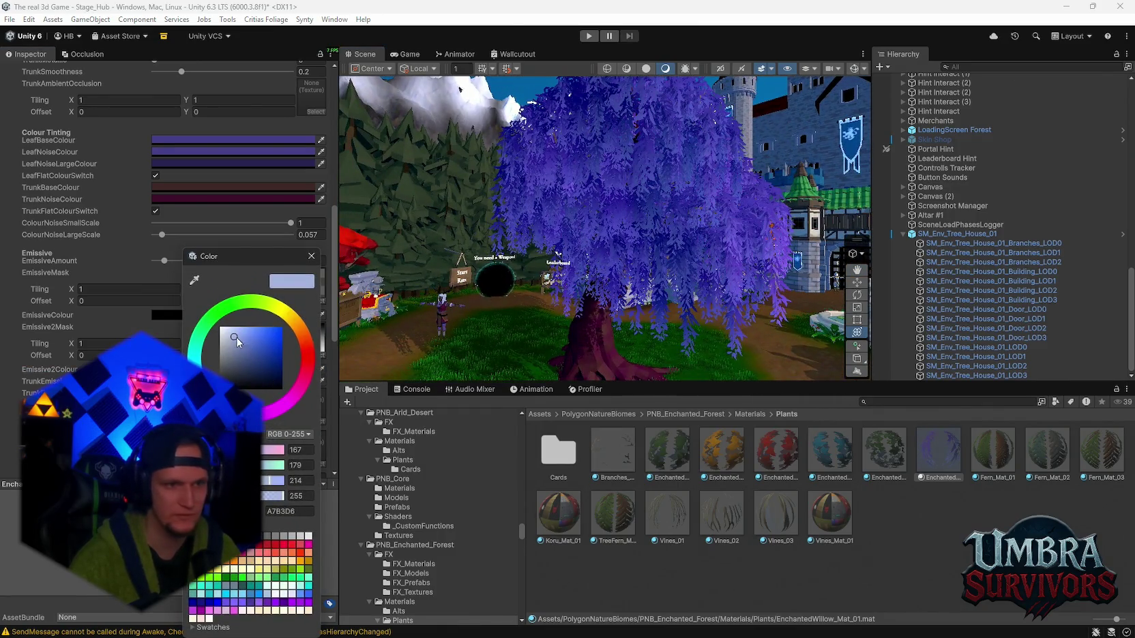
drag(236, 337, 219, 328)
click(548, 268)
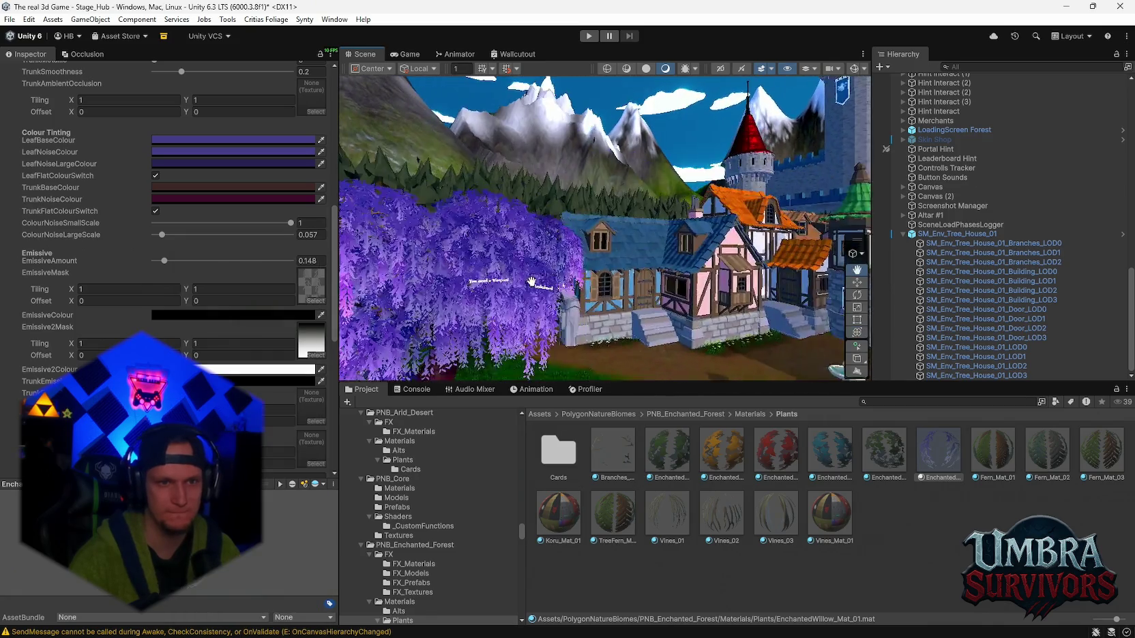
mouse_move(547, 268)
mouse_down()
mouse_move(586, 227)
mouse_move(539, 246)
mouse_up()
scroll(224, 341, up, 1)
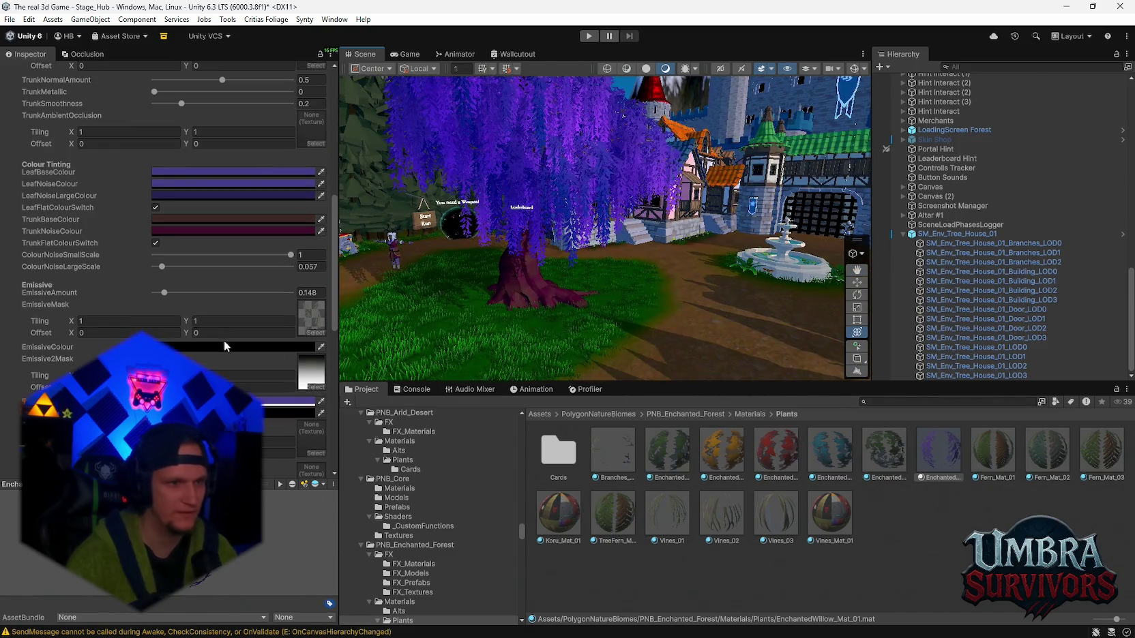
Toggle flat leaf colouring off and on, and try pale blue on the leaf base colour before undoing it.
click(156, 205)
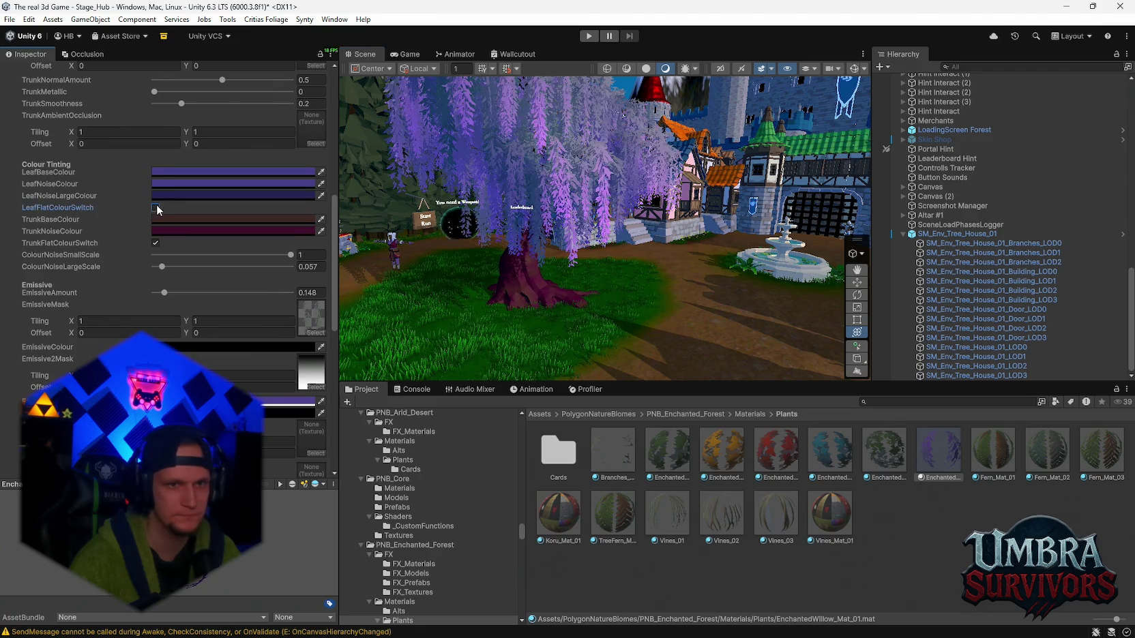
click(156, 205)
click(201, 173)
key(ctrl+v)
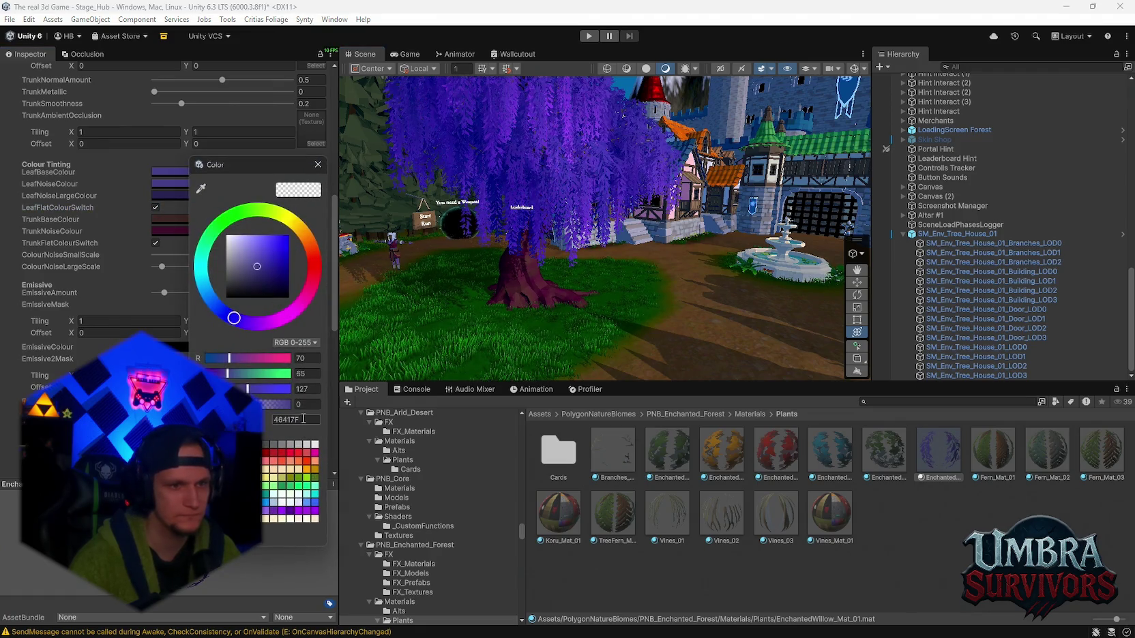
drag(627, 255, 290, 193)
key(ctrl+z)
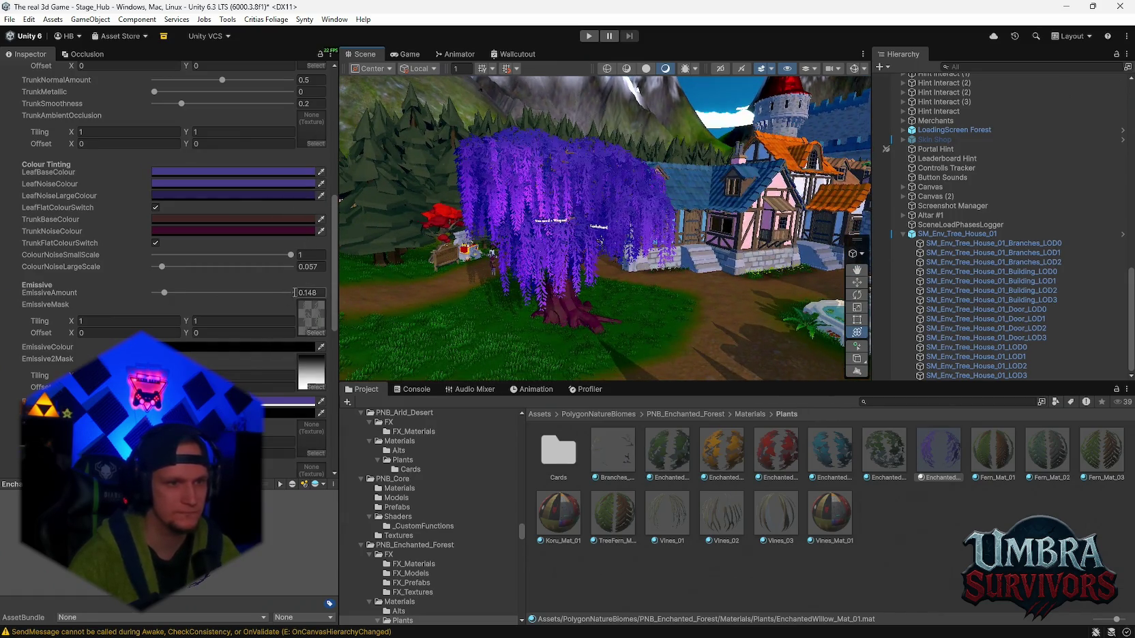
scroll(305, 240, down, 15)
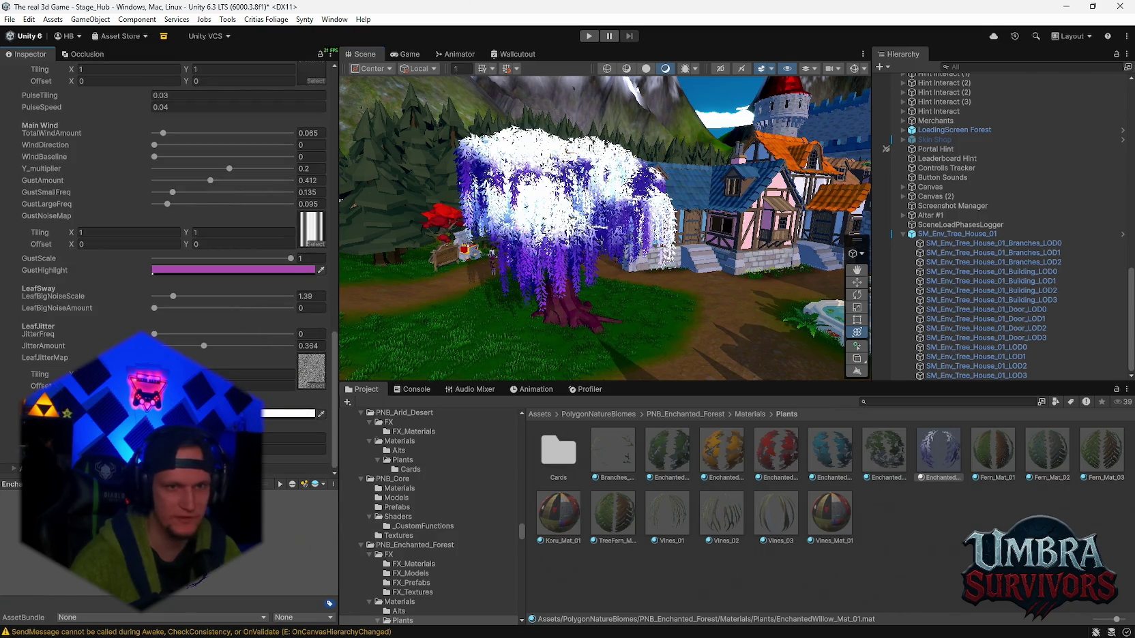
Paste A7B3D6 into the willow material's white tint colour, then view the willow and house.
scroll(425, 317, up, 3)
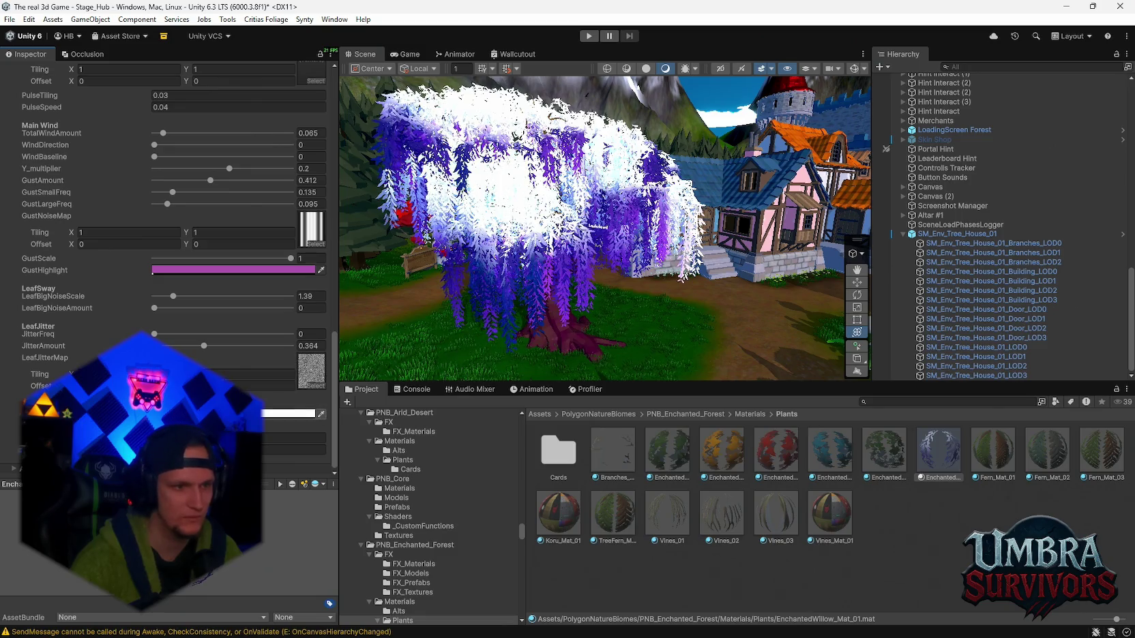
click(287, 414)
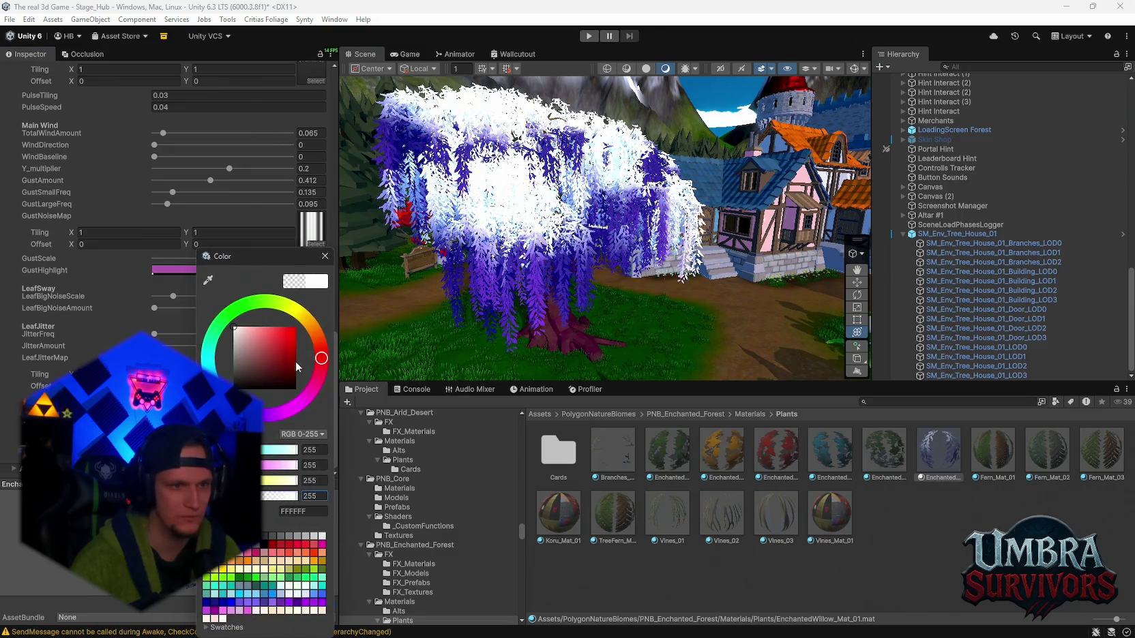
click(325, 256)
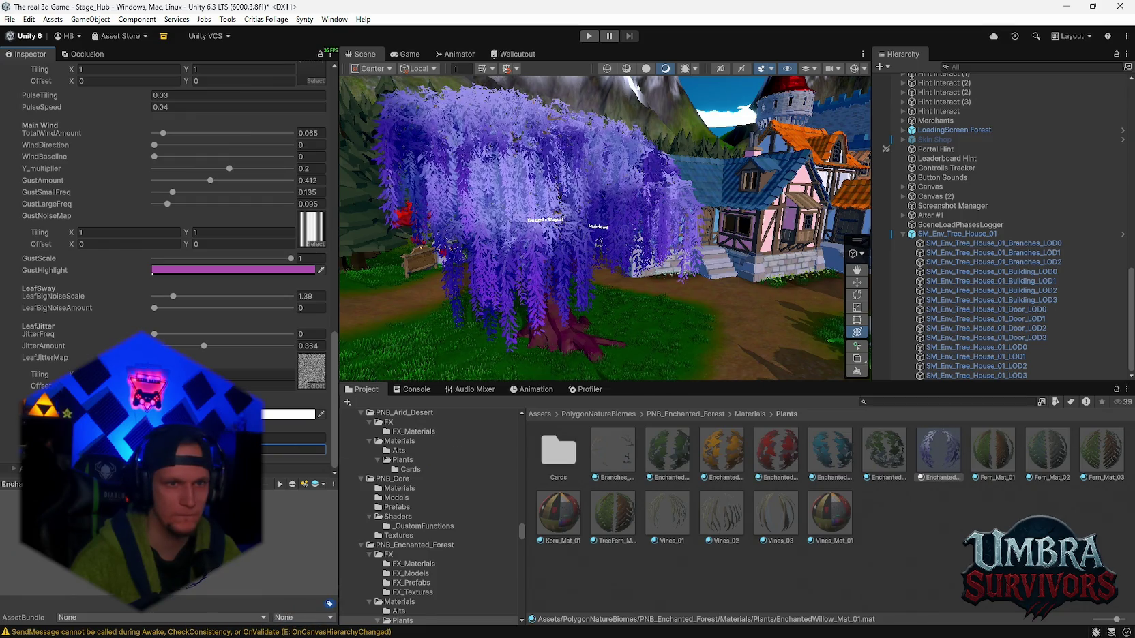
click(286, 414)
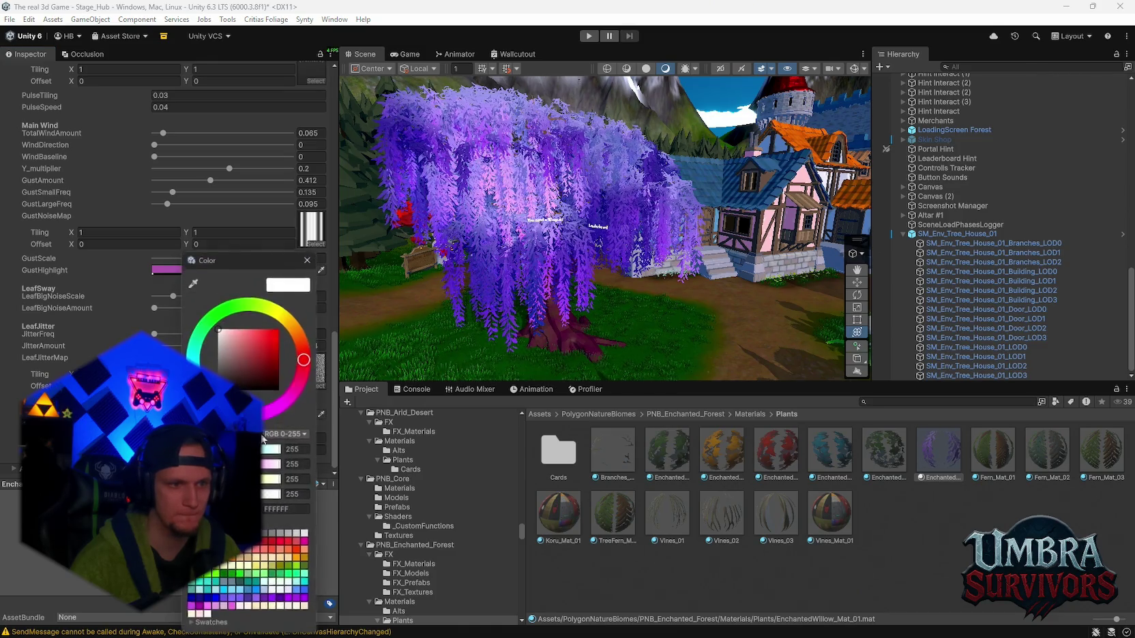
text(A7B3D6)
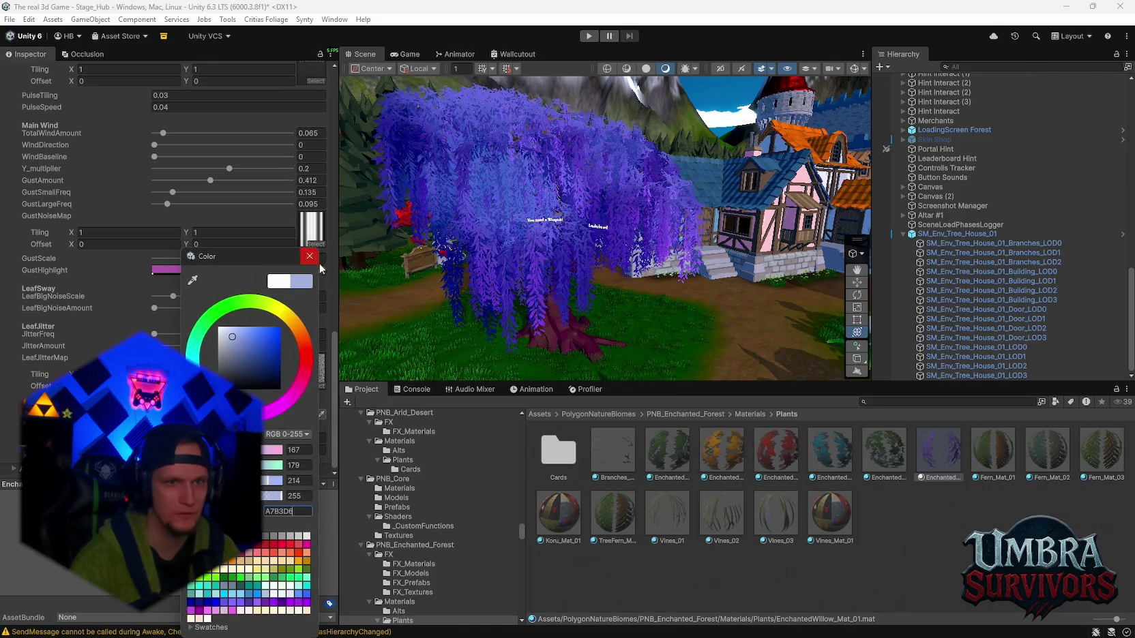
click(309, 256)
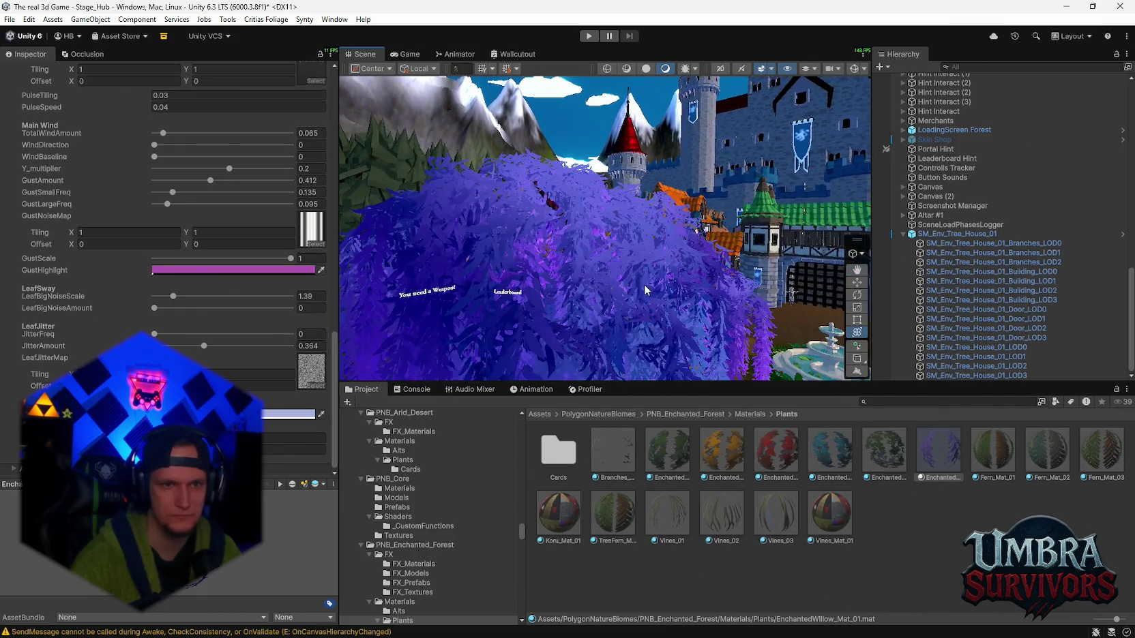
drag(644, 290, 548, 262)
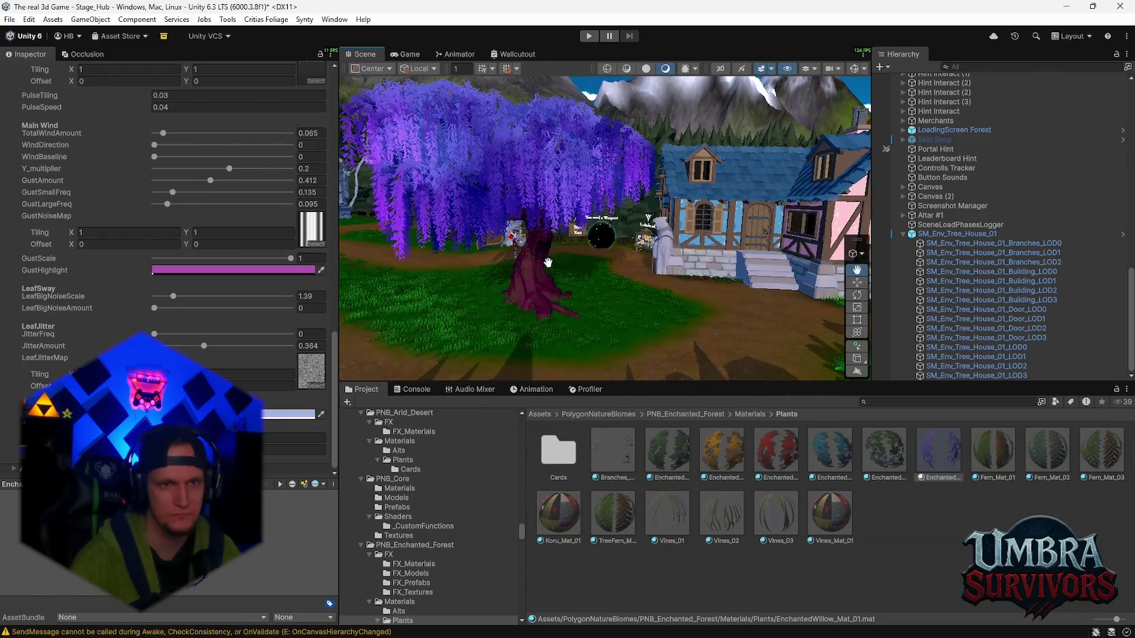
mouse_move(476, 274)
mouse_down()
mouse_move(604, 261)
mouse_move(437, 269)
mouse_up()
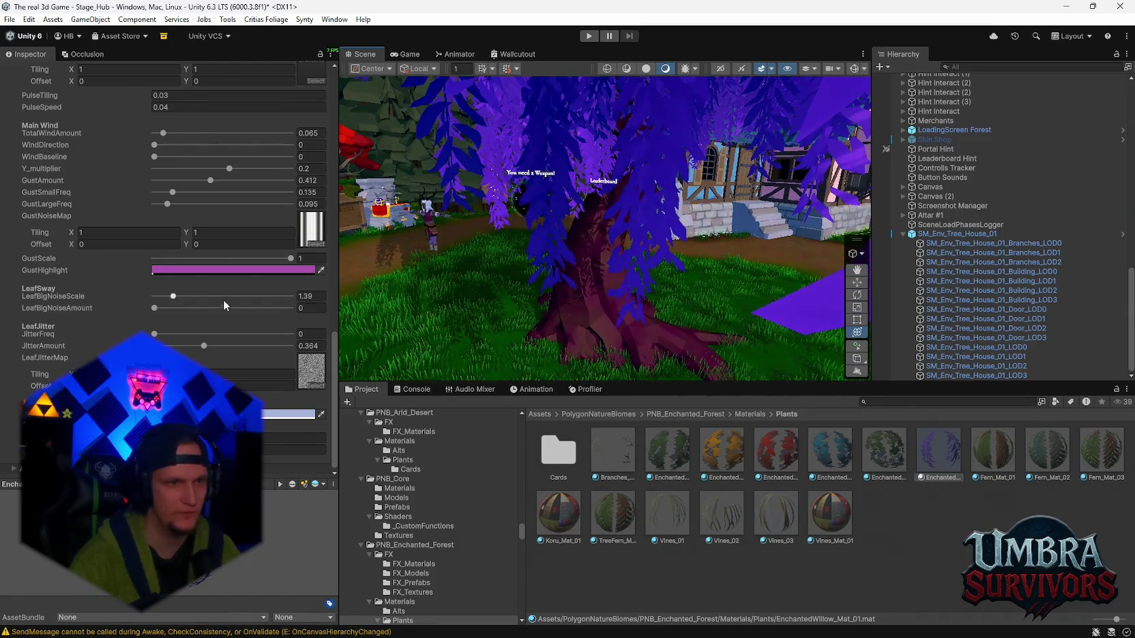
Try A7B3D6 on the trunk noise and trunk base colours, undoing both changes.
scroll(218, 273, up, 10)
click(180, 231)
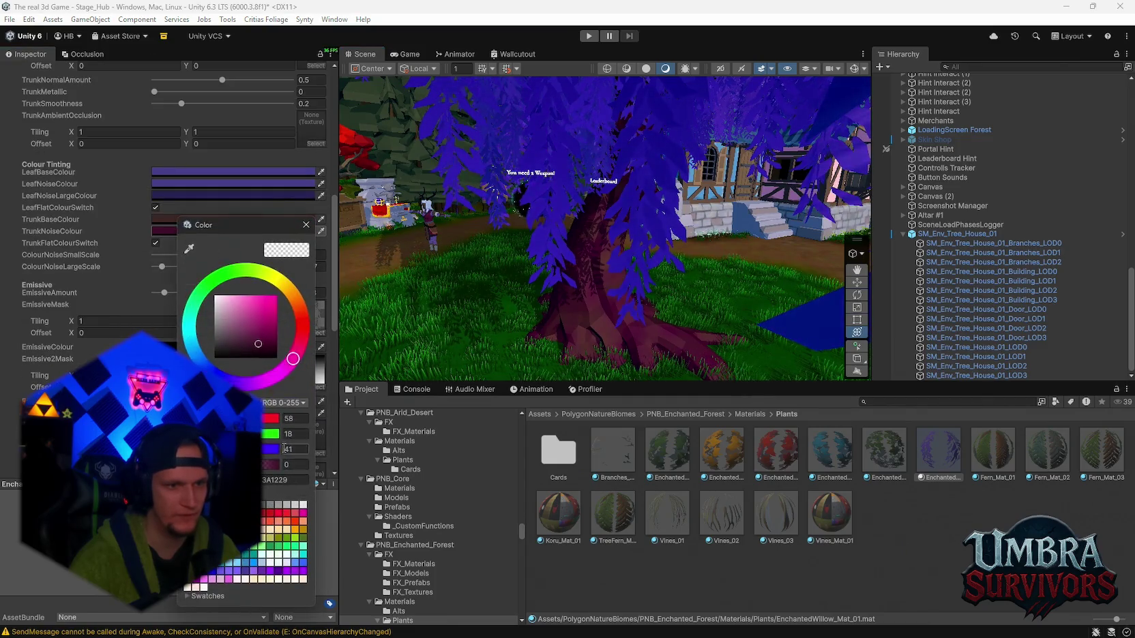
text(A7B3D6)
drag(586, 266, 641, 273)
key(ctrl+z)
click(232, 219)
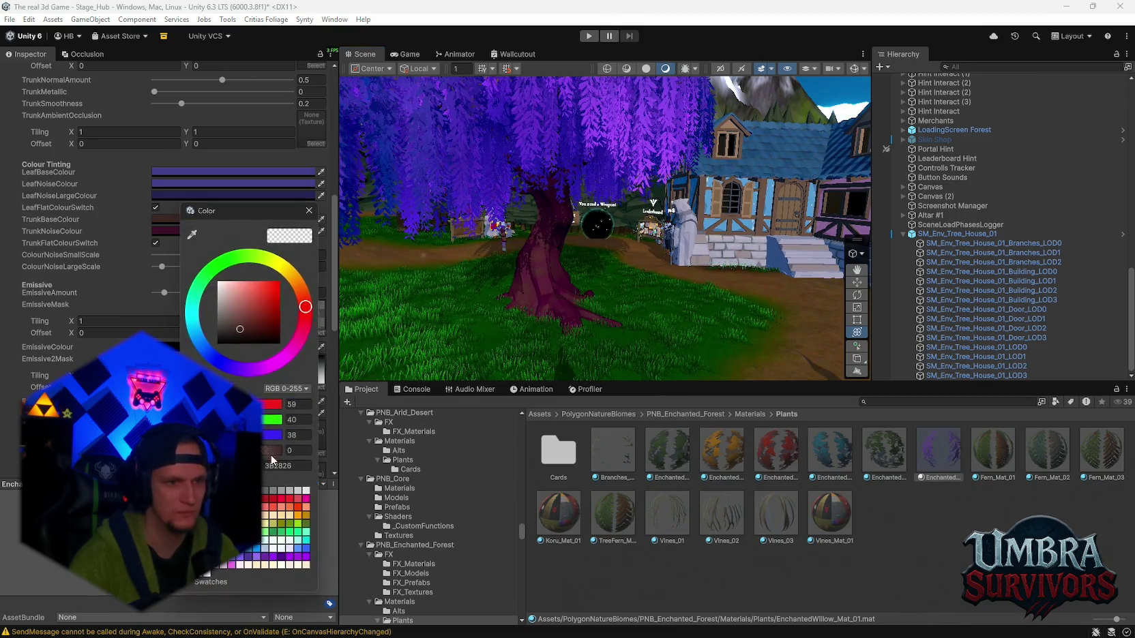
text(A7B3D6)
key(ctrl+z)
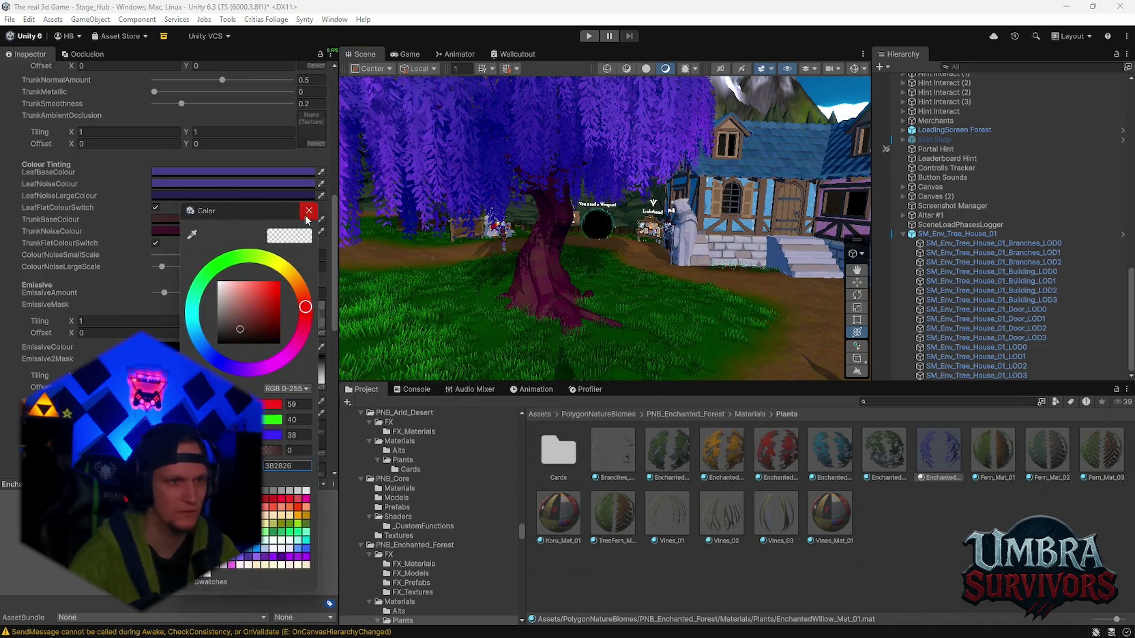
Apply A7B3D6 to the large leaf noise colour and set the leaf noise colour to 46417F.
click(211, 195)
text(A7B3D6)
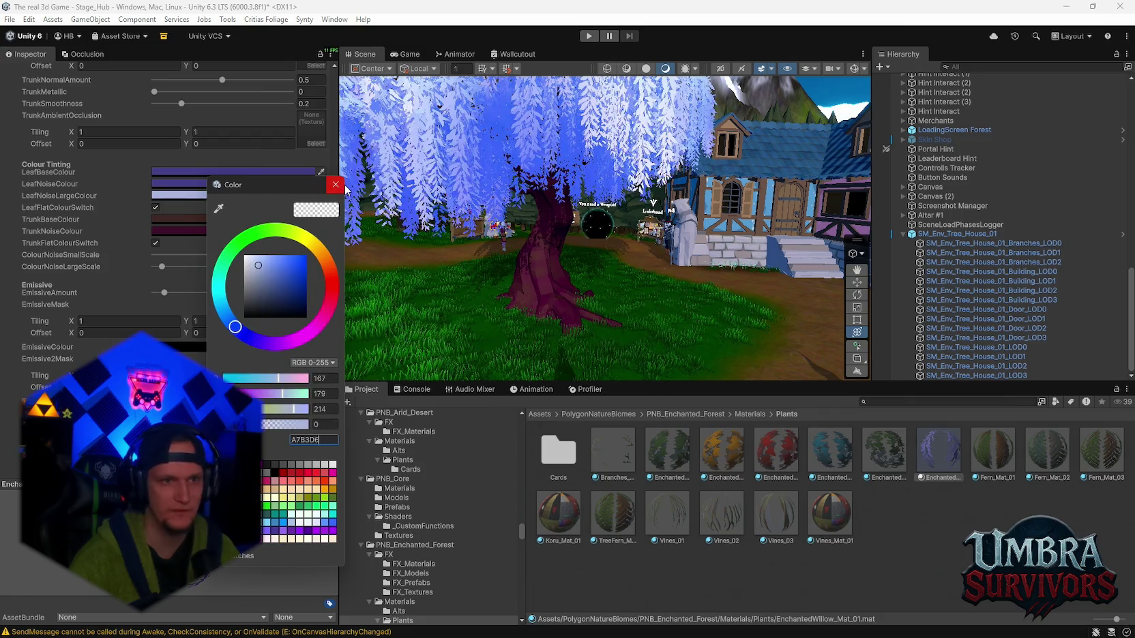
click(335, 185)
click(197, 183)
key(ctrl+v)
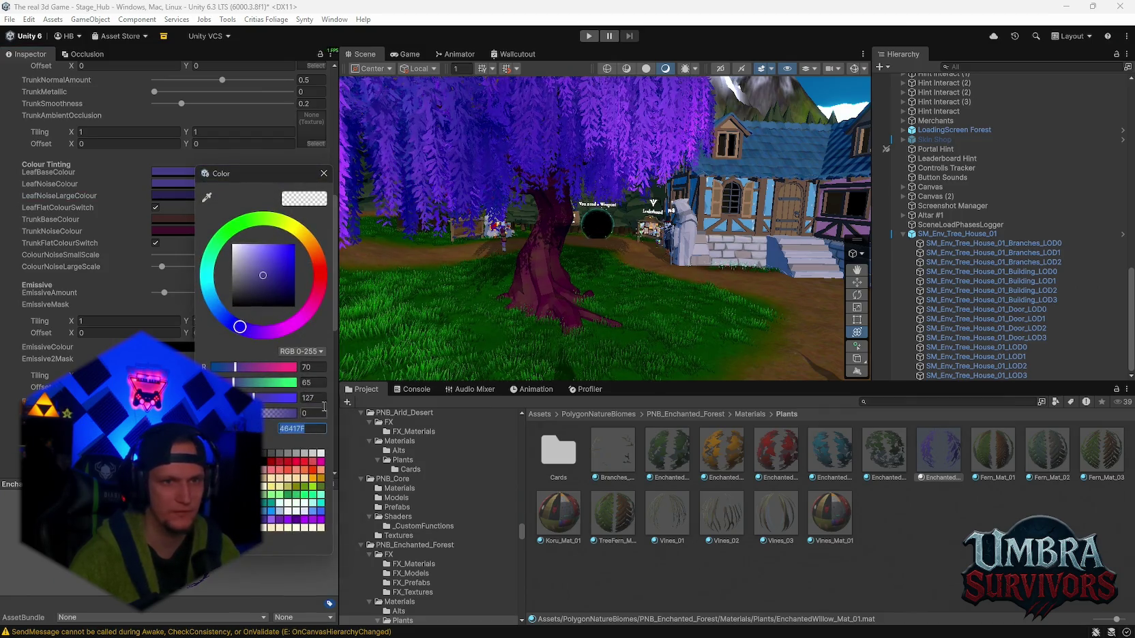
mouse_move(374, 241)
mouse_down()
mouse_move(628, 242)
mouse_move(235, 198)
mouse_up()
click(235, 185)
key(ctrl+v)
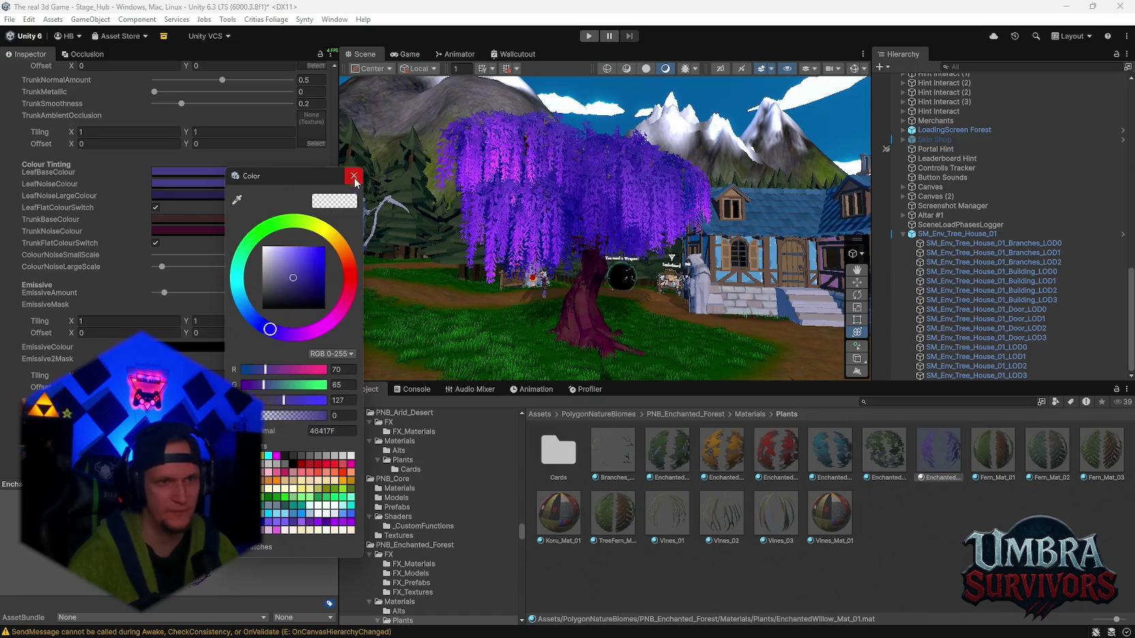
click(356, 177)
Orbit around the willow to inspect its canopy, trunk and the nearby houses and river.
drag(446, 251, 569, 233)
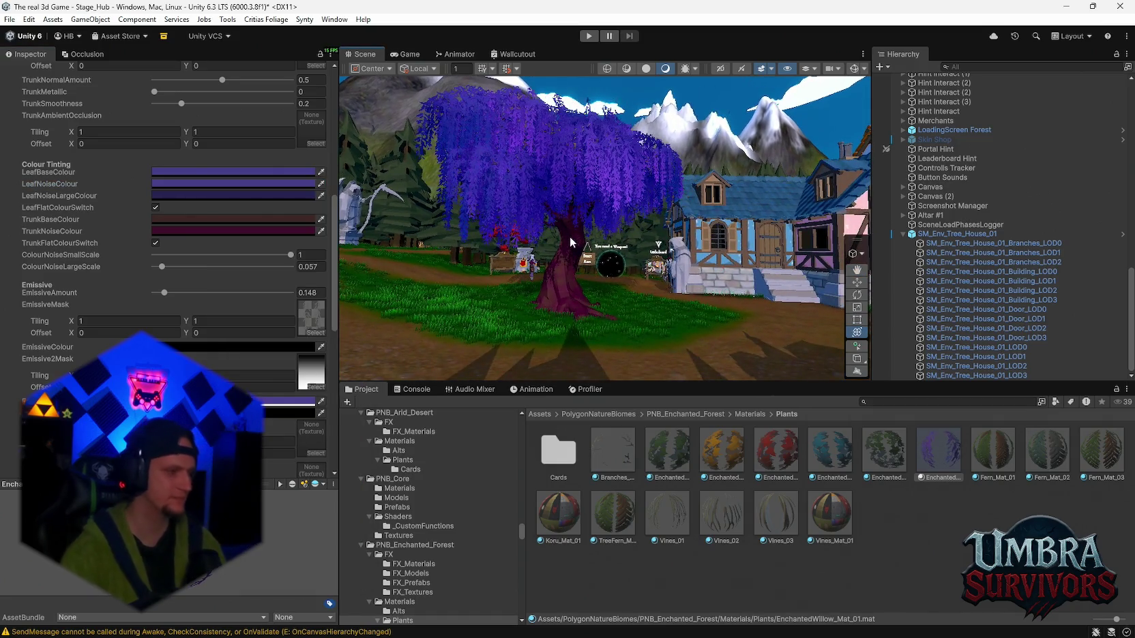
scroll(556, 271, up, 5)
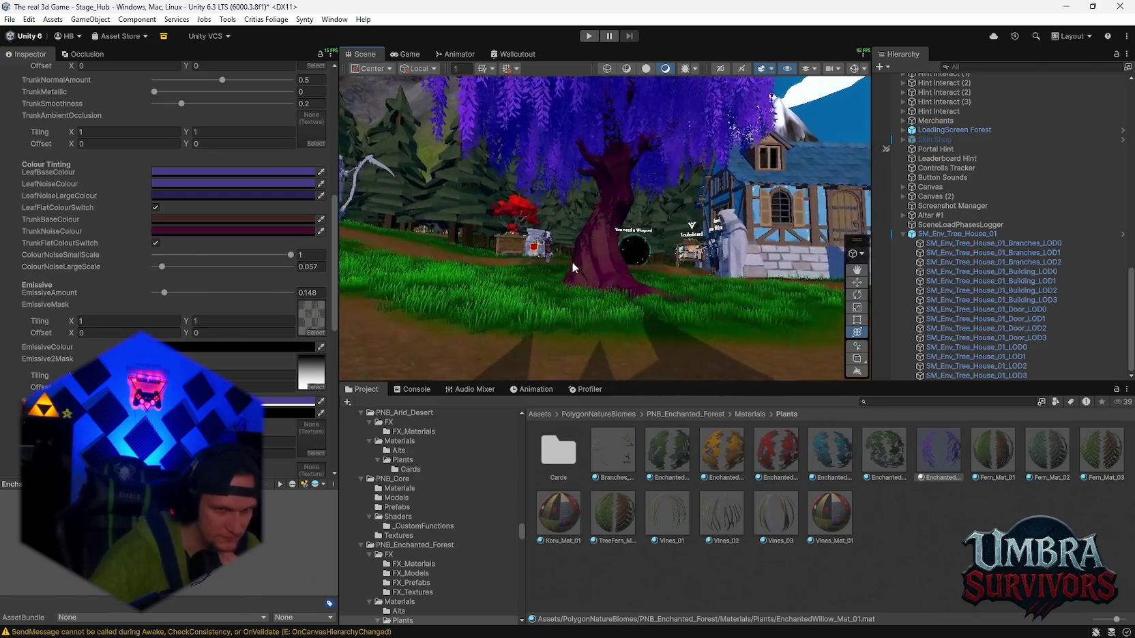
mouse_move(589, 259)
mouse_down()
mouse_move(621, 212)
mouse_move(598, 270)
mouse_move(556, 252)
mouse_up()
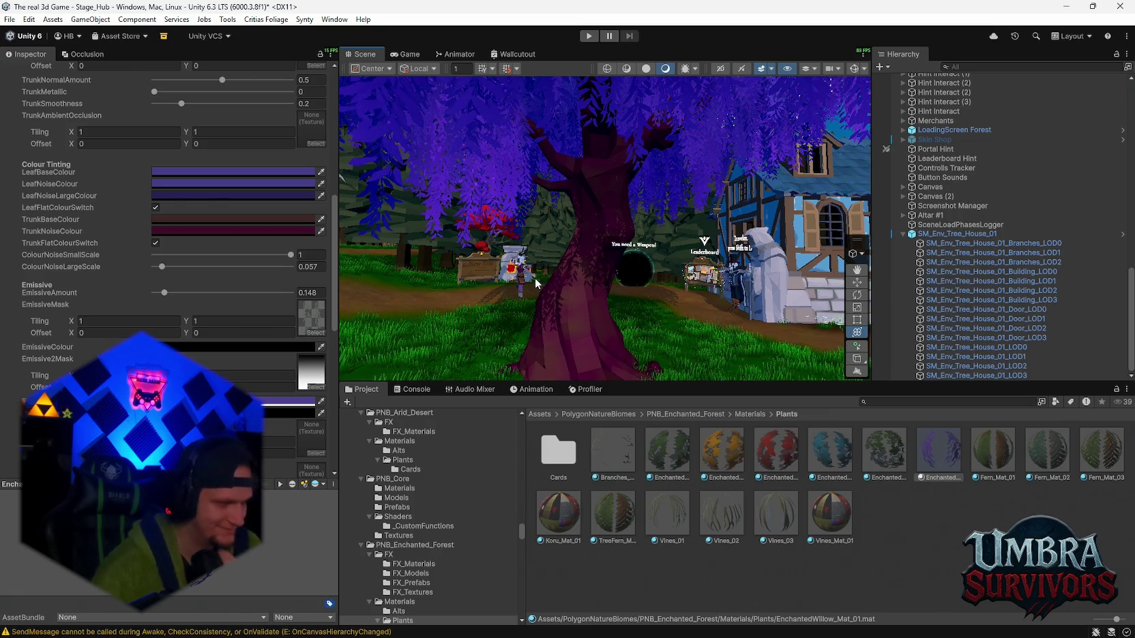
scroll(520, 290, down, 10)
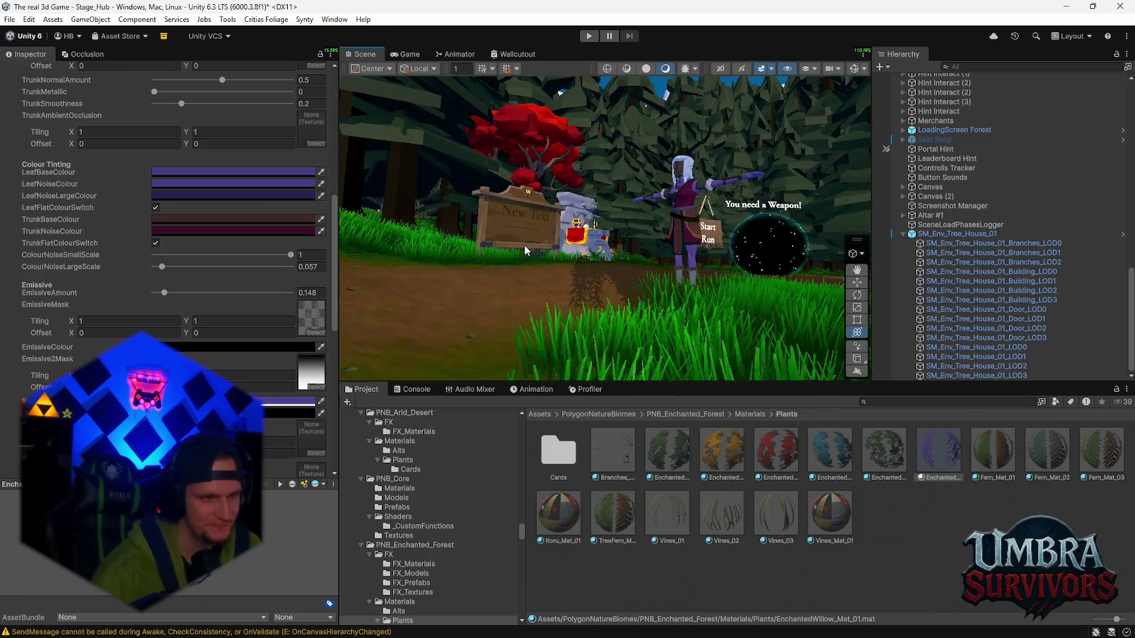
scroll(282, 319, up, 10)
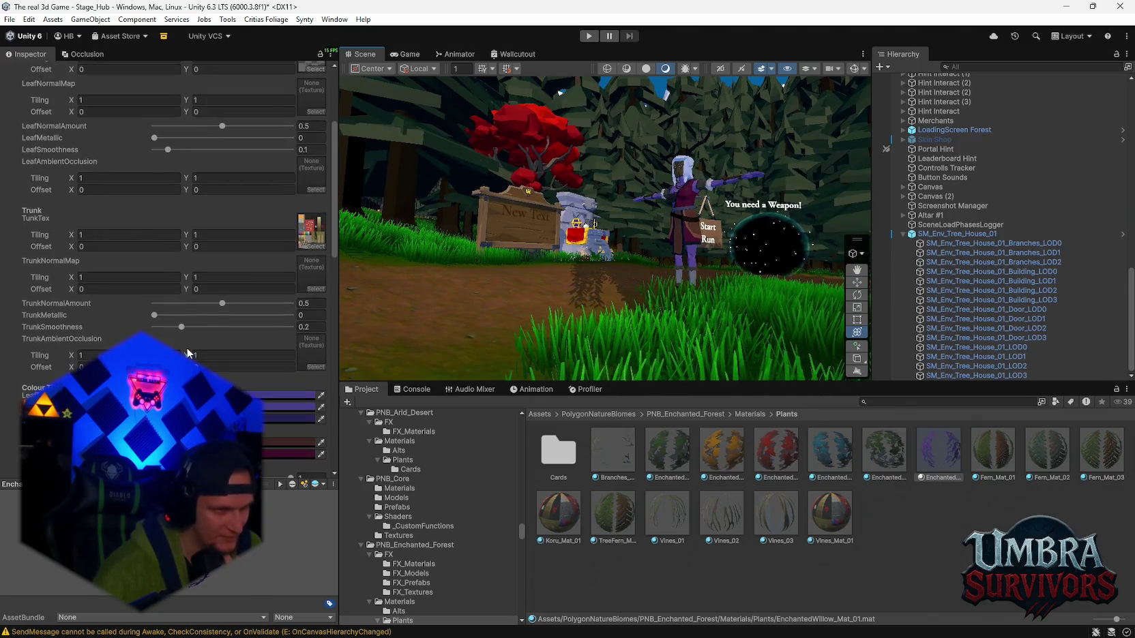
scroll(184, 351, up, 2)
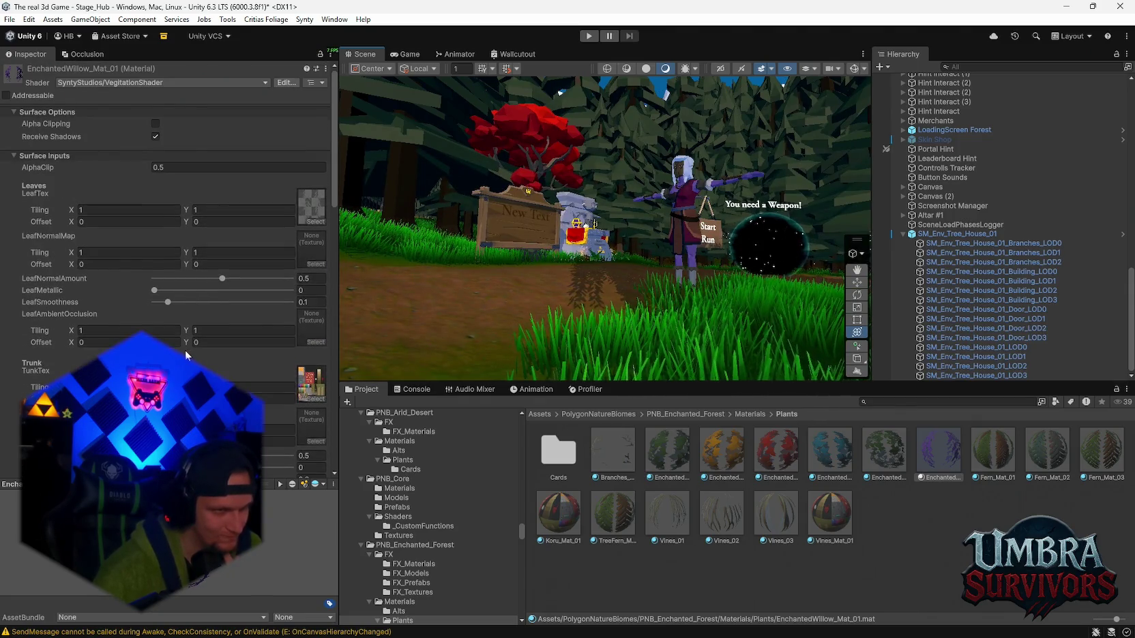
mouse_move(614, 239)
mouse_down()
mouse_move(684, 267)
mouse_move(612, 221)
mouse_move(530, 259)
mouse_move(695, 246)
mouse_move(660, 322)
mouse_move(673, 270)
mouse_up()
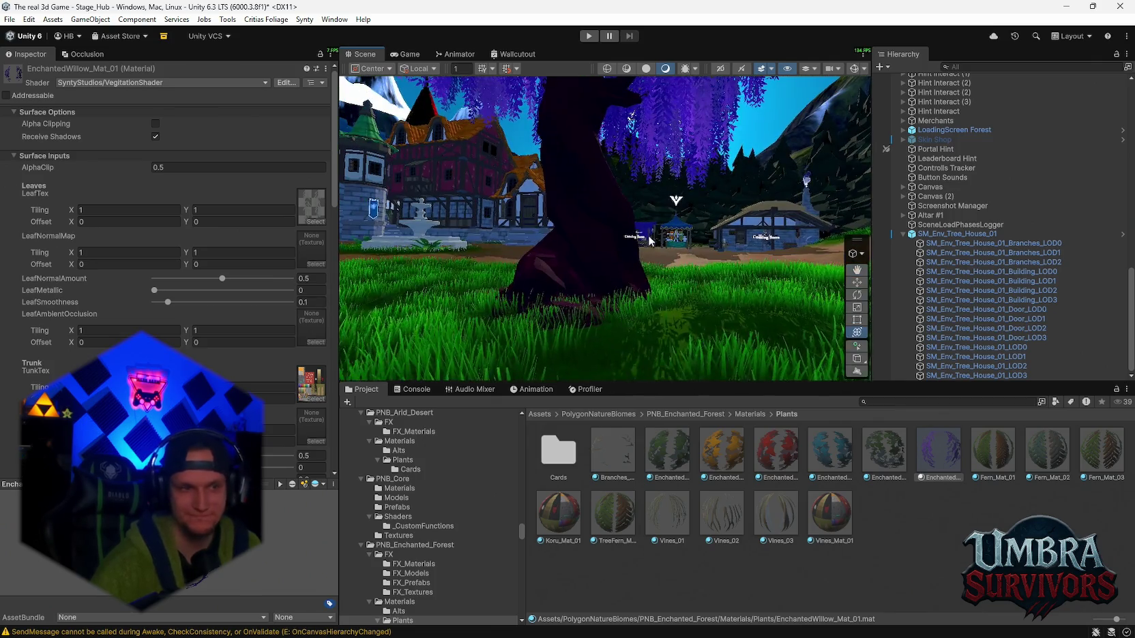
drag(596, 252, 711, 306)
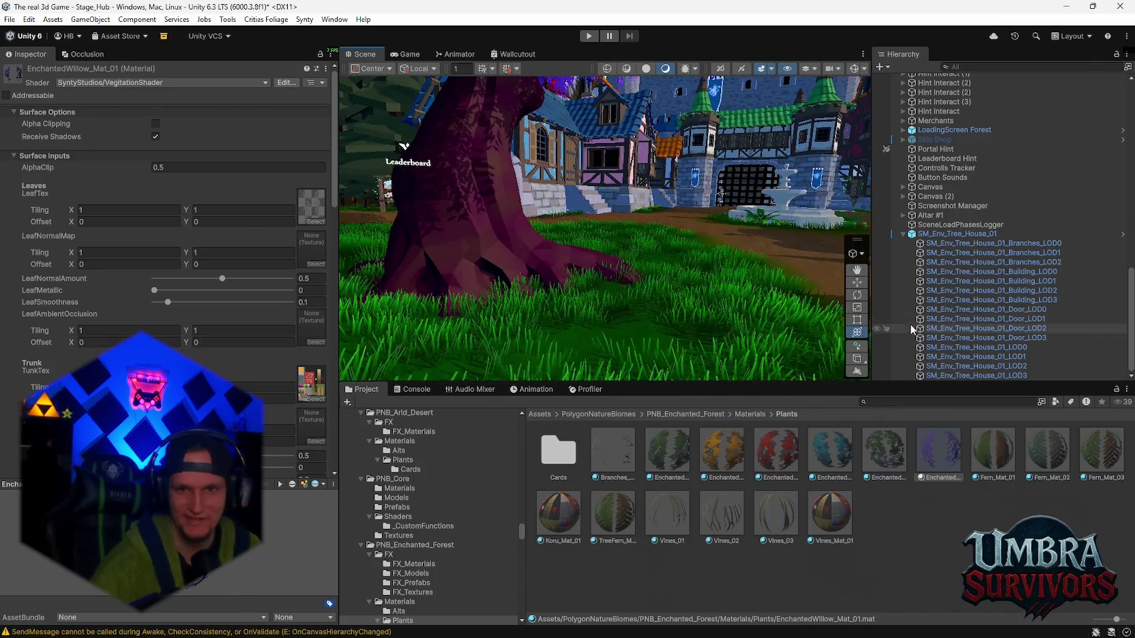
Inspect the tree house's Door_LOD0 and LOD3 children to bring up its four-level LOD Group.
click(975, 310)
click(973, 375)
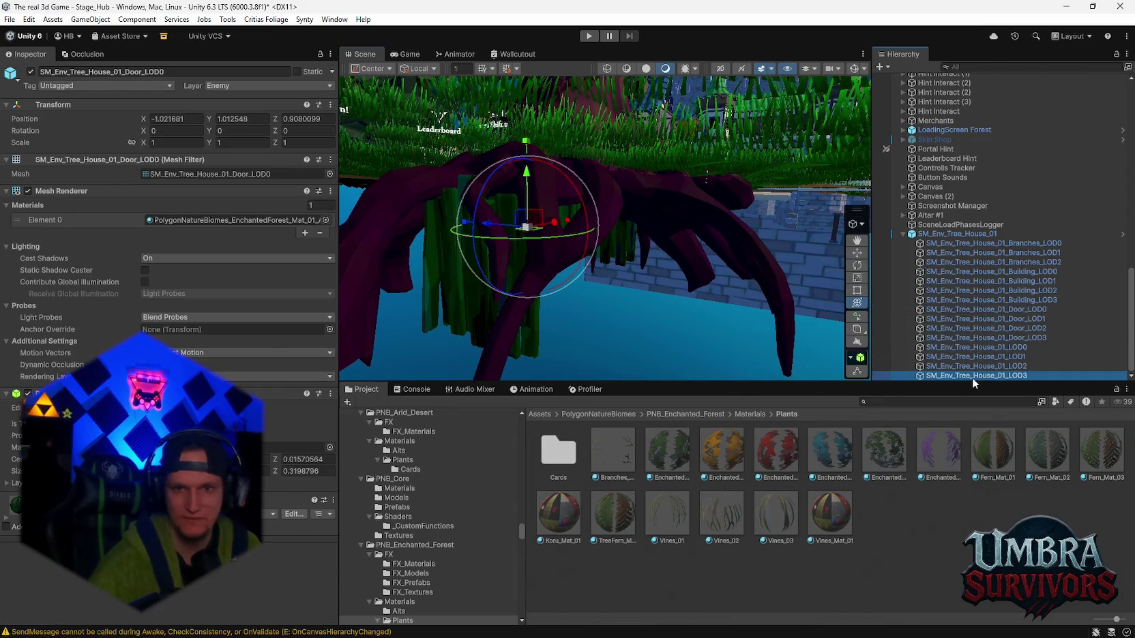
click(957, 311)
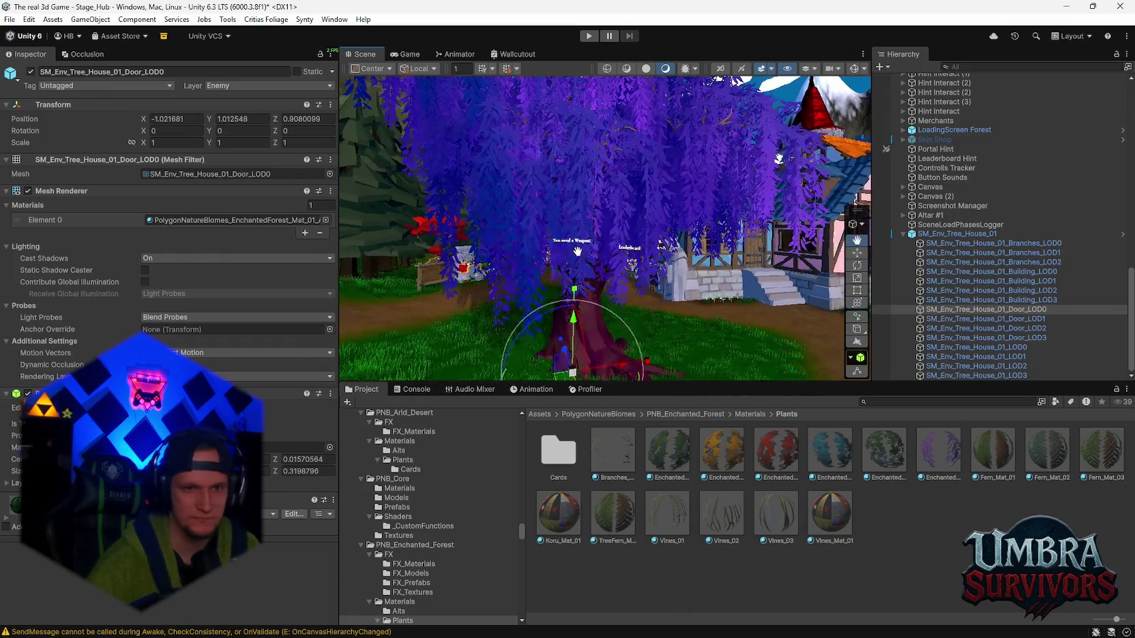
scroll(204, 337, down, 10)
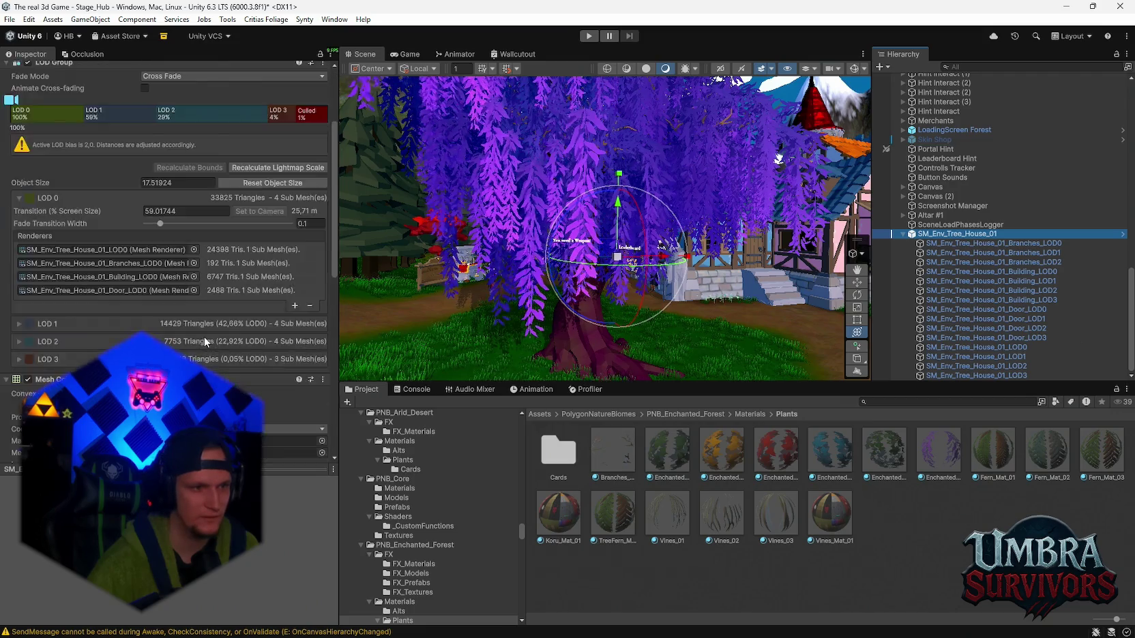
Edit the Spawn Vfx Lifetime value and collapse the enemy base component settings.
scroll(191, 326, down, 5)
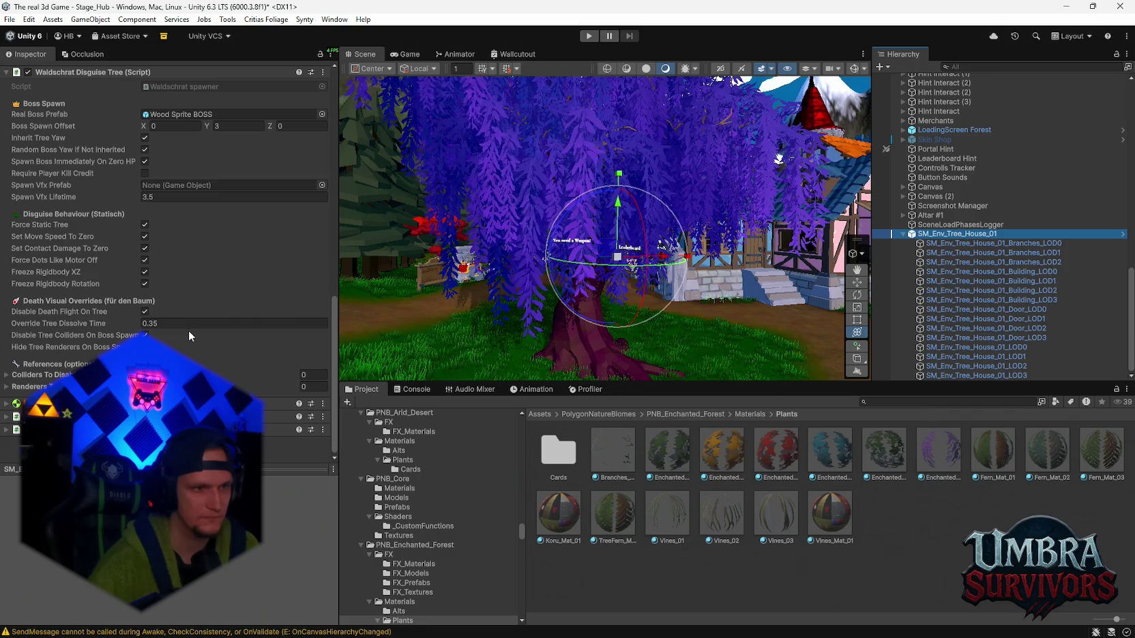
scroll(189, 339, up, 1)
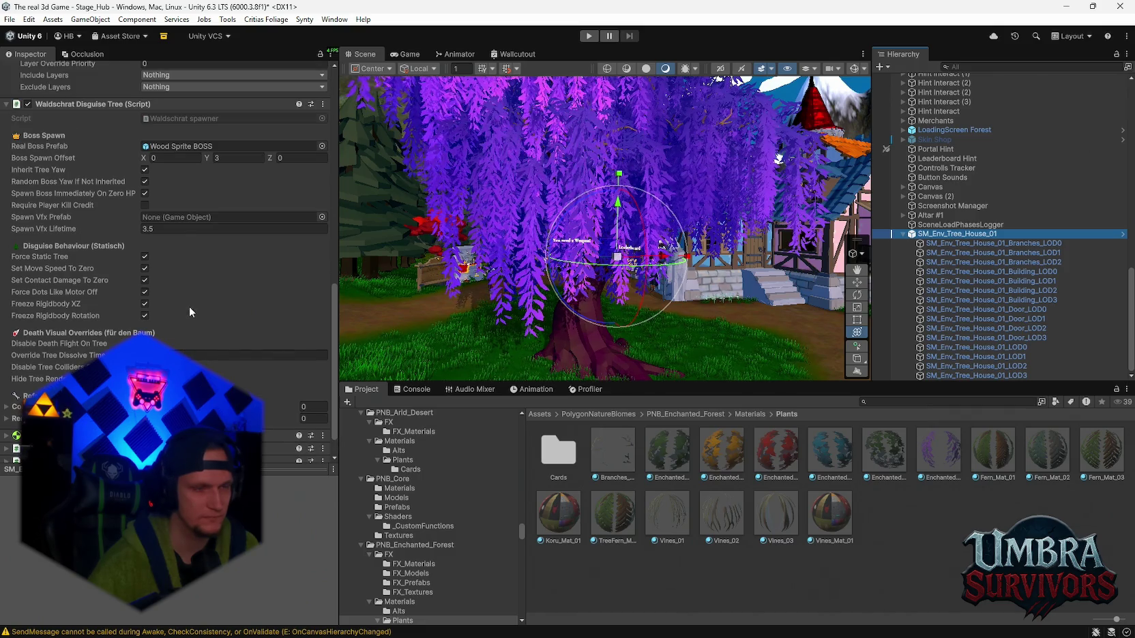
click(155, 232)
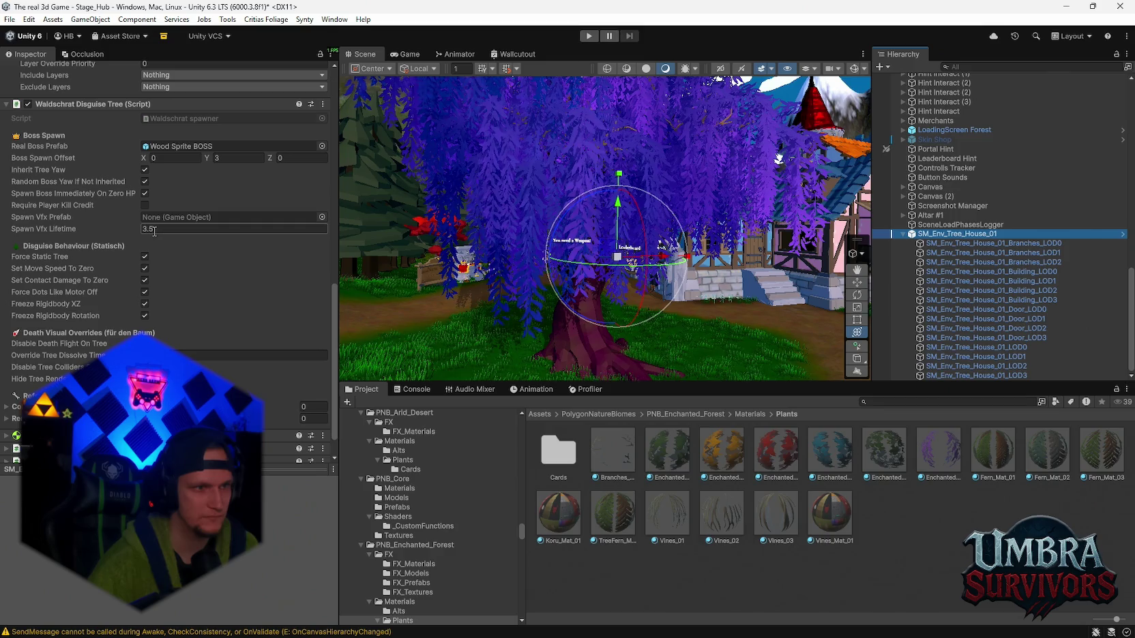
scroll(221, 311, down, 1)
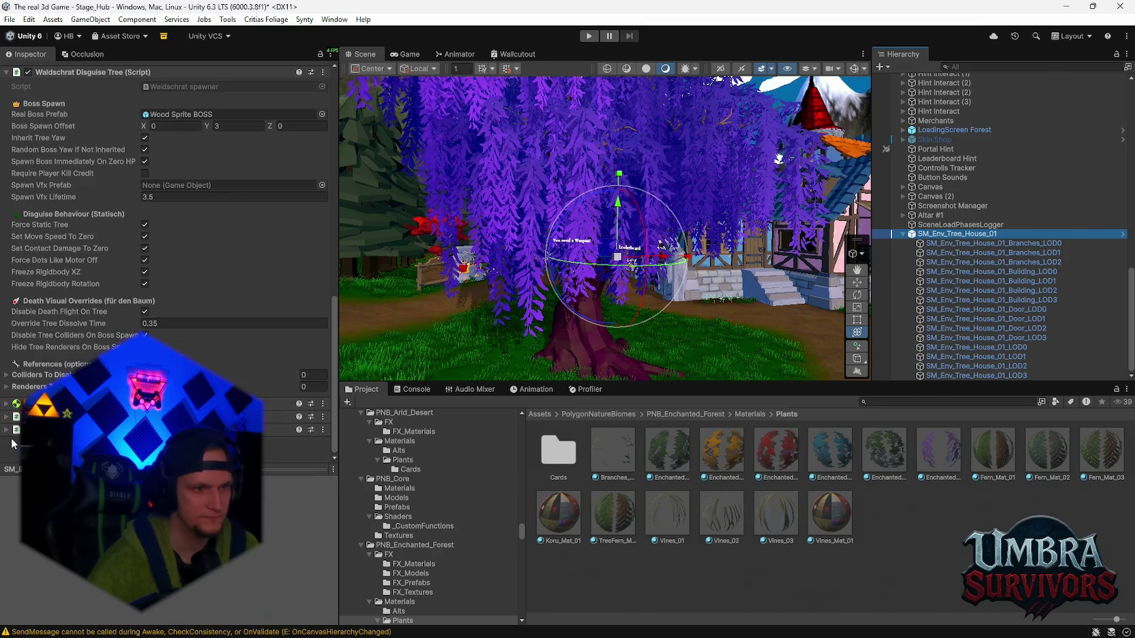
scroll(7, 431, down, 3)
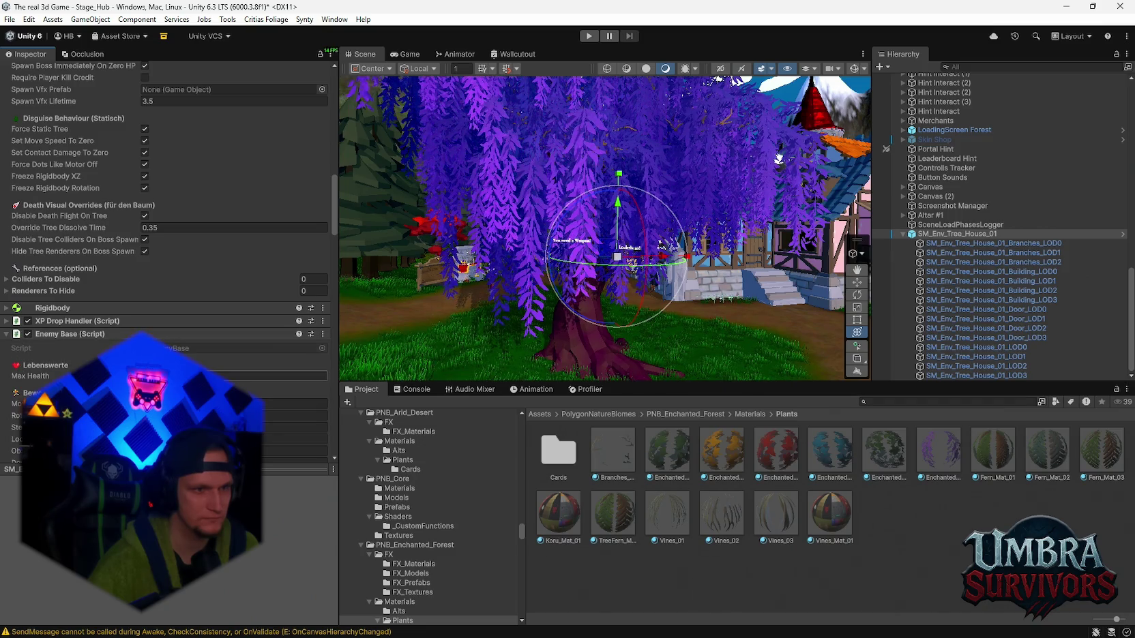
click(7, 334)
scroll(27, 348, up, 5)
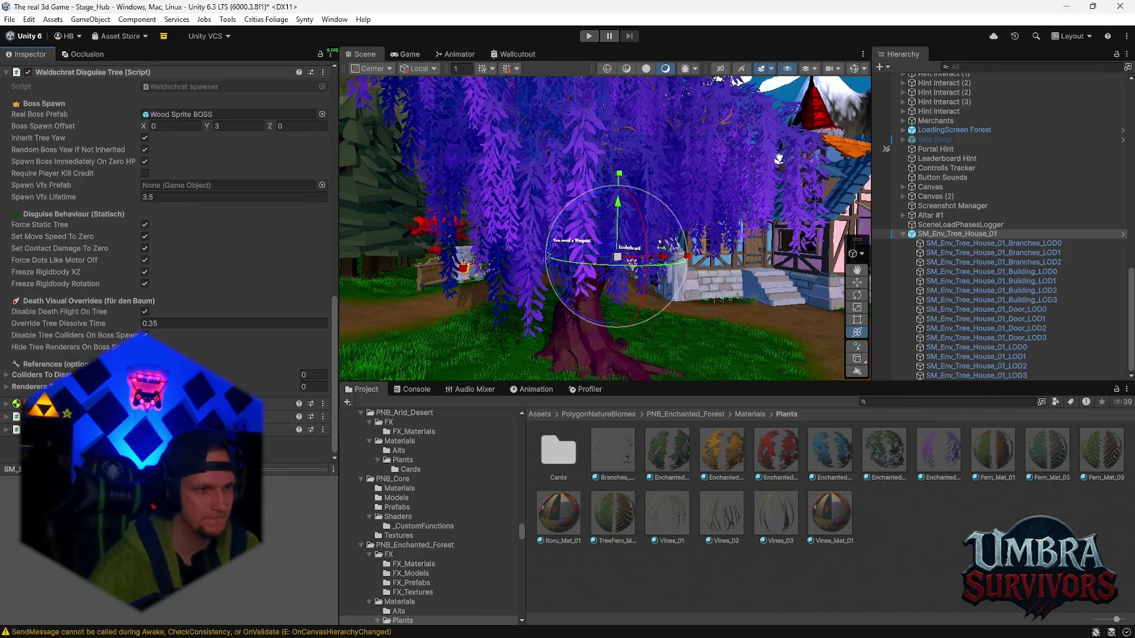
scroll(167, 259, up, 3)
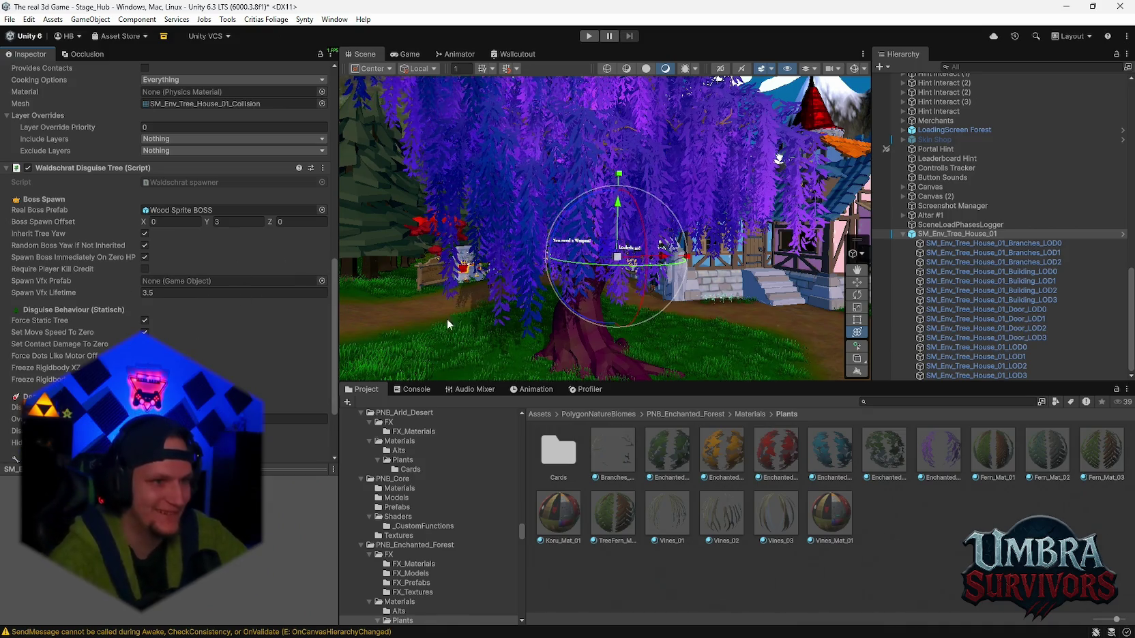
Frame the tree, check its Branches LOD1 child, then reselect the whole tree house.
mouse_move(427, 279)
mouse_down()
mouse_move(524, 269)
mouse_move(625, 128)
mouse_move(618, 50)
mouse_move(542, 251)
mouse_move(457, 264)
mouse_move(737, 255)
mouse_move(572, 253)
mouse_move(568, 271)
mouse_move(584, 244)
mouse_move(662, 271)
mouse_move(654, 296)
mouse_move(679, 303)
mouse_move(716, 289)
mouse_move(590, 263)
mouse_move(607, 261)
mouse_up()
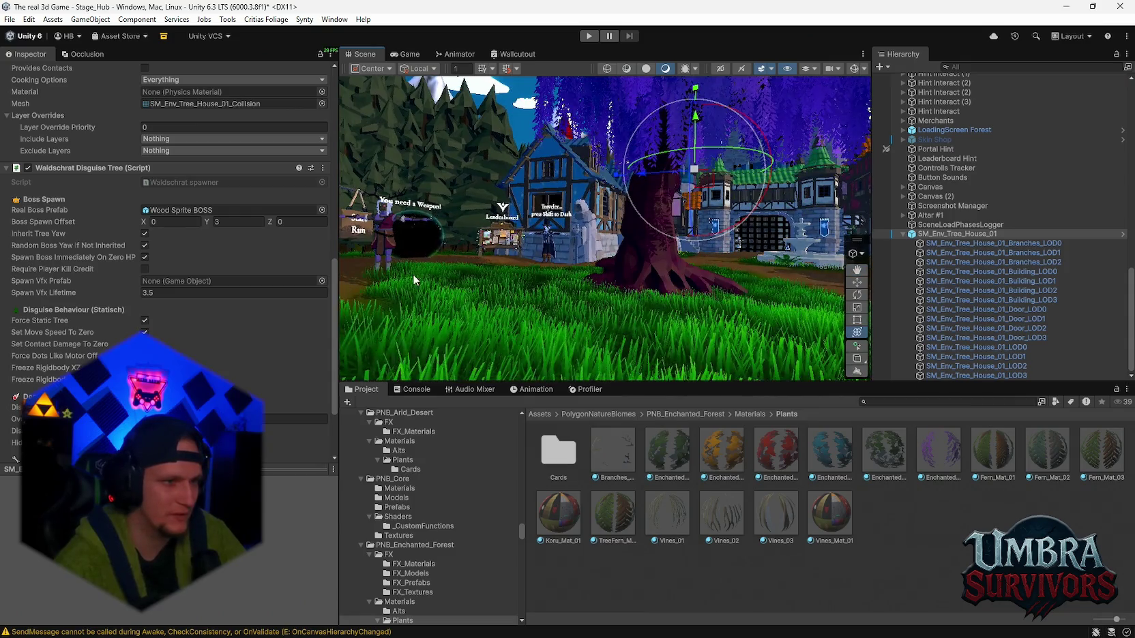
scroll(200, 333, up, 10)
scroll(206, 349, up, 3)
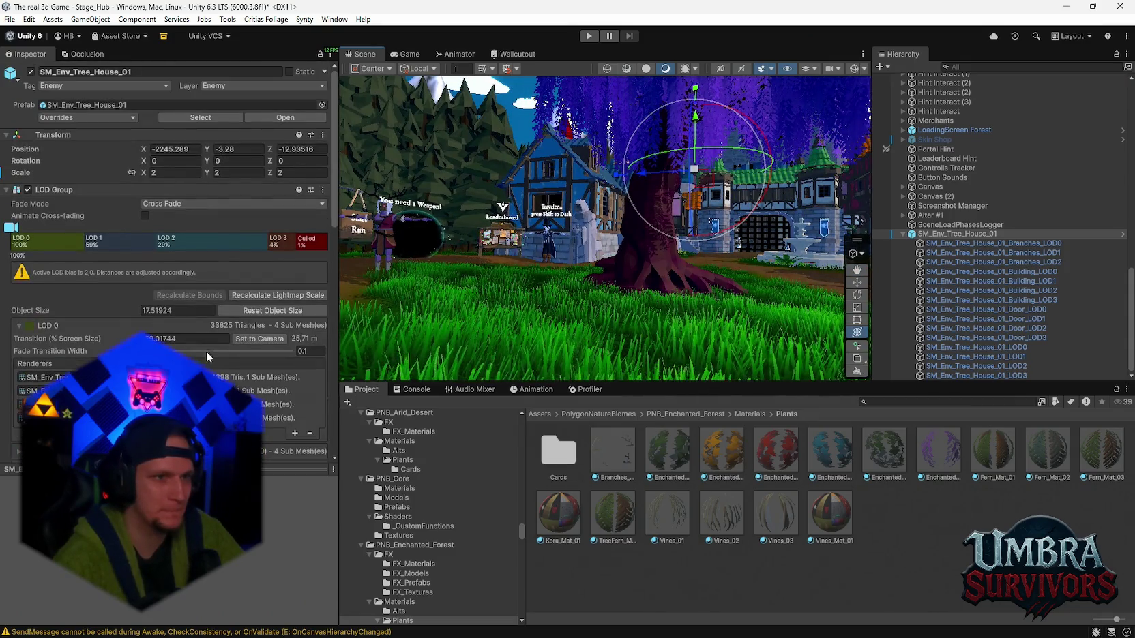
scroll(176, 335, down, 8)
scroll(175, 335, down, 10)
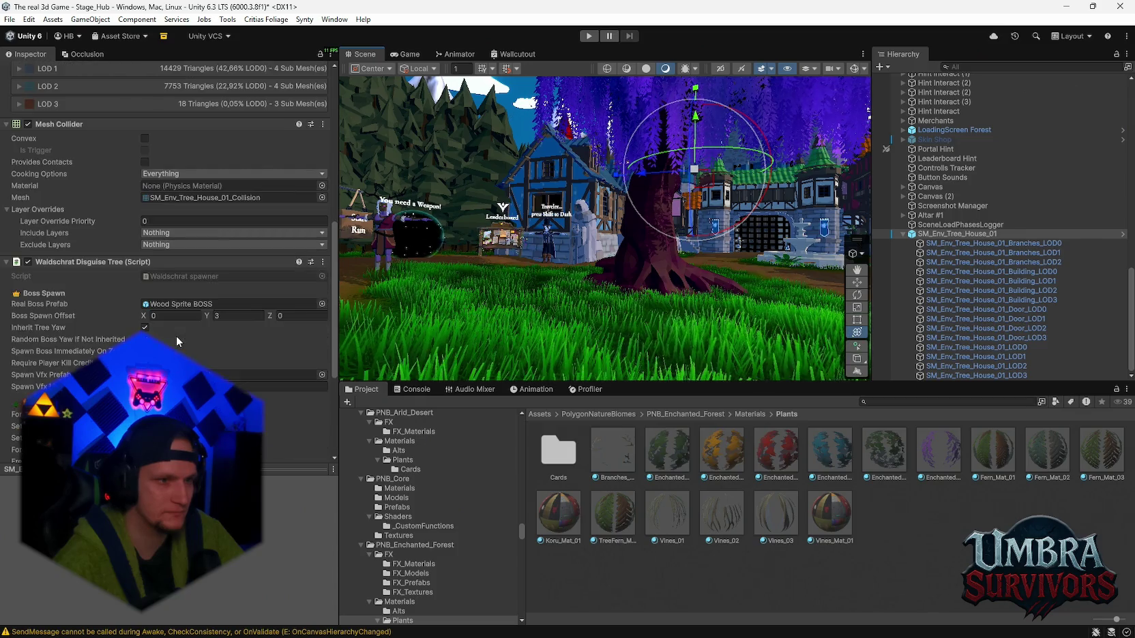
key(f)
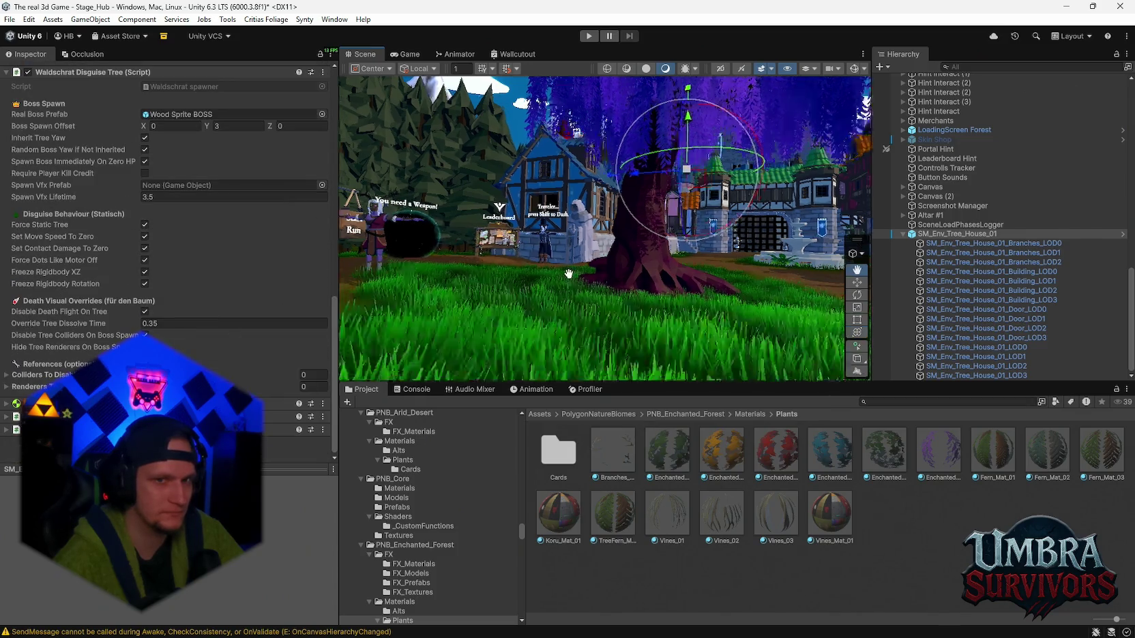
click(957, 225)
click(929, 252)
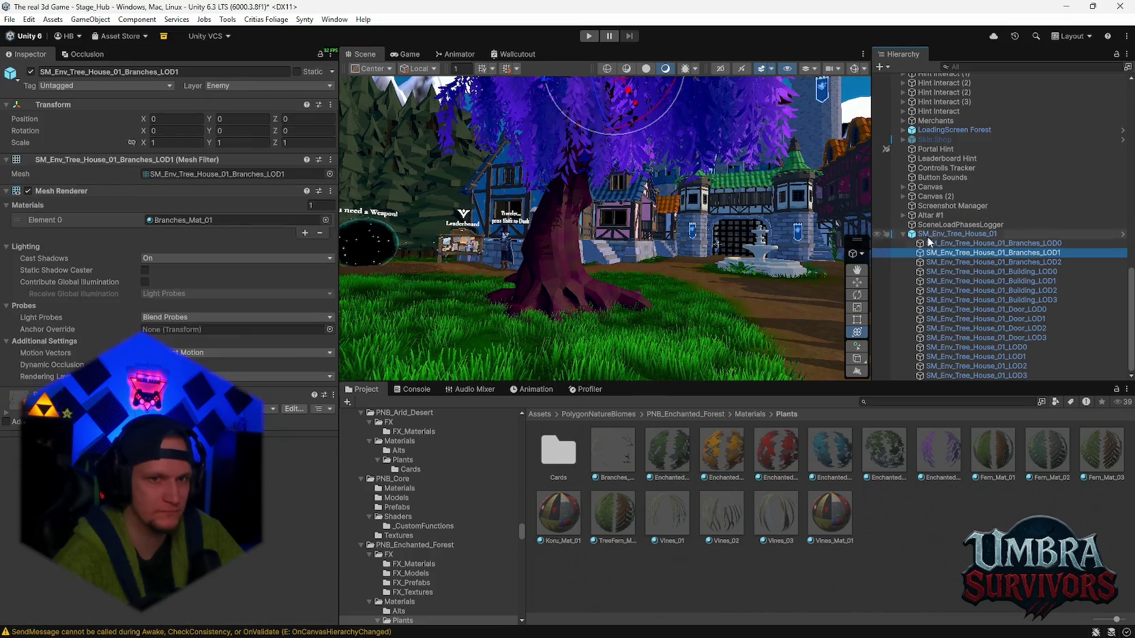
click(661, 271)
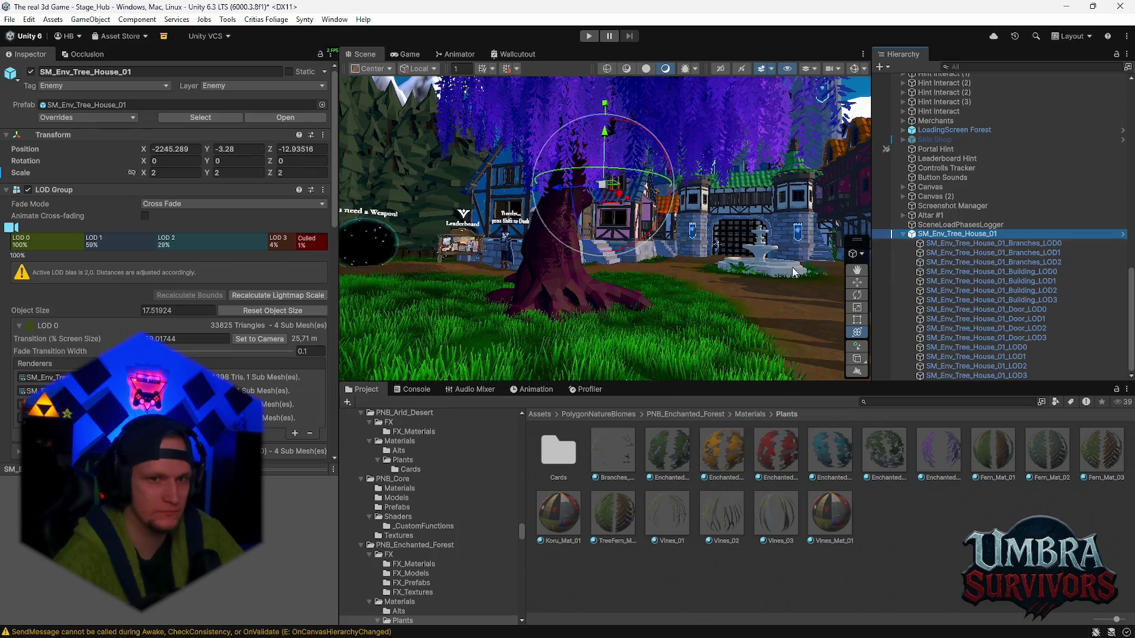
Apply all prefab overrides to SM_Env_Tree_House_01 and delete the tree from Stage_Hub.
drag(792, 267, 822, 293)
scroll(276, 339, down, 5)
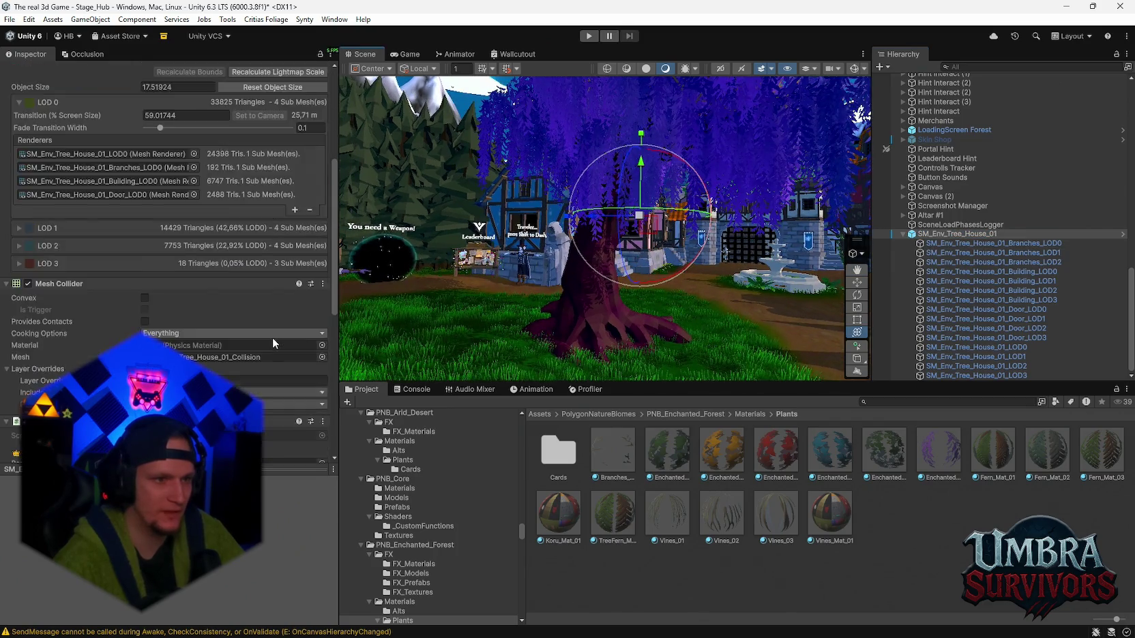
scroll(272, 338, down, 5)
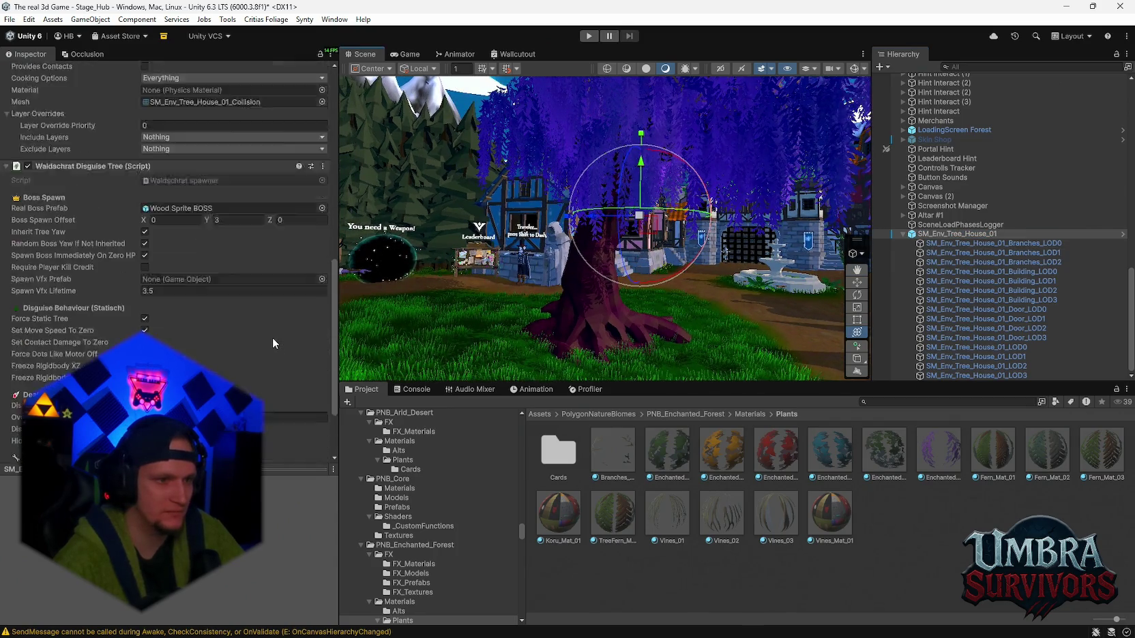
scroll(211, 319, up, 10)
scroll(211, 319, up, 5)
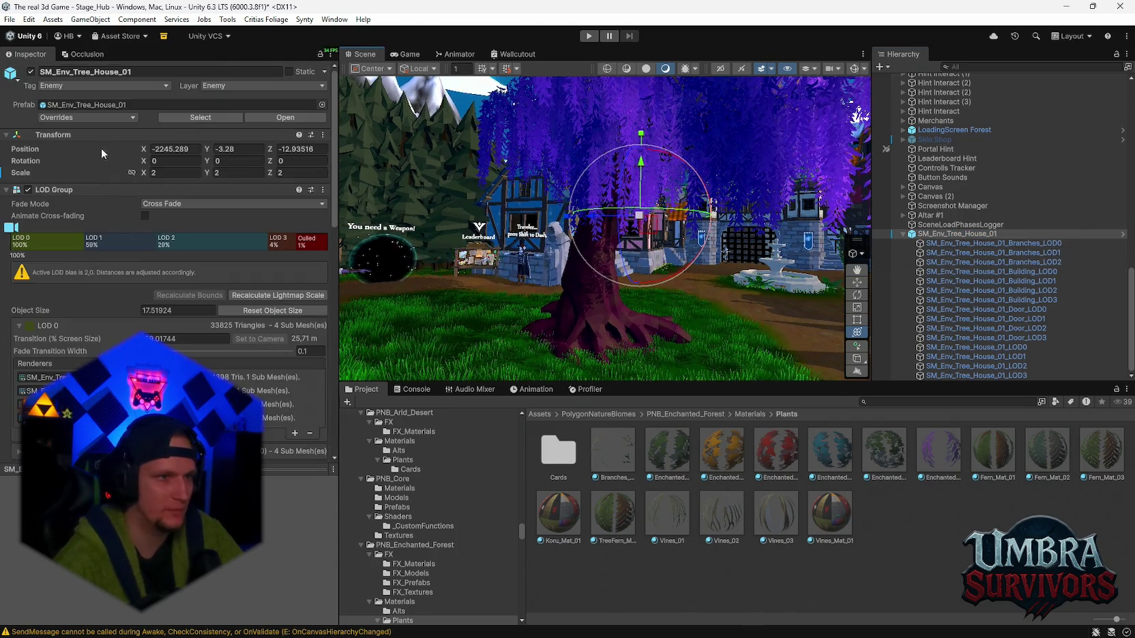
click(91, 119)
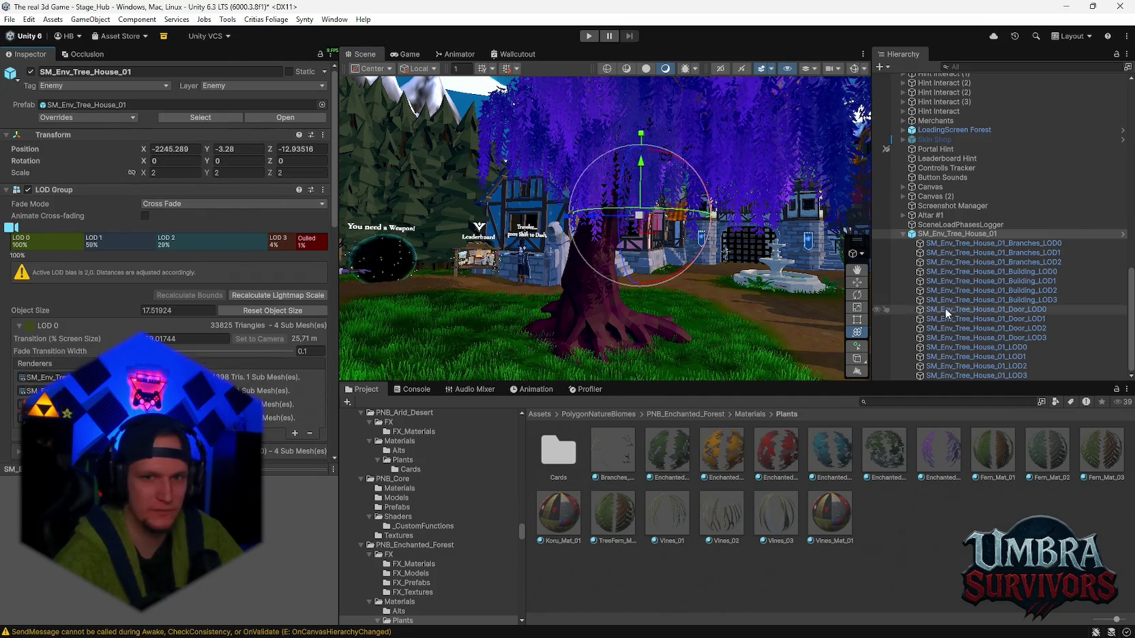
key(f)
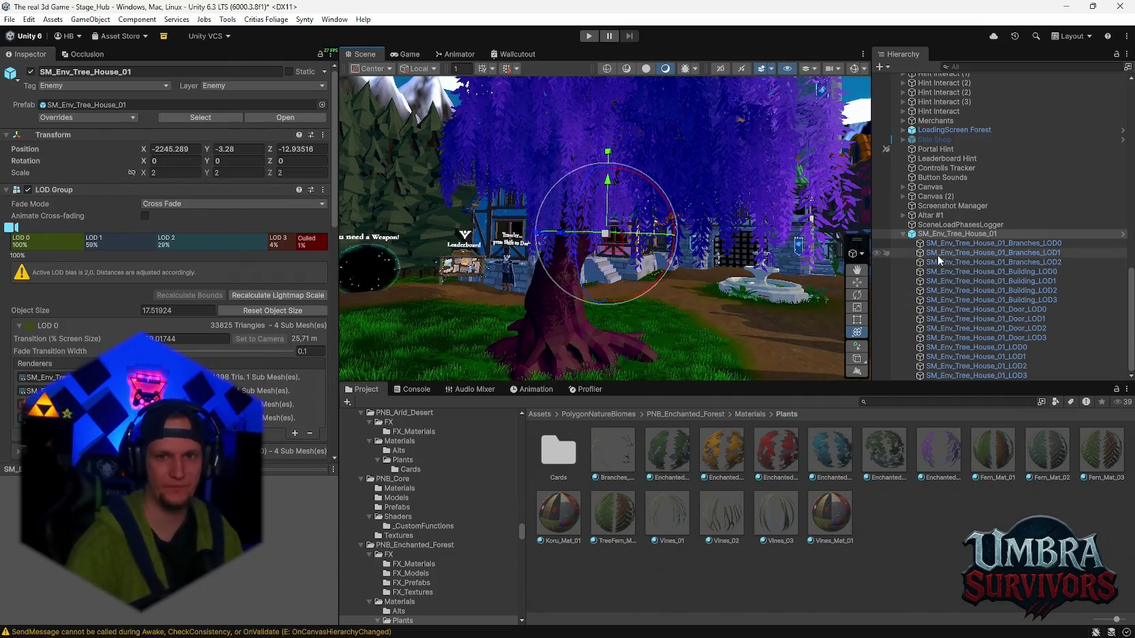
key(Delete)
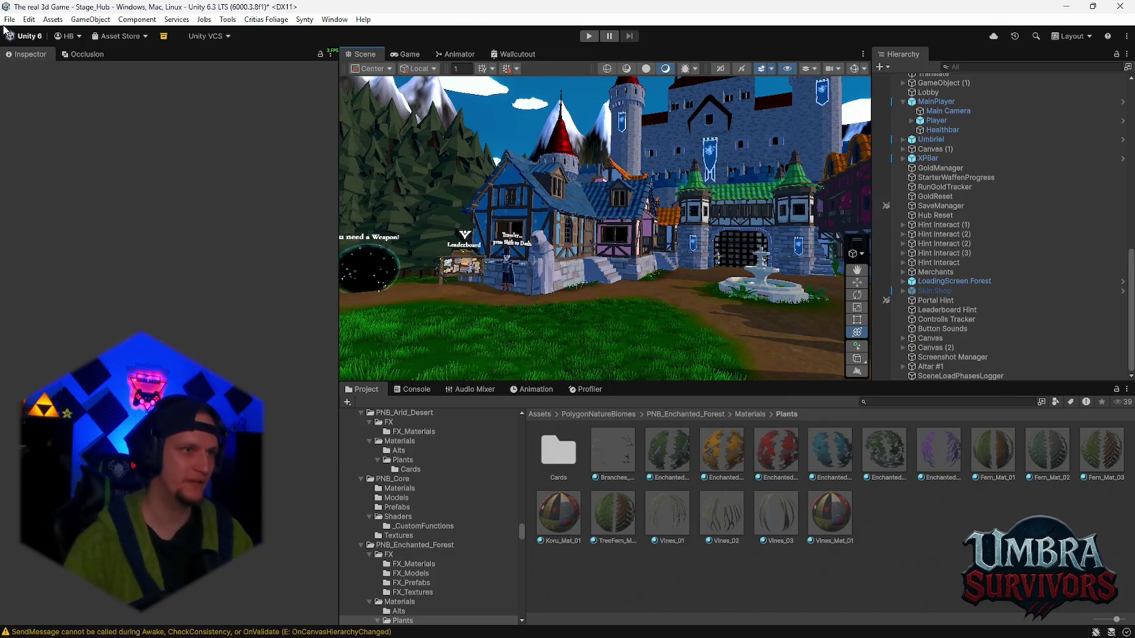
Open Stage_Forest from the recent scenes list, saving the Stage_Hub changes when prompted.
click(10, 19)
mouse_move(58, 59)
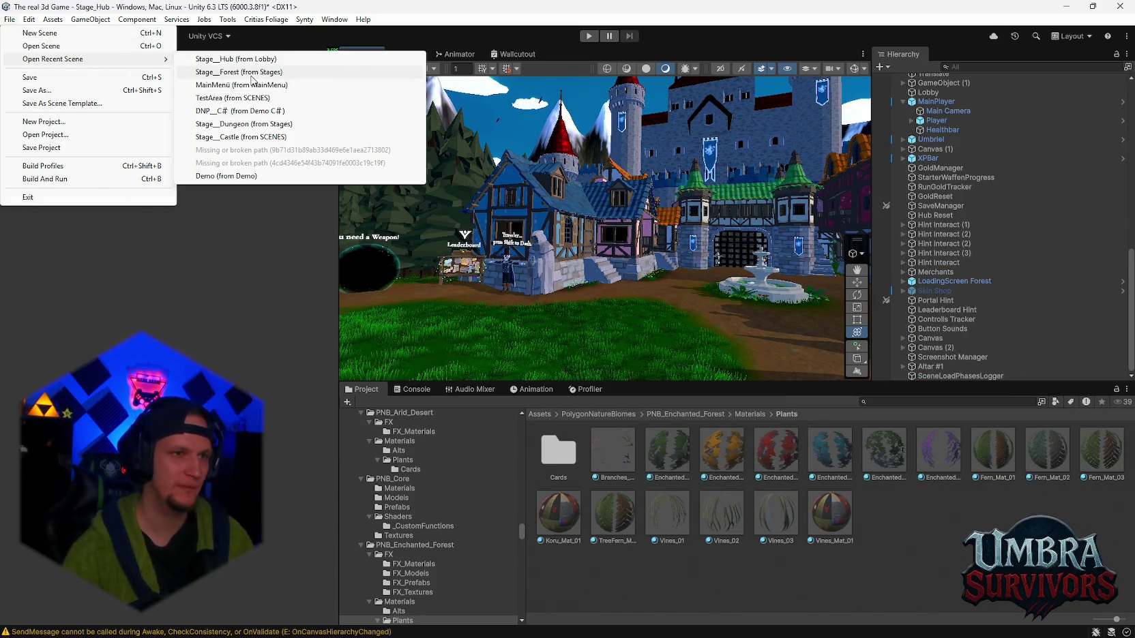
click(252, 74)
click(538, 351)
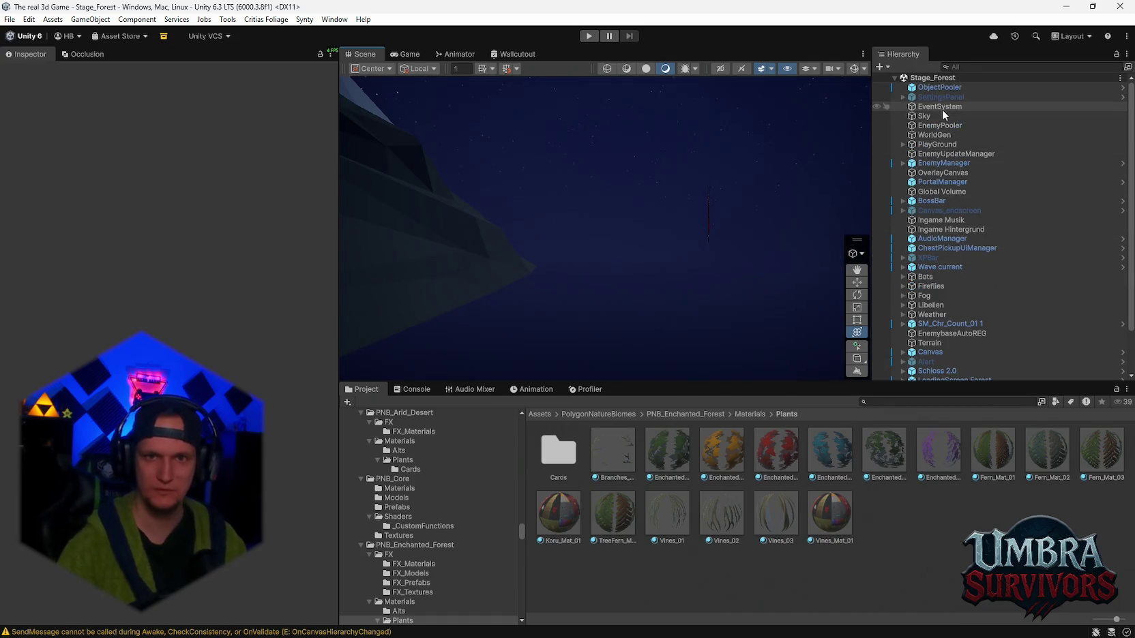
Select EventSystem and ObjectPooler, then fly the view over the forest ground.
click(936, 107)
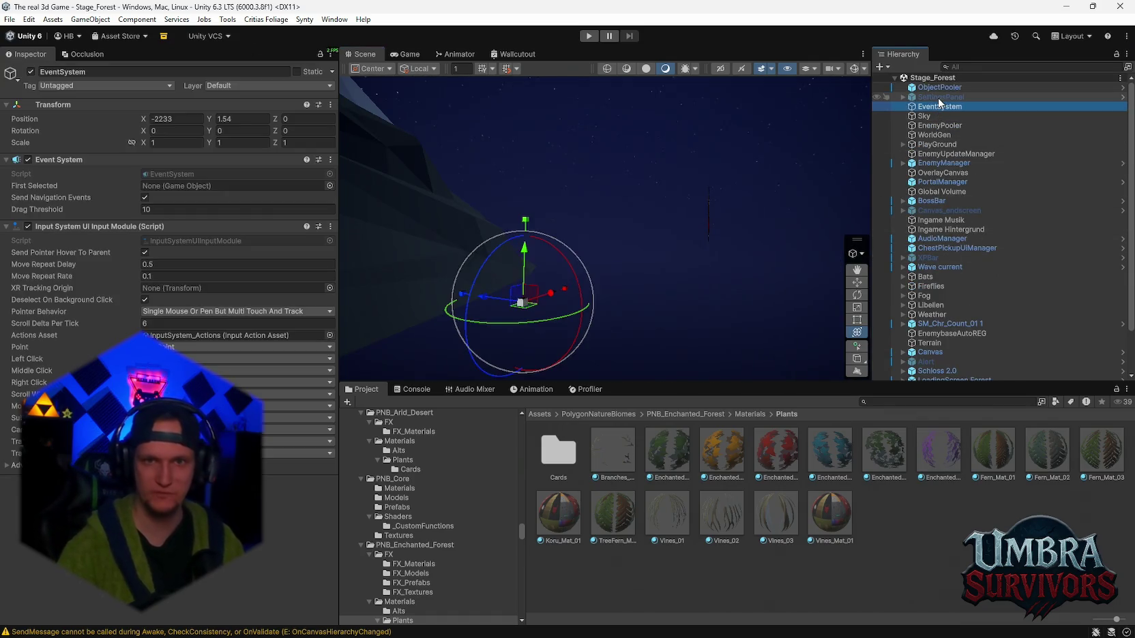
double_click(936, 88)
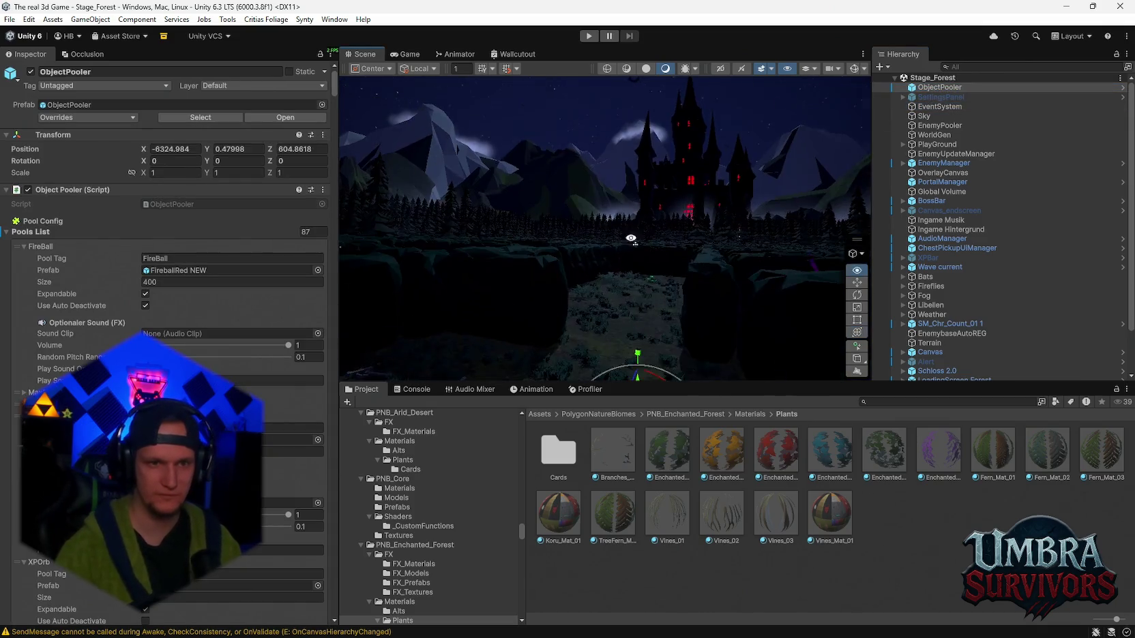
mouse_move(724, 226)
mouse_down()
mouse_move(644, 294)
mouse_move(467, 251)
mouse_move(605, 261)
mouse_move(585, 195)
mouse_move(780, 324)
mouse_move(541, 291)
mouse_move(577, 303)
mouse_up()
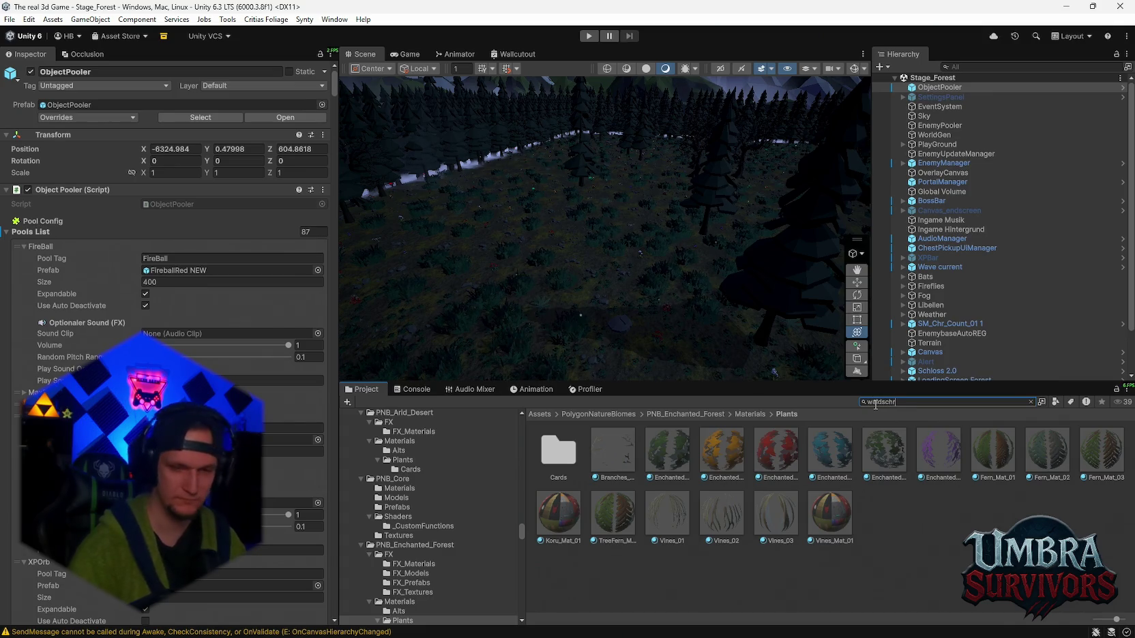
Select the disguise tree in Stage_Forest and lower it to Y -2.24.
double_click(558, 452)
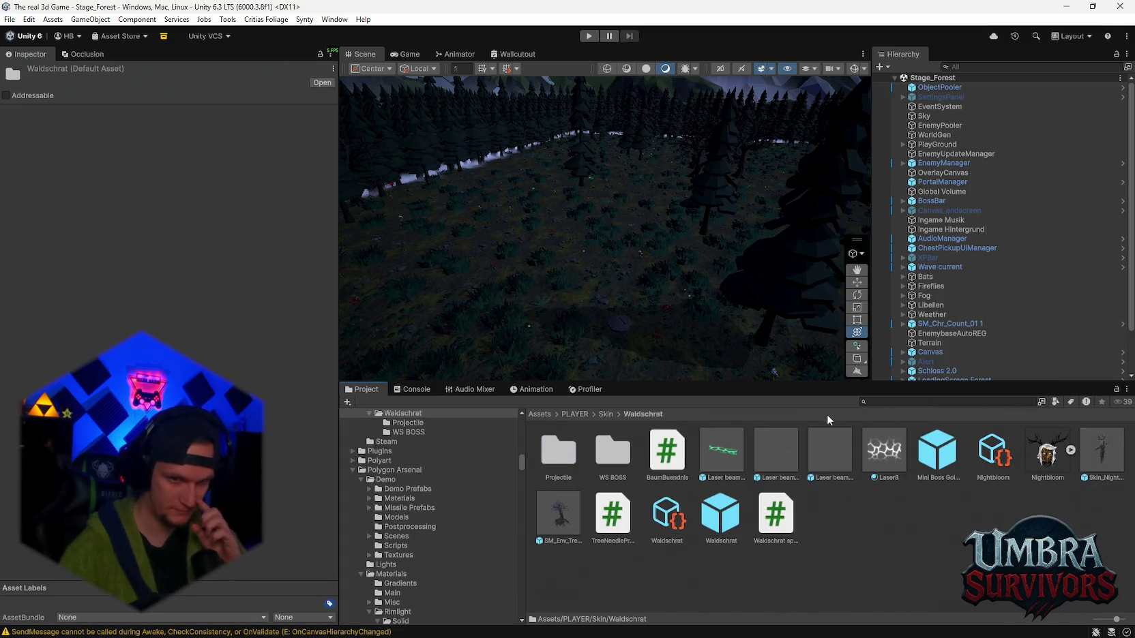
click(550, 248)
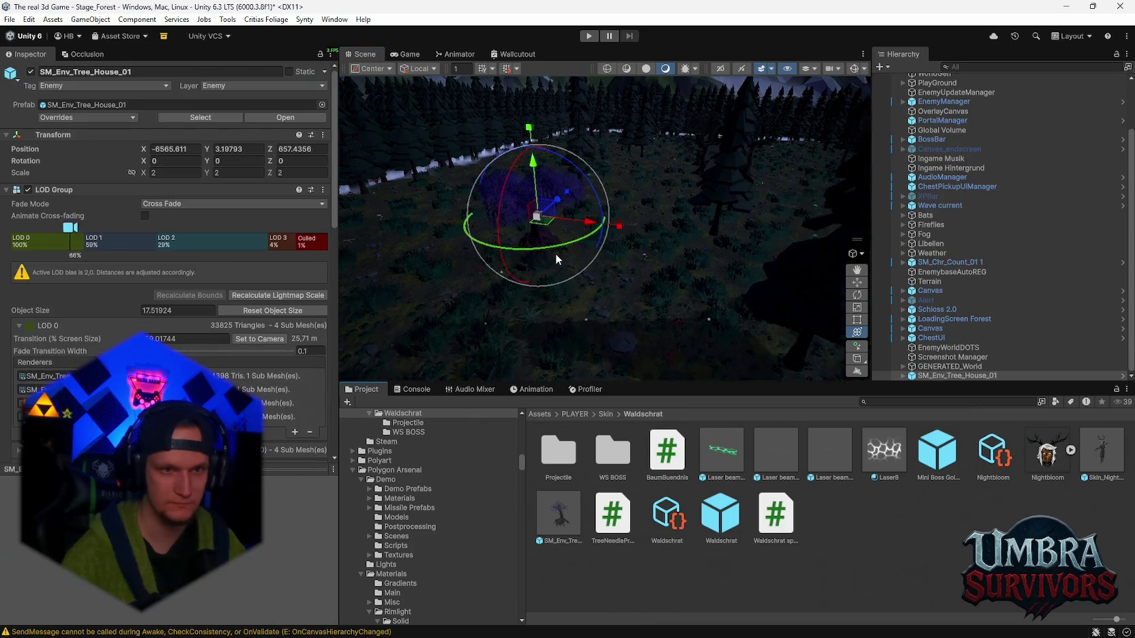
key(f)
drag(608, 291, 598, 124)
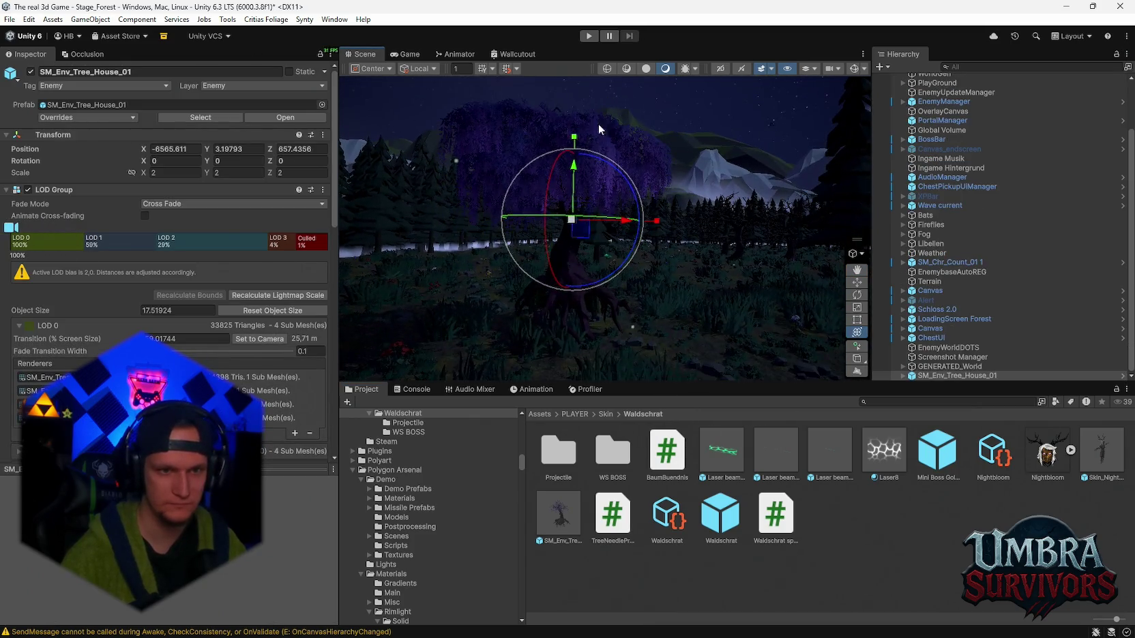
mouse_move(575, 181)
mouse_down()
mouse_move(580, 246)
mouse_move(593, 259)
mouse_move(678, 272)
mouse_move(652, 308)
mouse_move(585, 282)
mouse_move(590, 270)
mouse_move(546, 273)
mouse_up()
scroll(168, 204, down, 15)
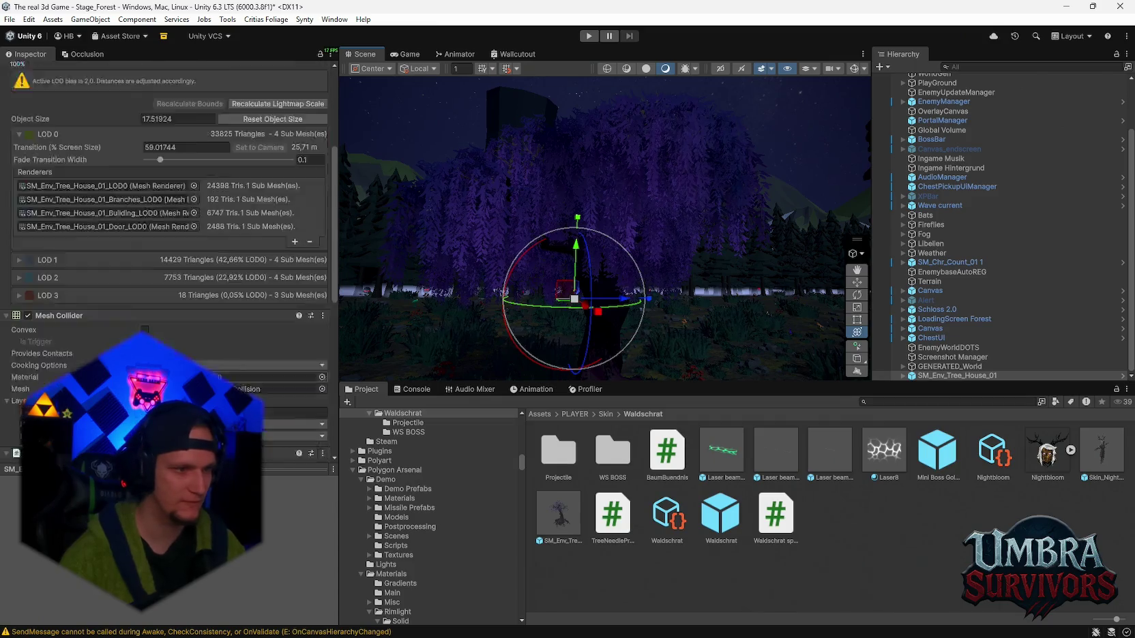
mouse_move(781, 236)
mouse_down()
mouse_move(786, 199)
mouse_move(678, 243)
mouse_move(663, 303)
mouse_move(676, 308)
mouse_up()
key(f)
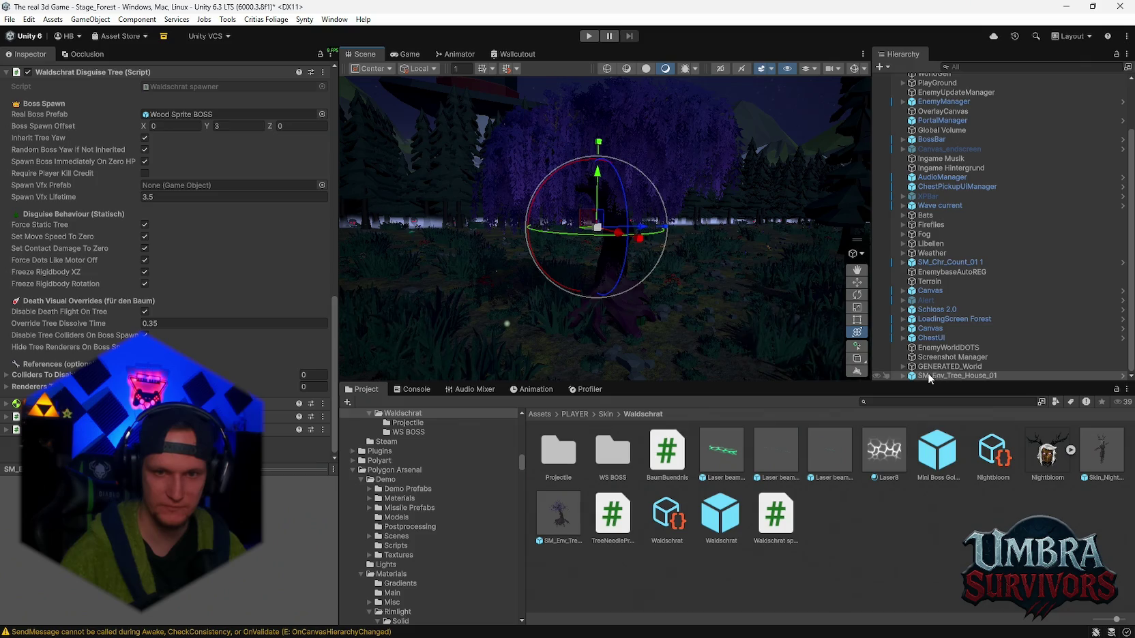
Expand the tree, select its LOD0 mesh and open the EnchantedWillow_Mat_01 material.
click(903, 375)
click(972, 347)
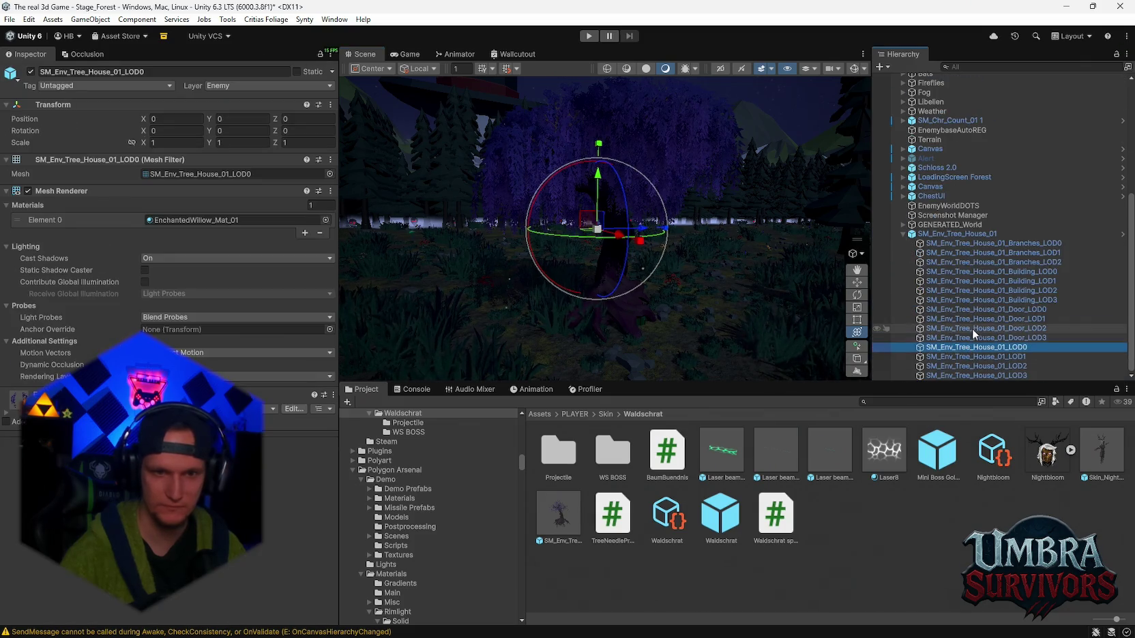
double_click(218, 221)
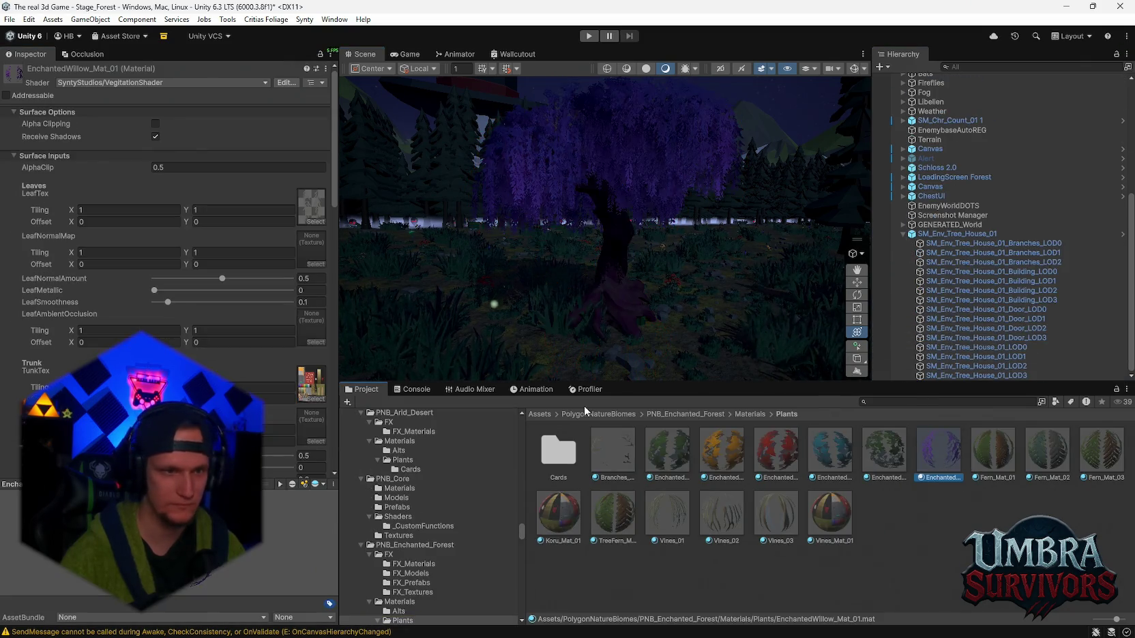
scroll(226, 324, down, 10)
scroll(232, 320, down, 5)
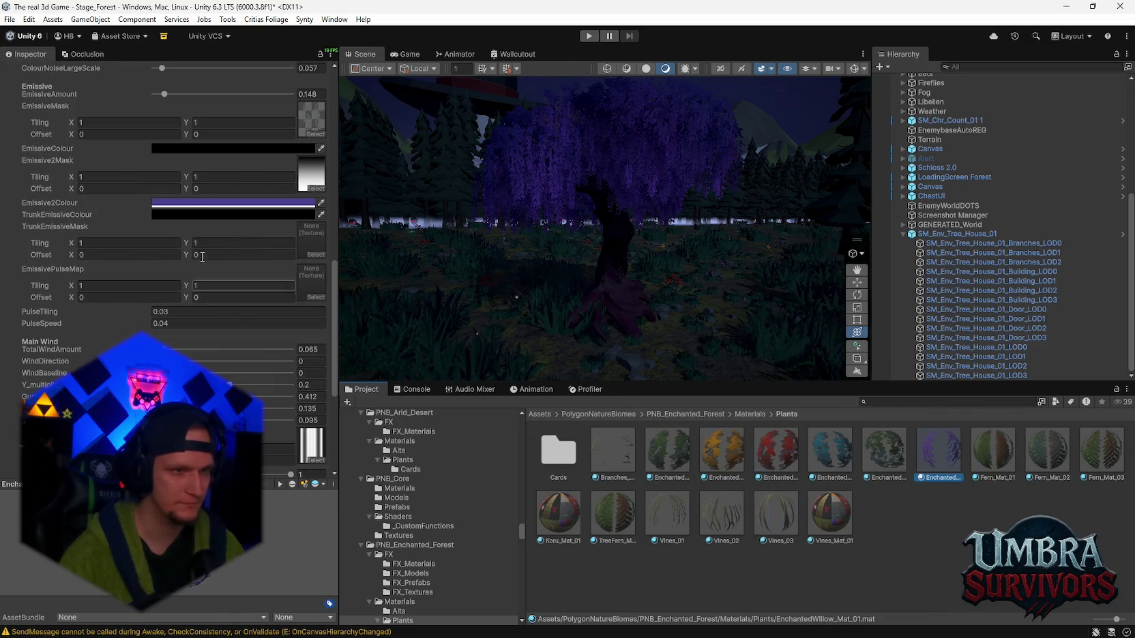
click(182, 206)
click(311, 194)
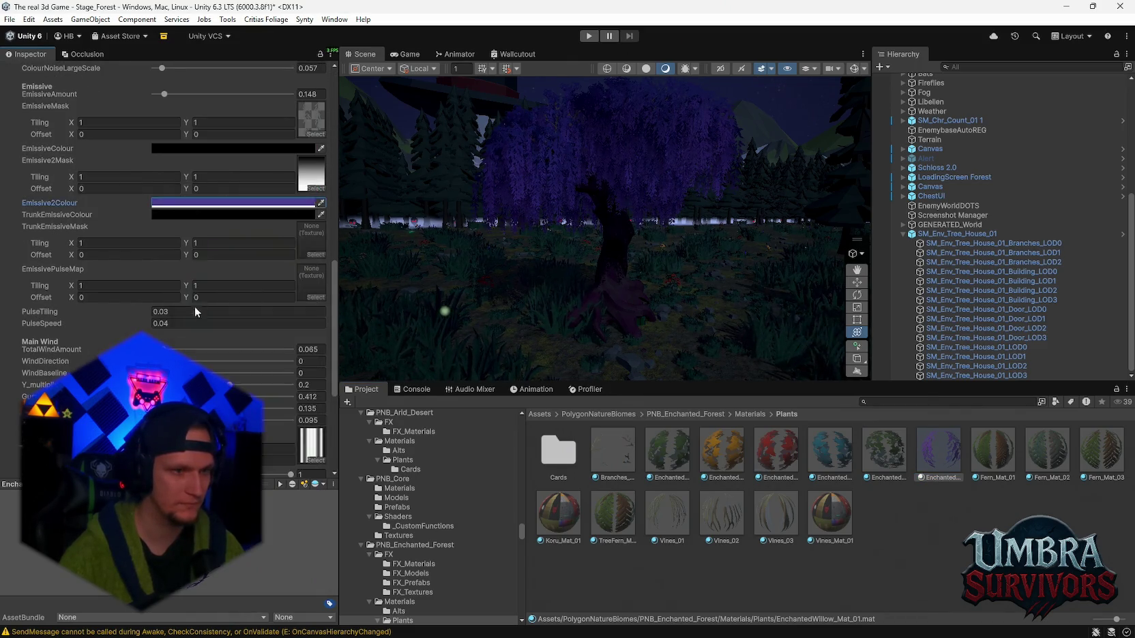
scroll(204, 321, down, 7)
click(161, 270)
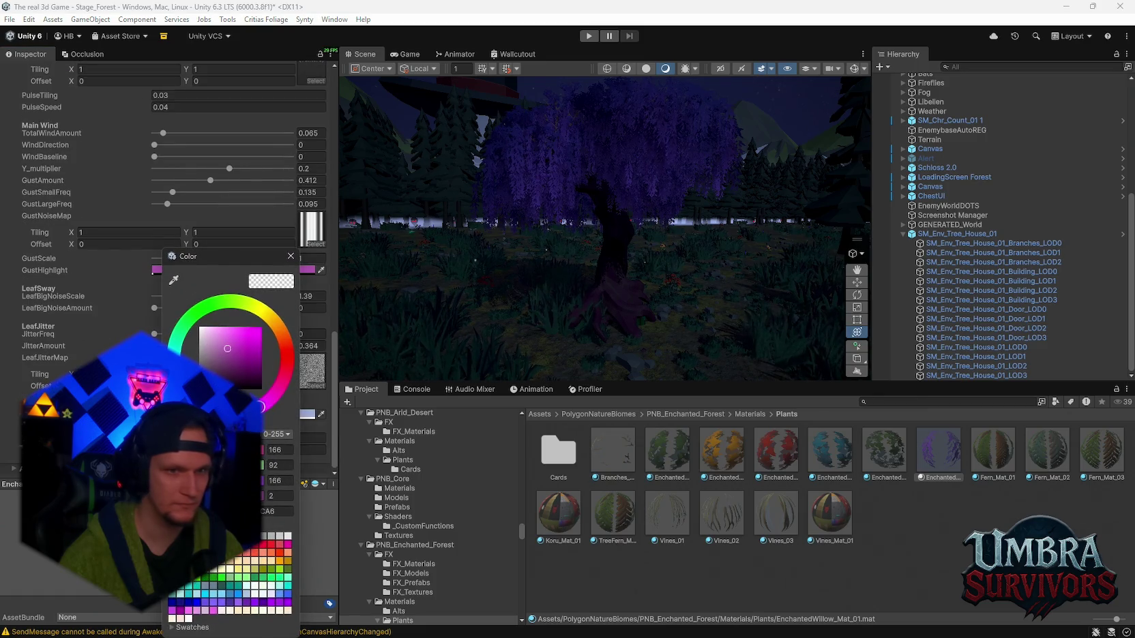
click(292, 257)
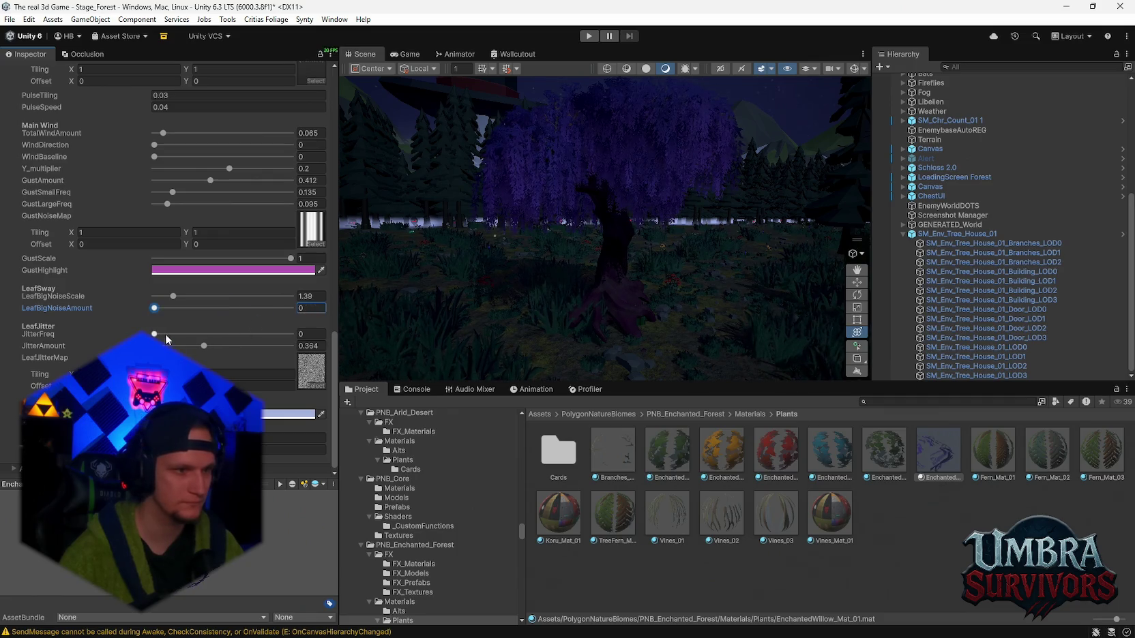
scroll(197, 315, up, 2)
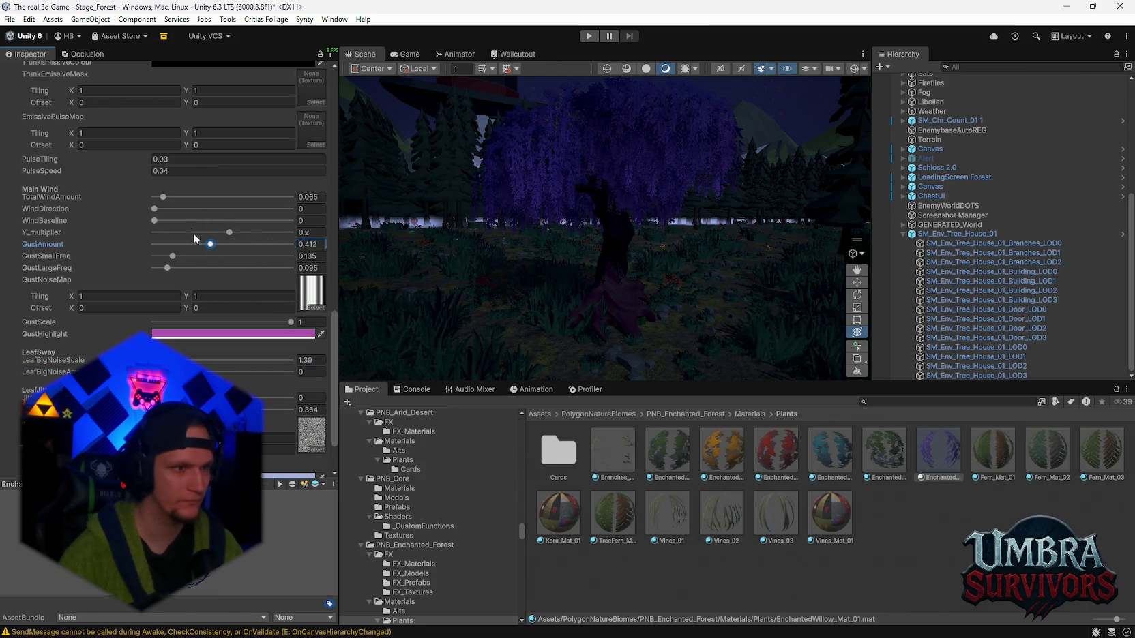
scroll(198, 272, up, 8)
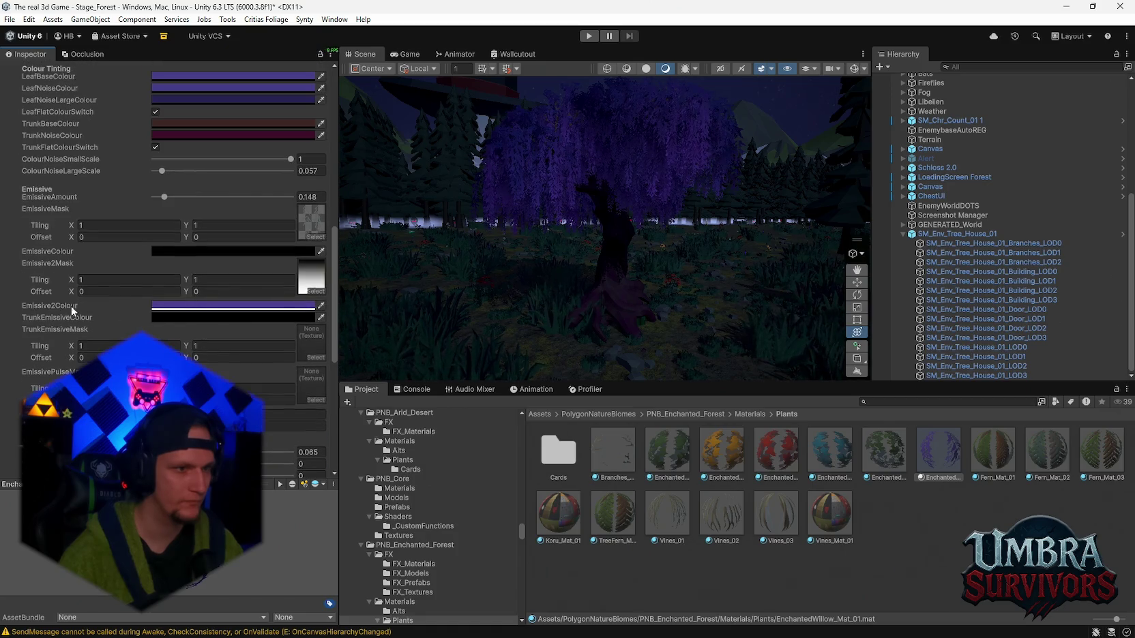
Try maximum EmissiveAmount and a white Emissive2Colour, then revert both to their original values.
scroll(161, 325, up, 3)
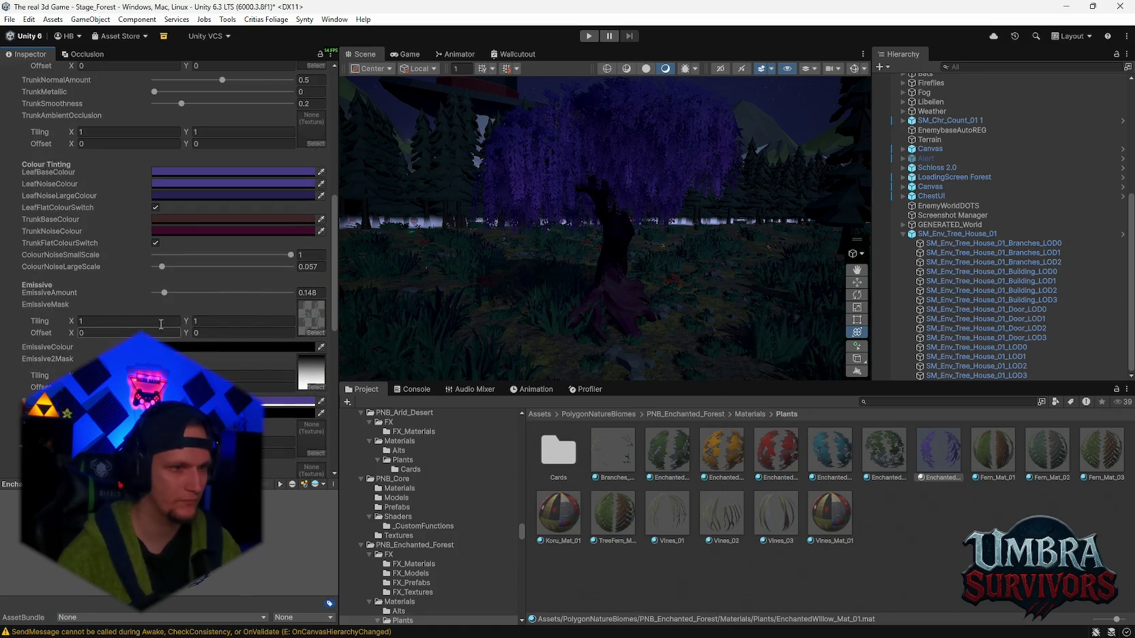
mouse_move(168, 293)
mouse_down()
mouse_move(309, 300)
mouse_move(167, 305)
mouse_up()
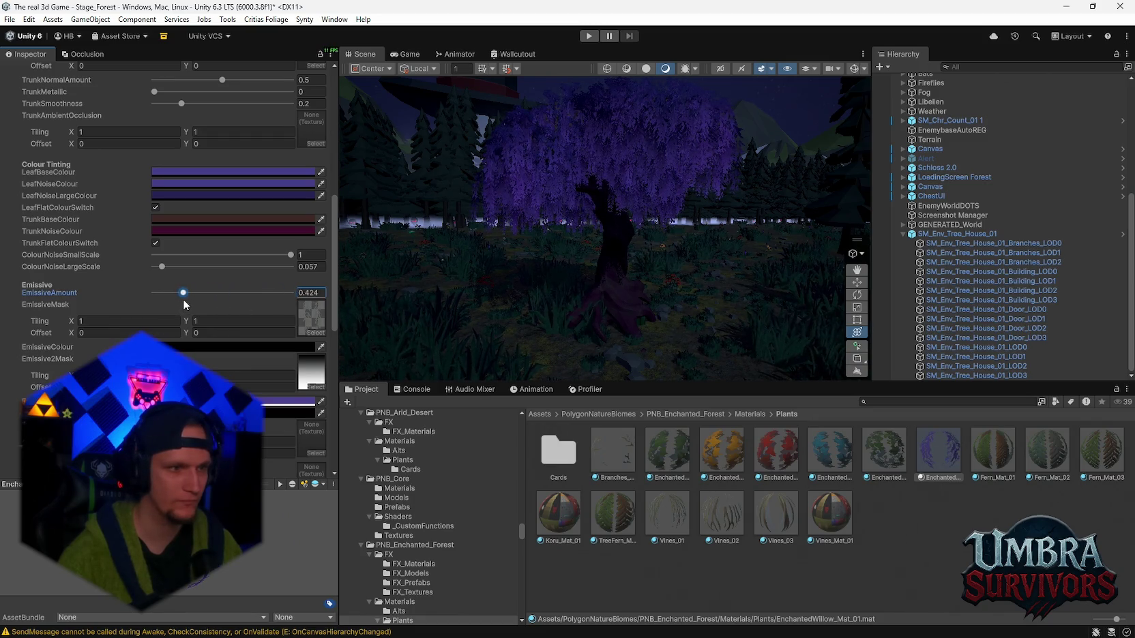
key(ctrl+z)
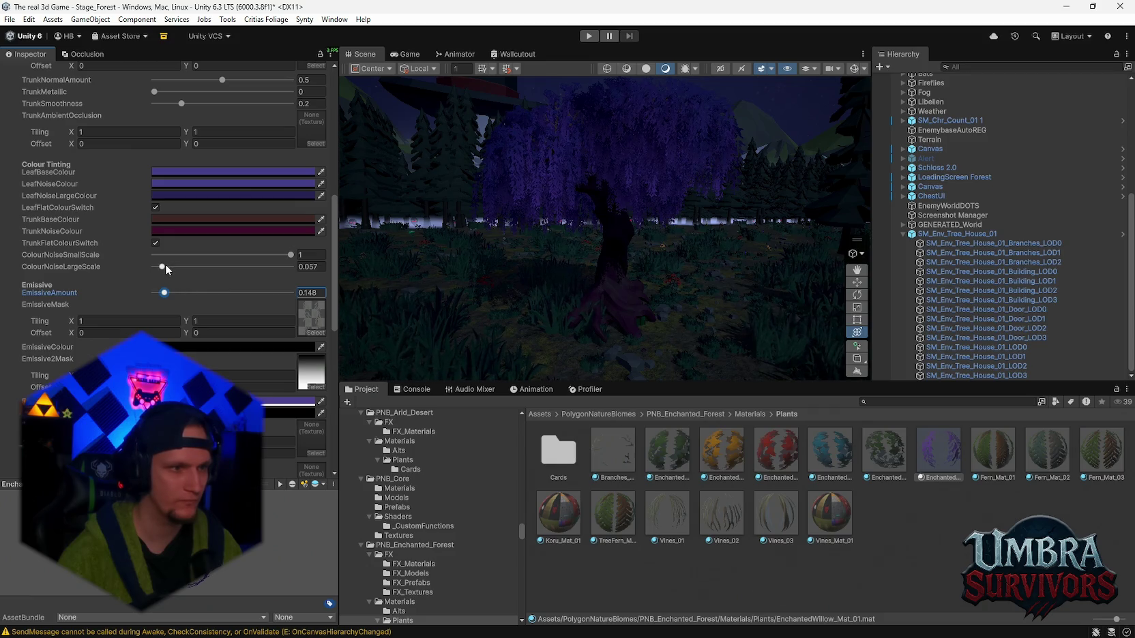
click(163, 266)
scroll(225, 292, up, 3)
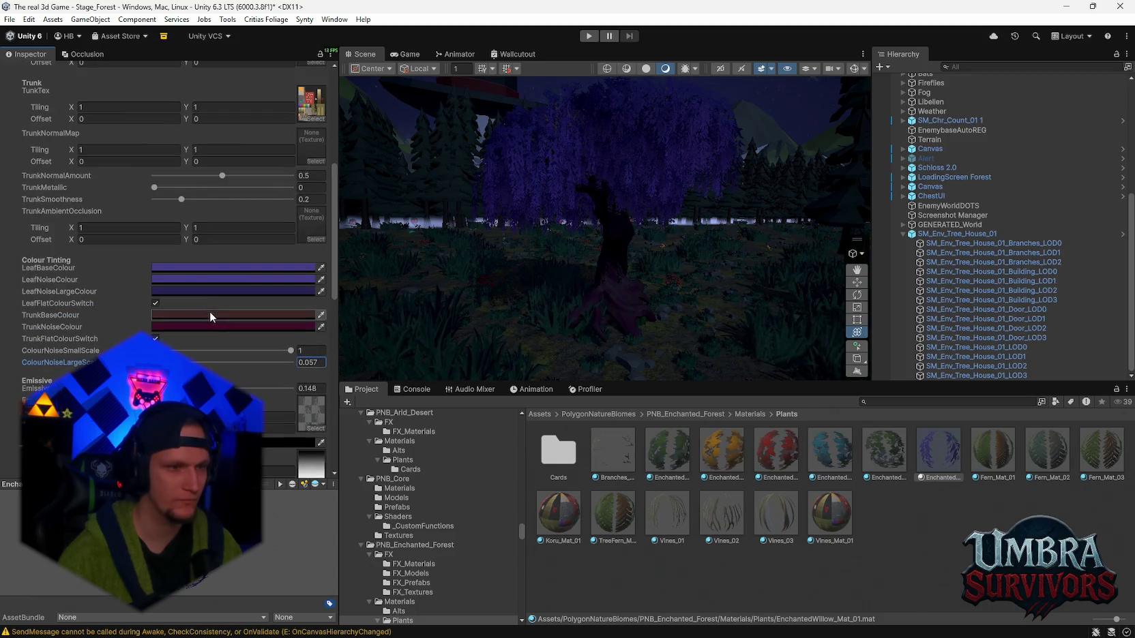
click(181, 292)
click(302, 257)
scroll(181, 249, down, 8)
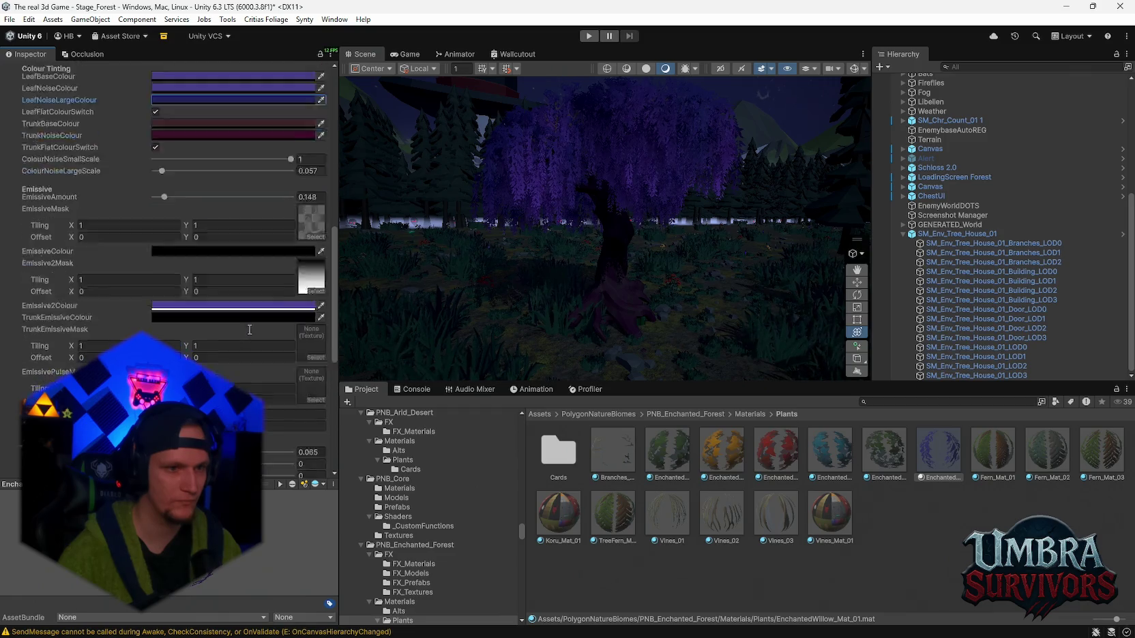
click(182, 248)
drag(253, 340, 202, 295)
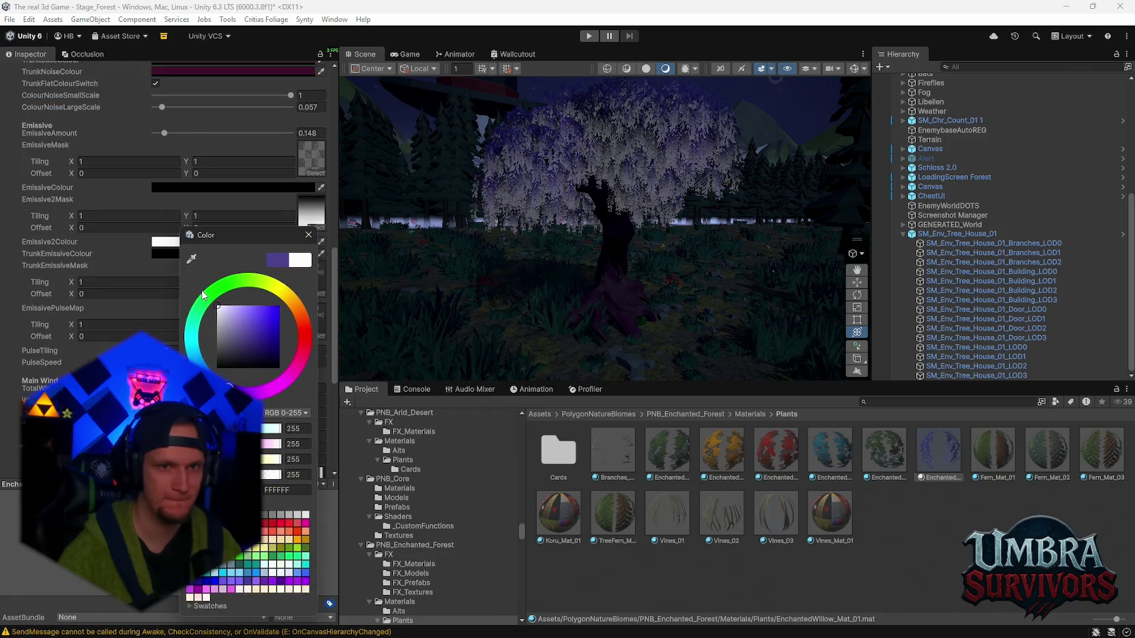
click(273, 259)
Darken LeafNoiseLargeColour and LeafBaseColour to a deeper purple in the Color picker.
click(308, 235)
scroll(284, 252, up, 7)
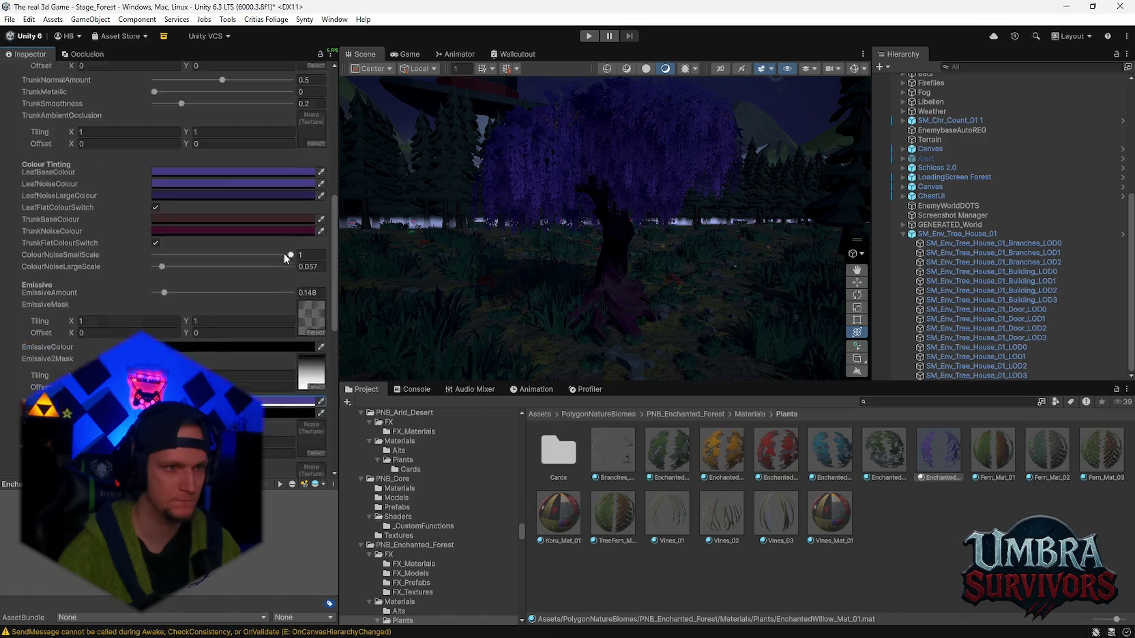
click(199, 260)
click(269, 360)
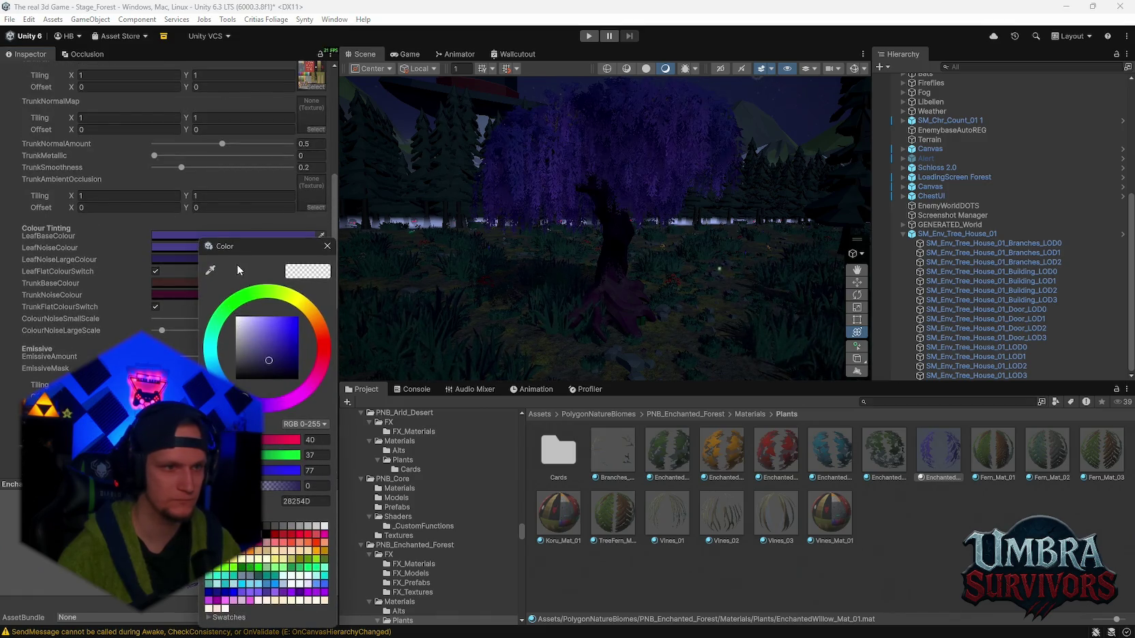
click(248, 343)
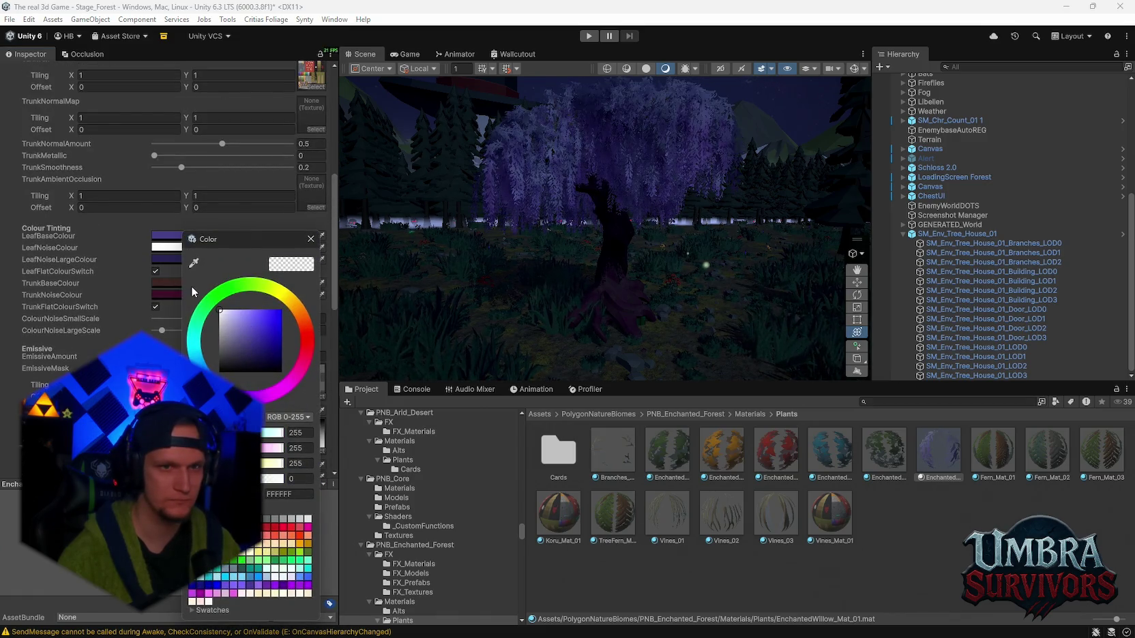
click(179, 253)
click(293, 227)
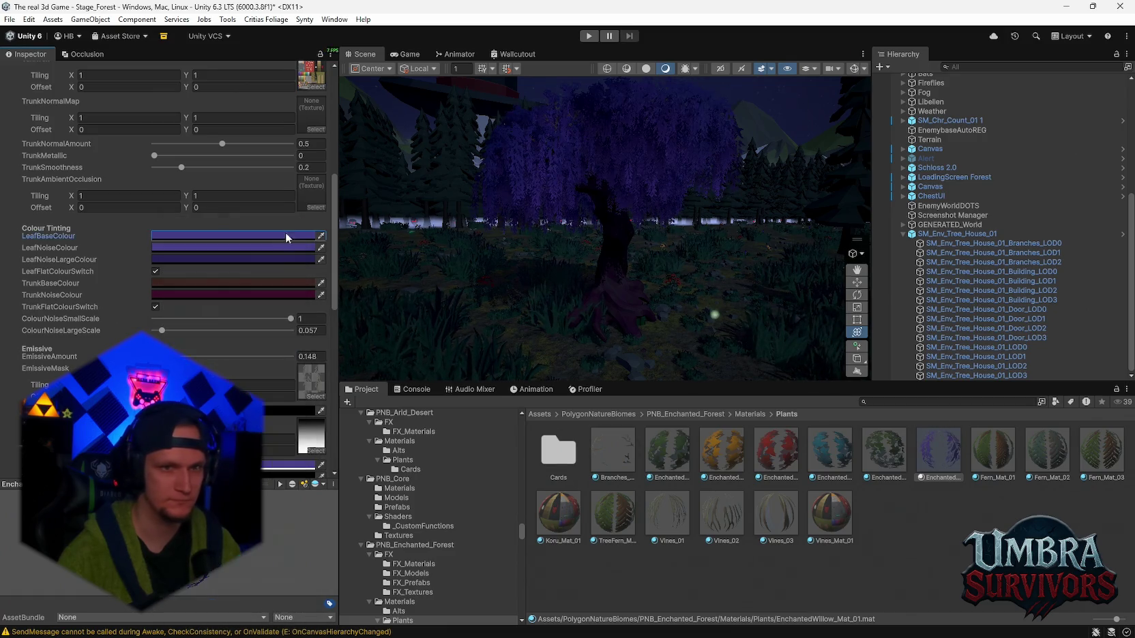
Check the lavender highlight colour without changing it, then pan to show sky above the willow.
scroll(272, 304, down, 4)
scroll(269, 308, down, 10)
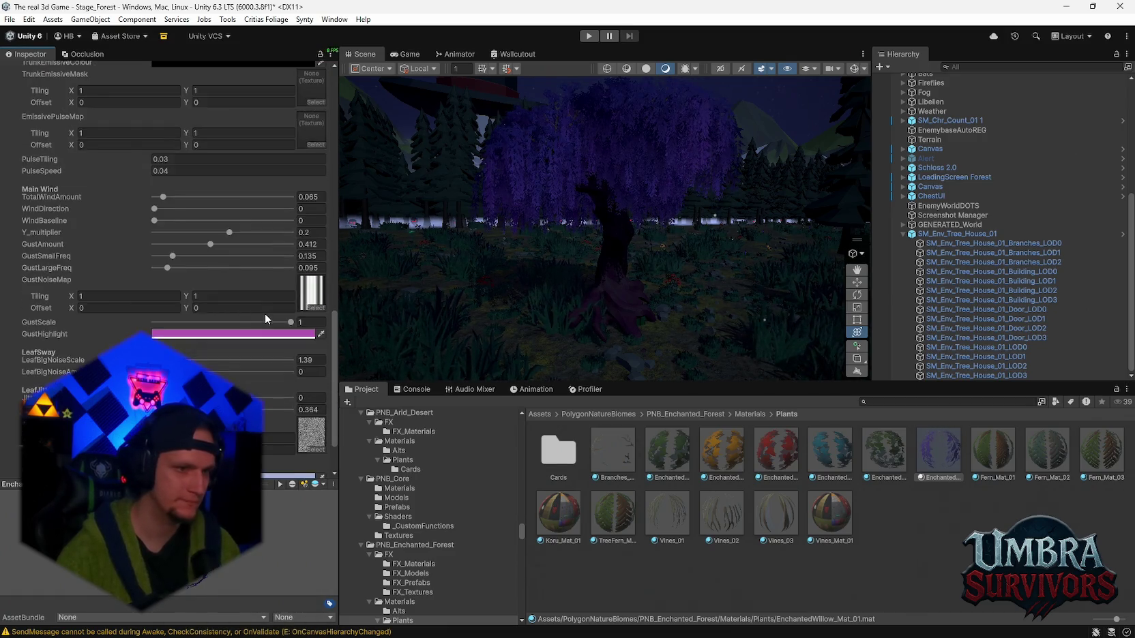
scroll(235, 347, down, 2)
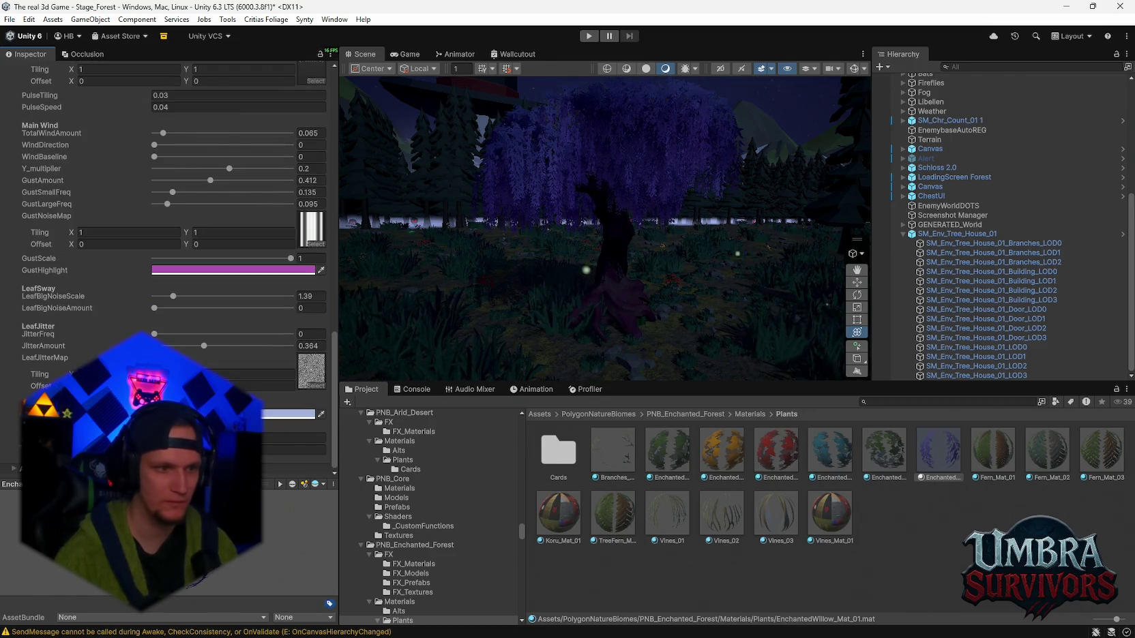
click(287, 414)
click(295, 257)
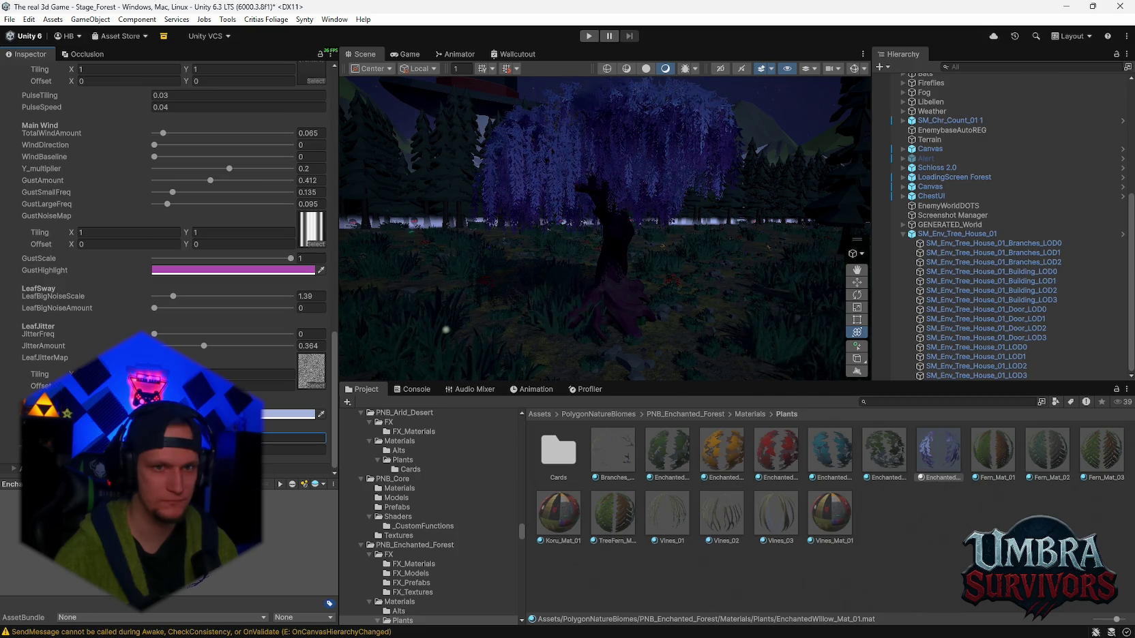
key(q)
drag(505, 235, 495, 286)
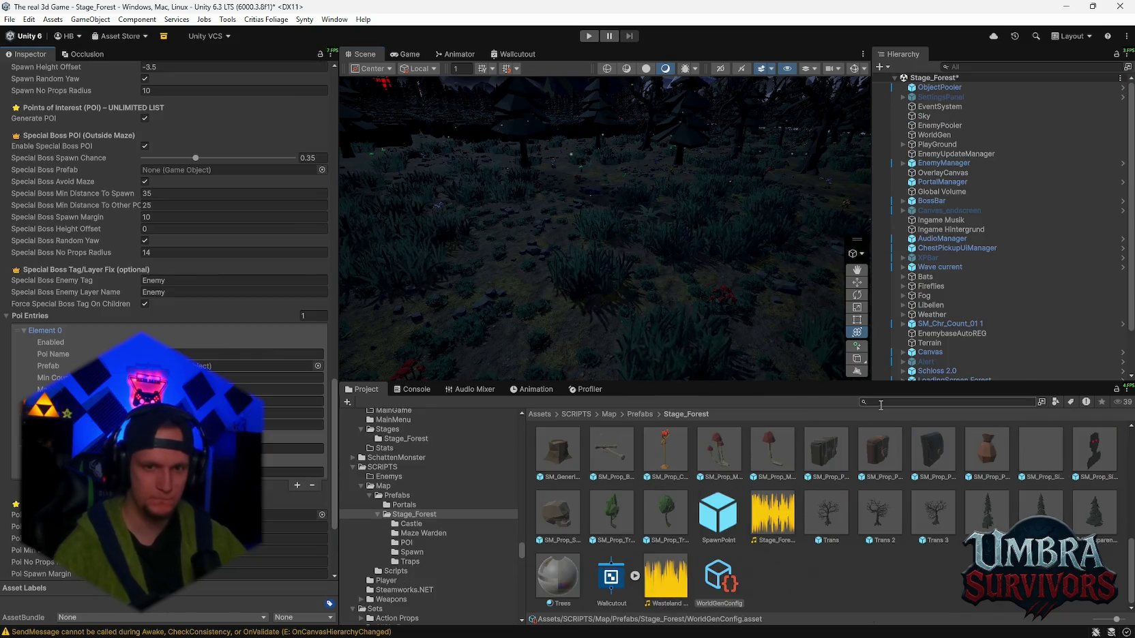
Scroll through the WorldGenConfig settings and Project tree, collapsing the Horror Poly folder.
scroll(478, 515, down, 15)
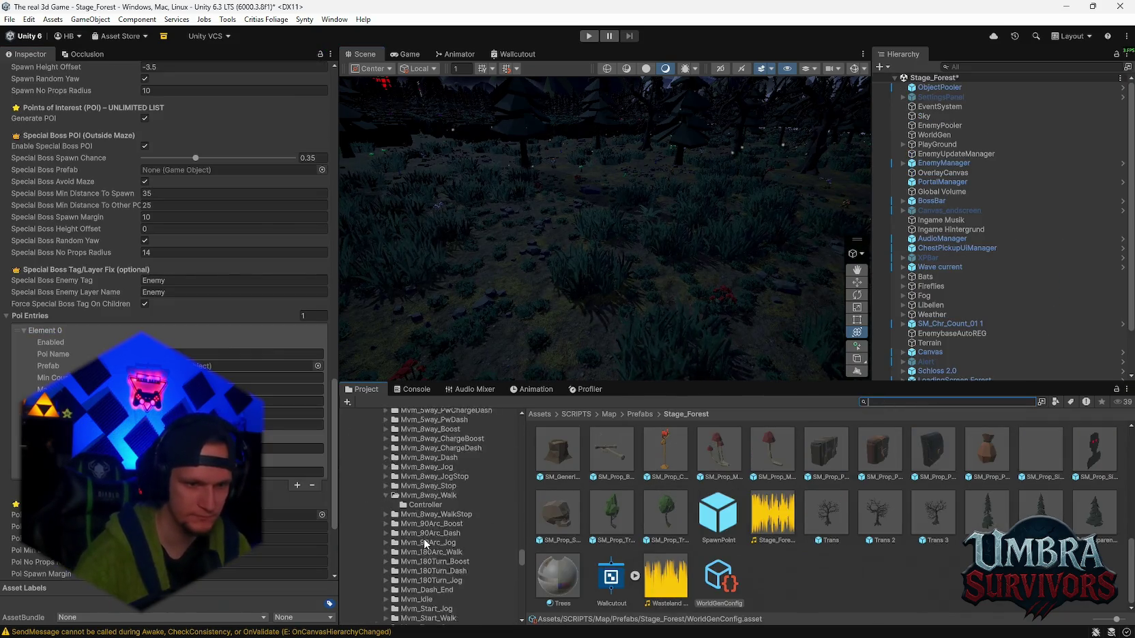
scroll(457, 568, up, 10)
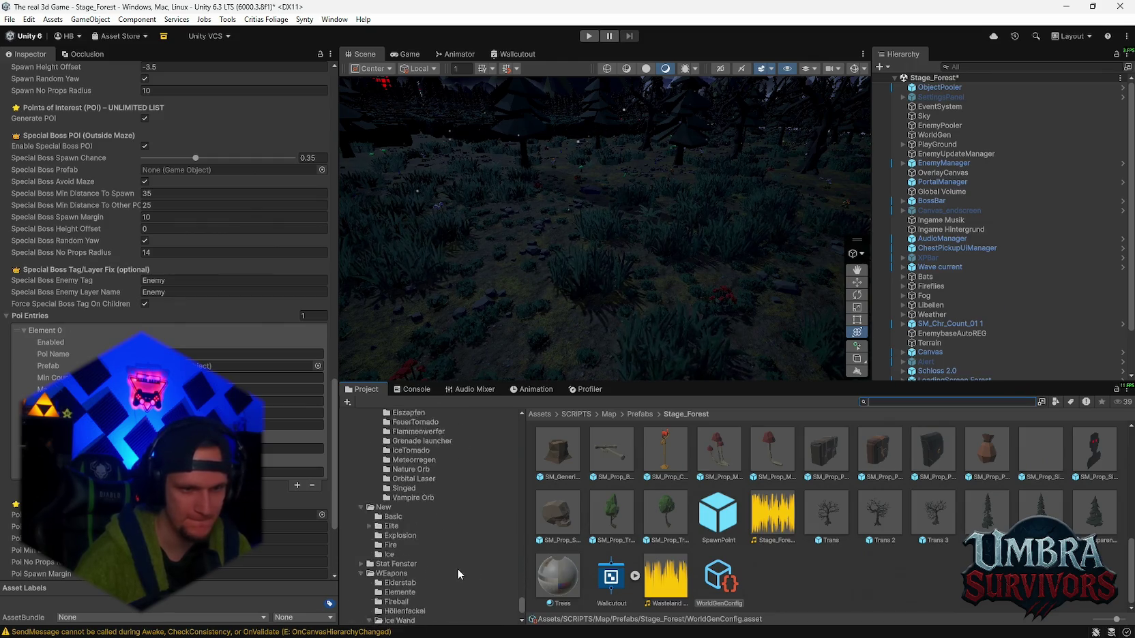
scroll(435, 581, up, 10)
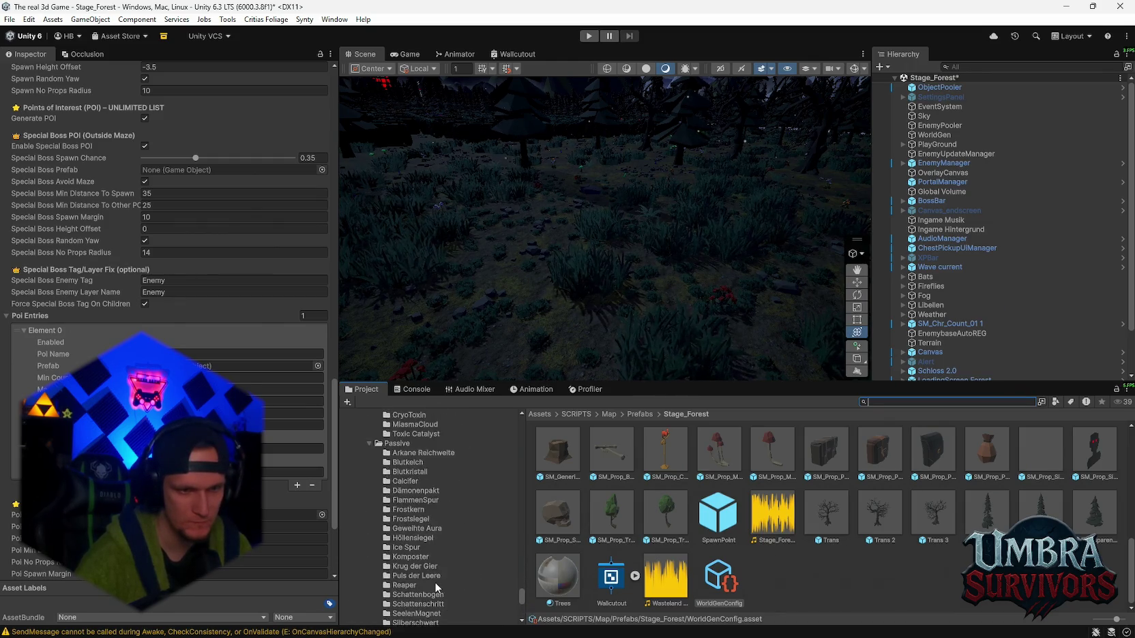
scroll(434, 584, up, 10)
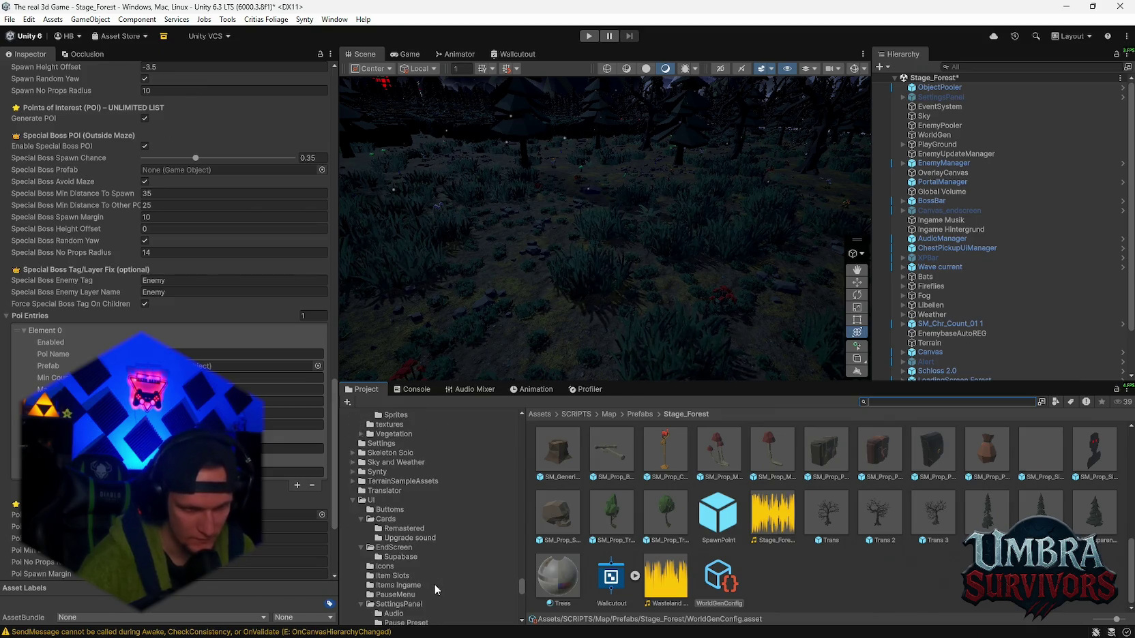
drag(522, 579, 525, 439)
scroll(453, 509, up, 10)
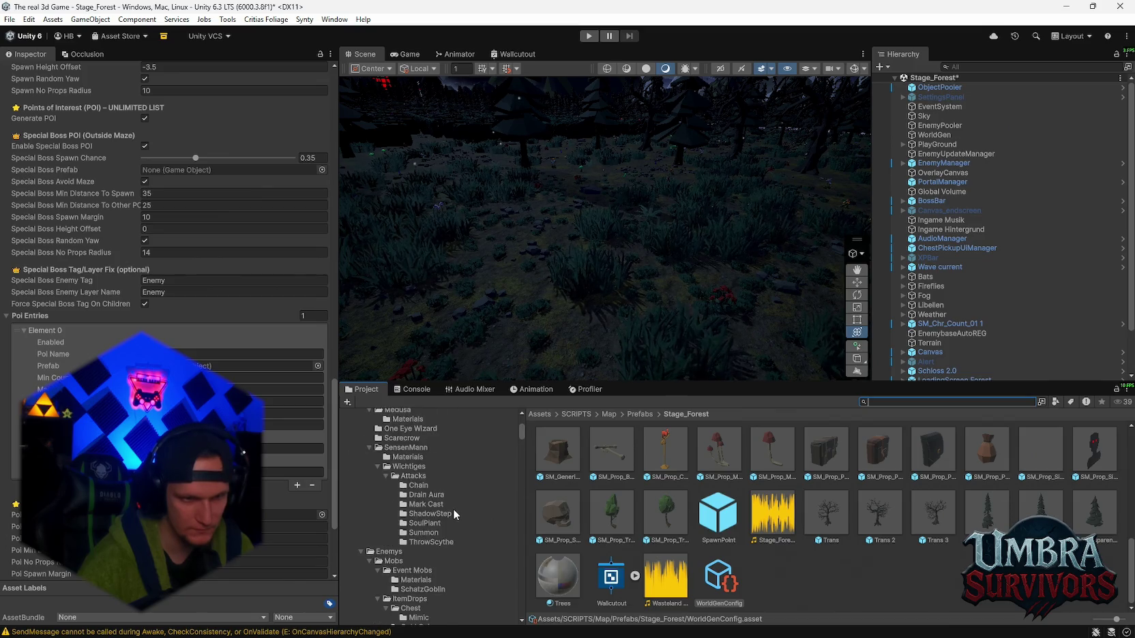
scroll(454, 510, down, 15)
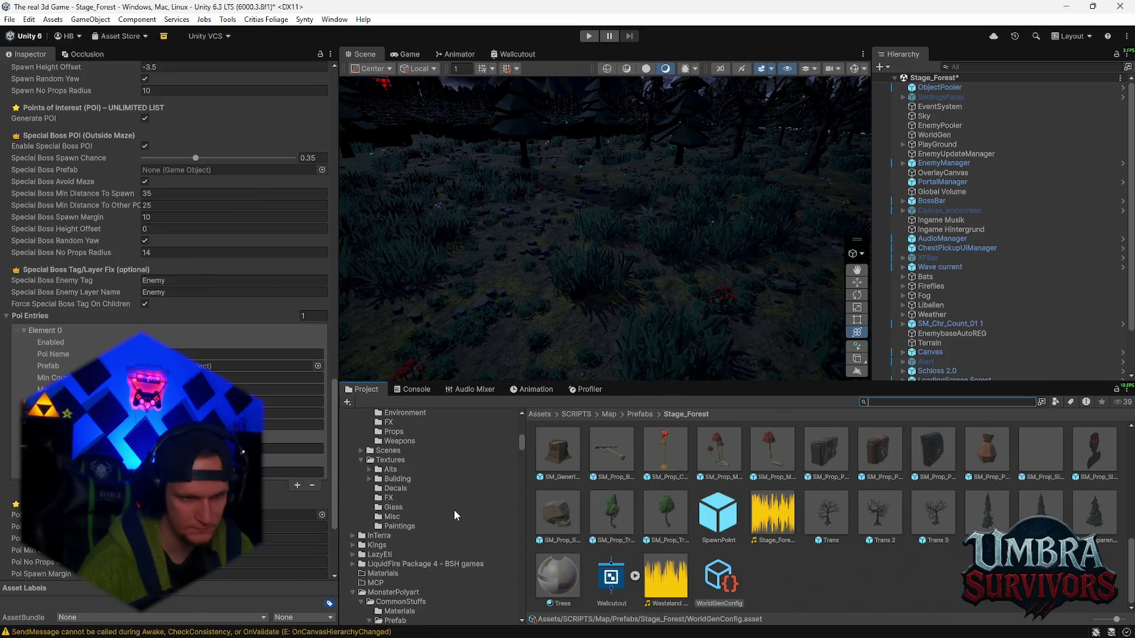
scroll(455, 511, up, 5)
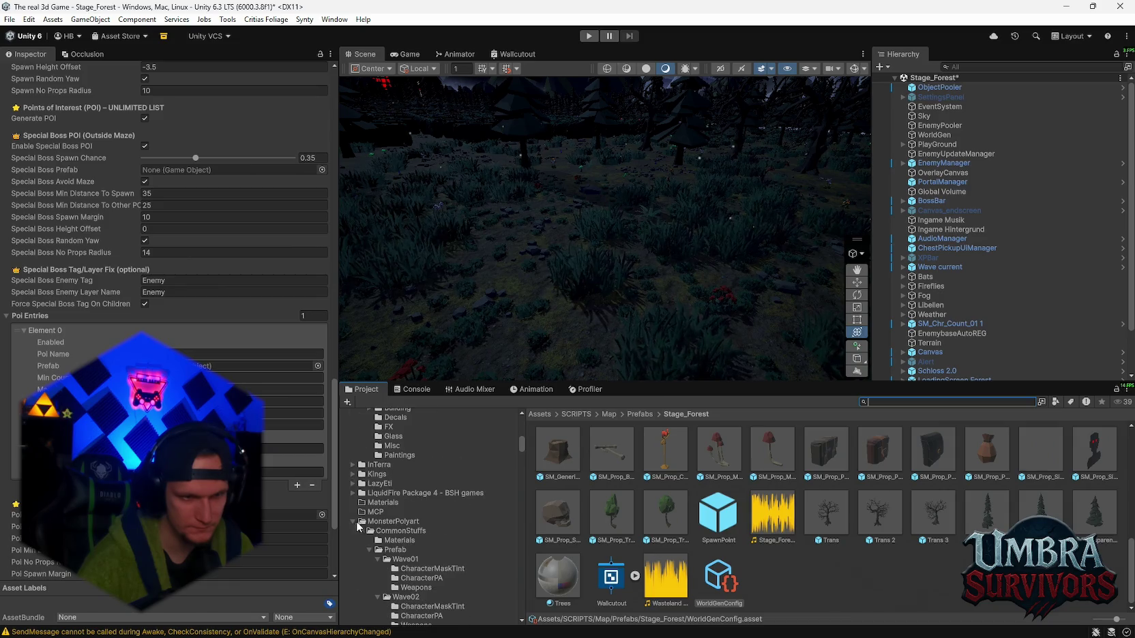
scroll(355, 532, up, 5)
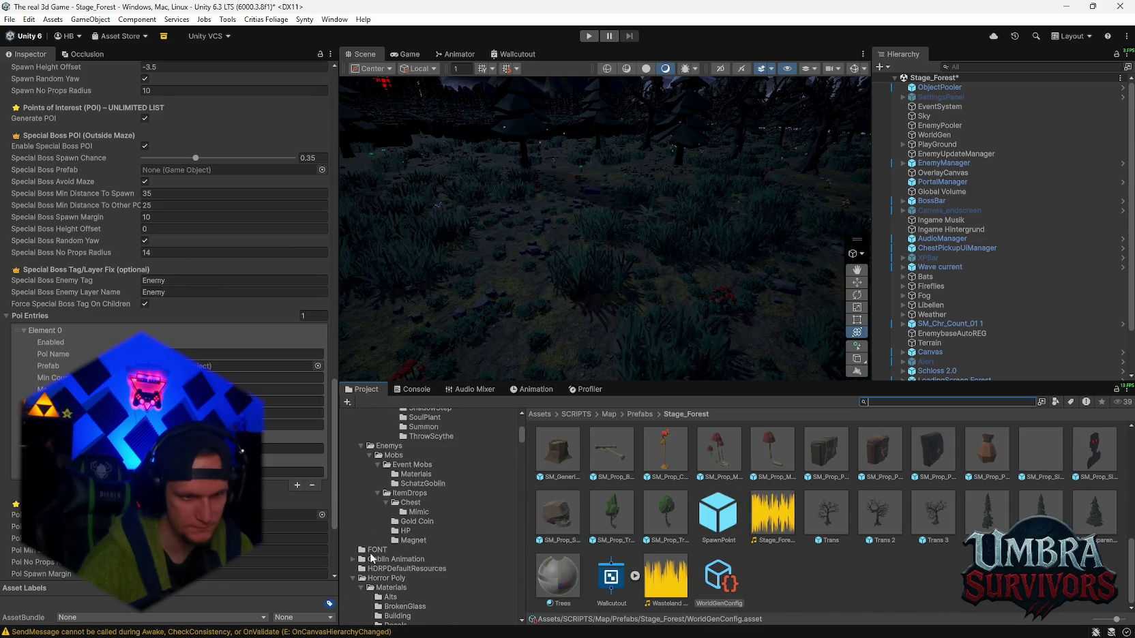
click(353, 579)
Expand the WS BOSS, Projectile and Waldschrat folders and assign the tree house as Element 0's prefab.
scroll(419, 555, up, 3)
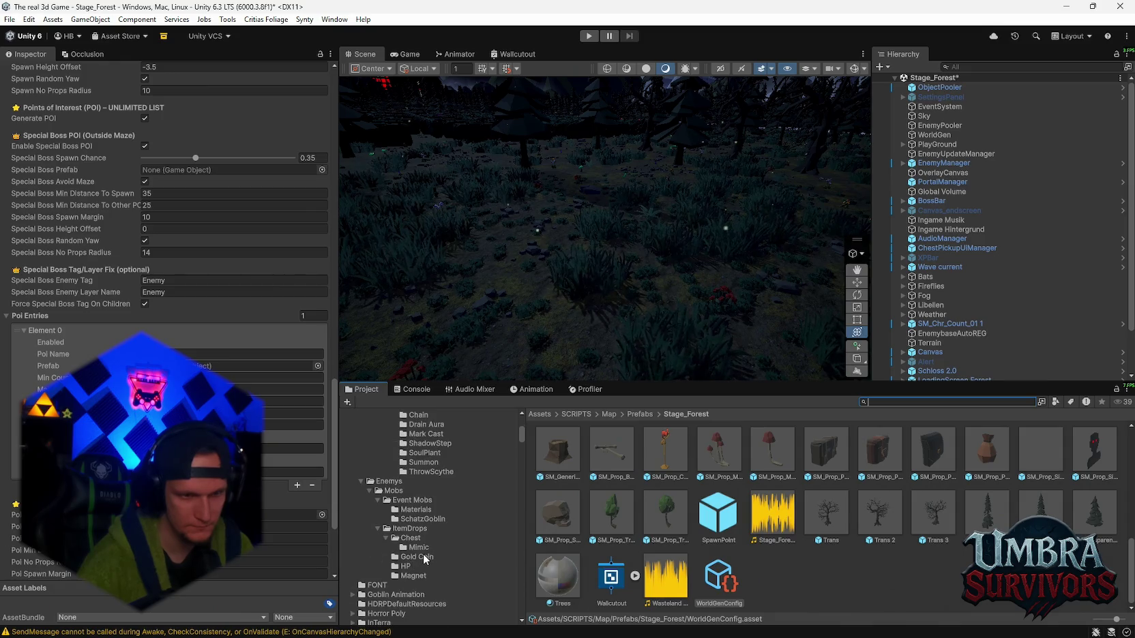
scroll(419, 556, up, 10)
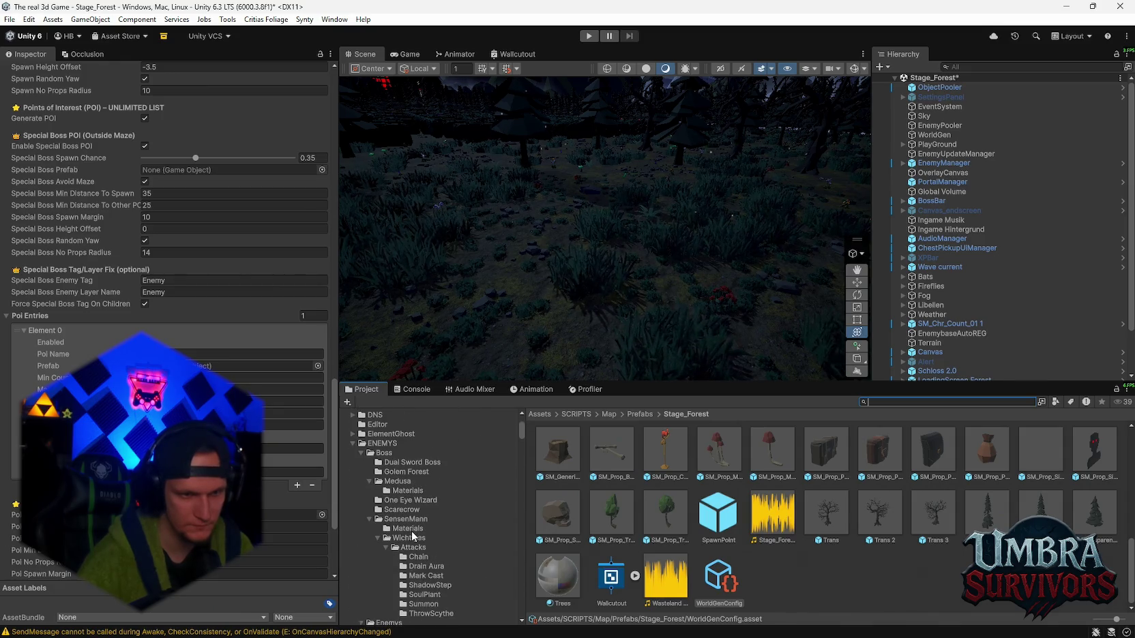
scroll(357, 556, down, 10)
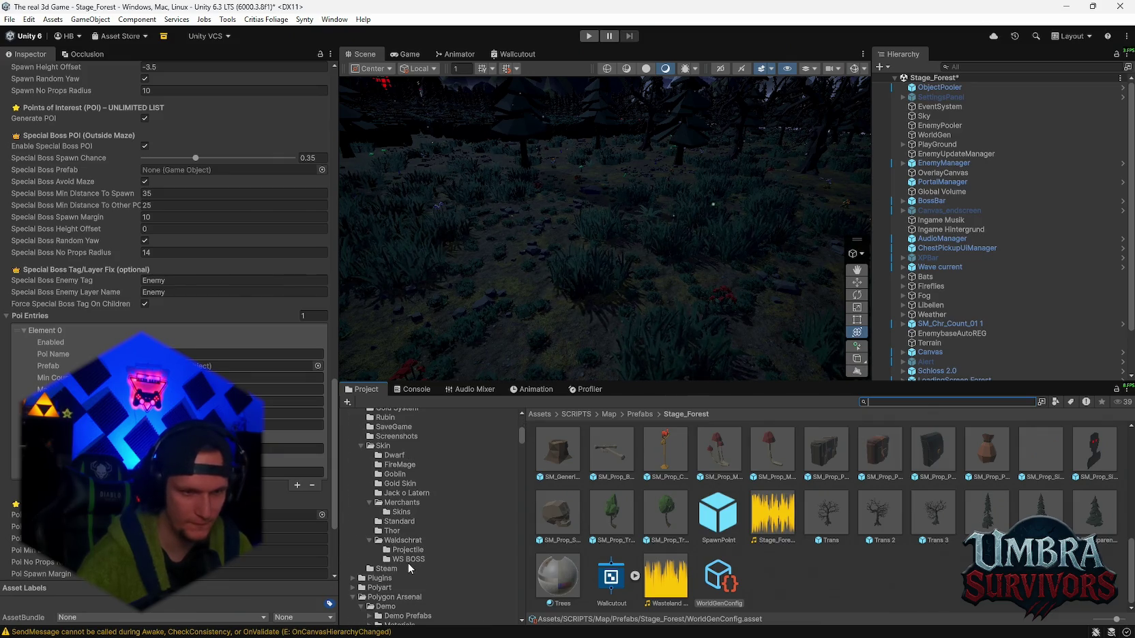
click(408, 560)
click(410, 550)
click(408, 540)
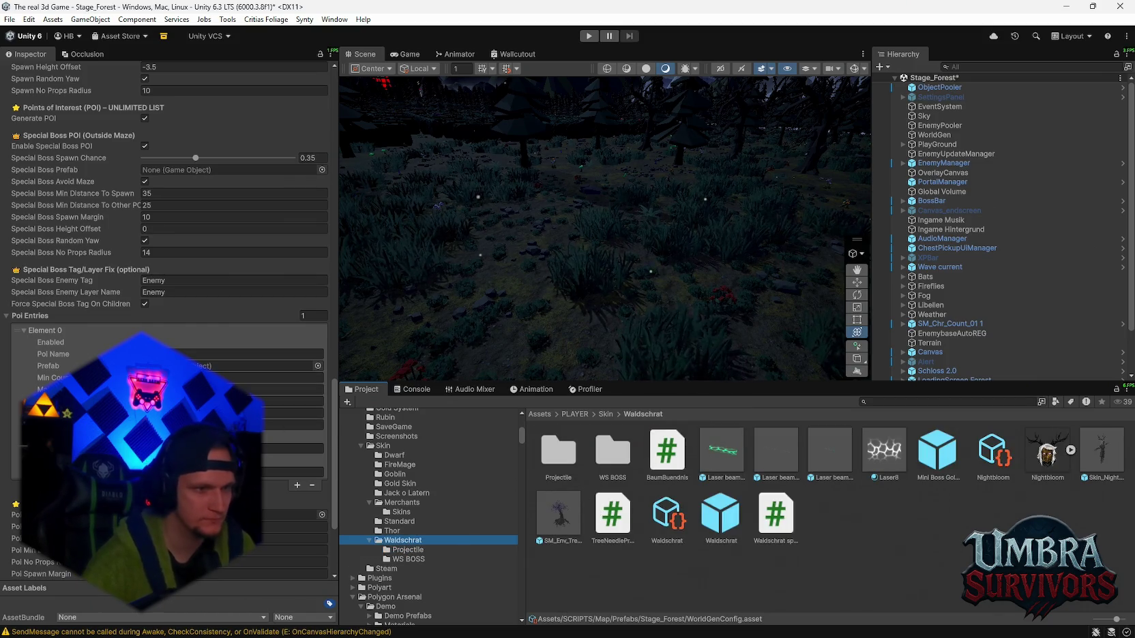
drag(558, 513, 253, 366)
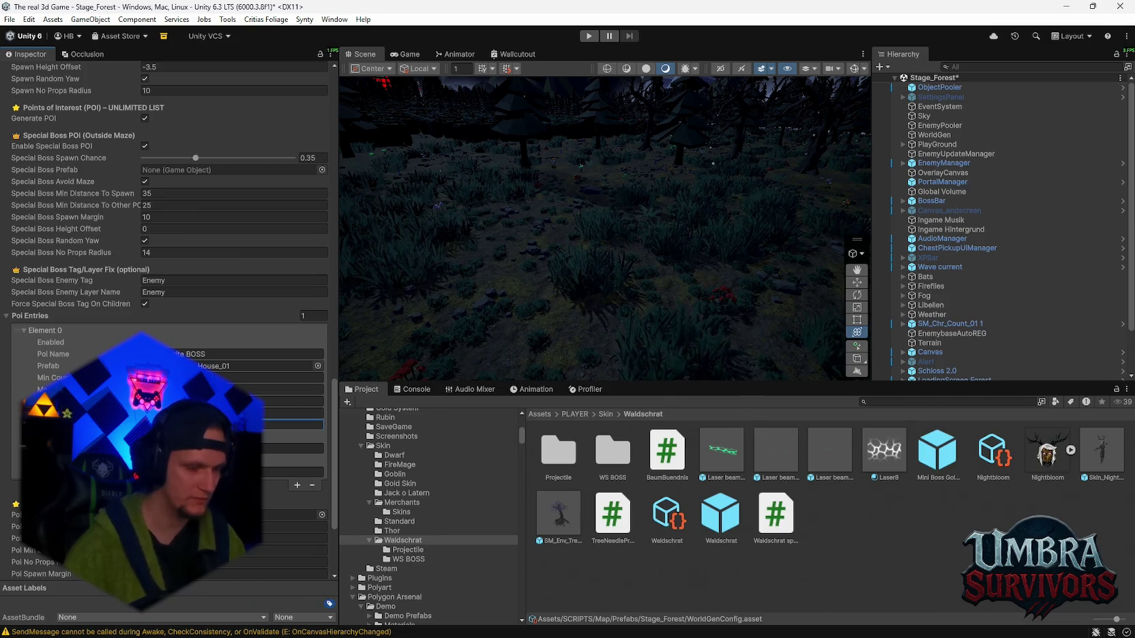
Tick Avoid Maze Area on Poi Entries Element 0, the Wood Sprite BOSS entry.
scroll(170, 273, down, 3)
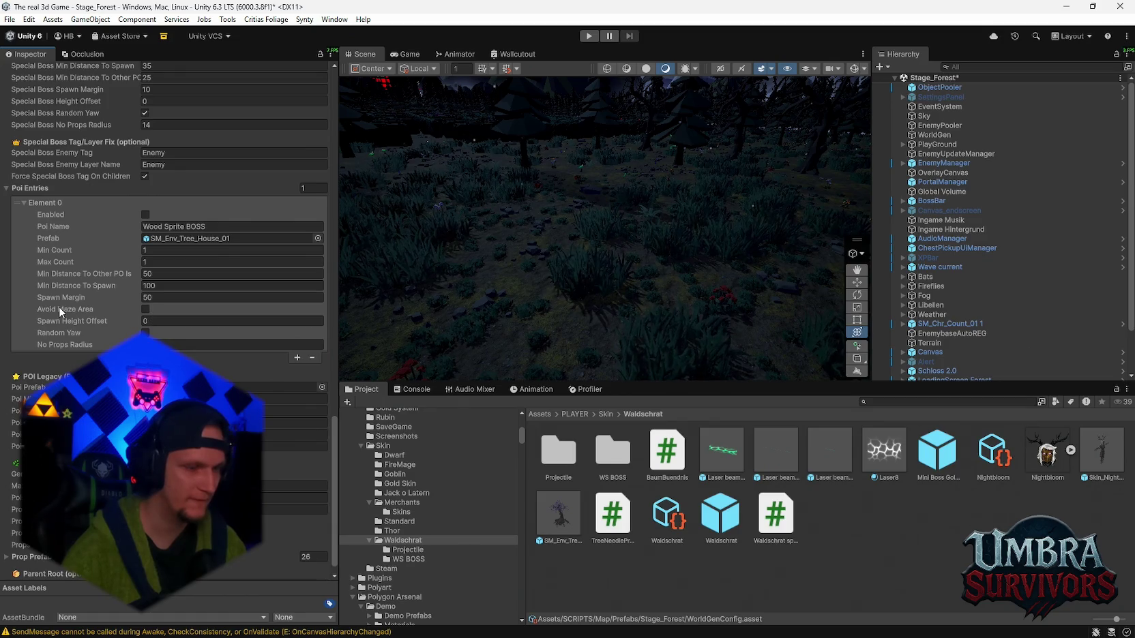
click(145, 309)
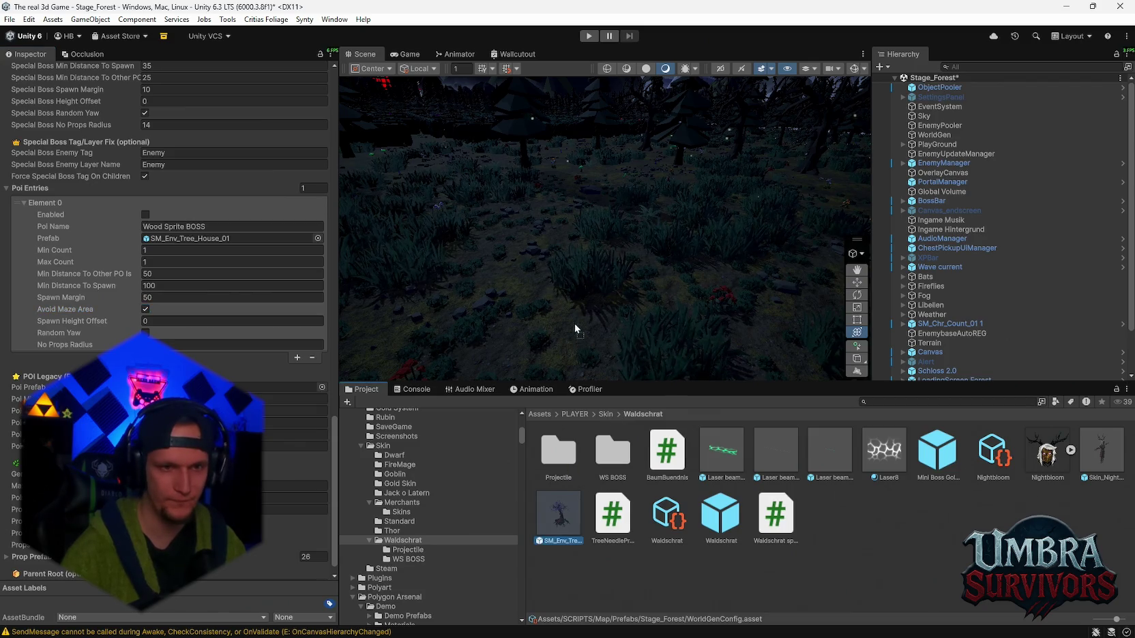
Drop the tree house prefab into the forest scene, set its Position Y to 0, then delete it.
drag(575, 324, 576, 326)
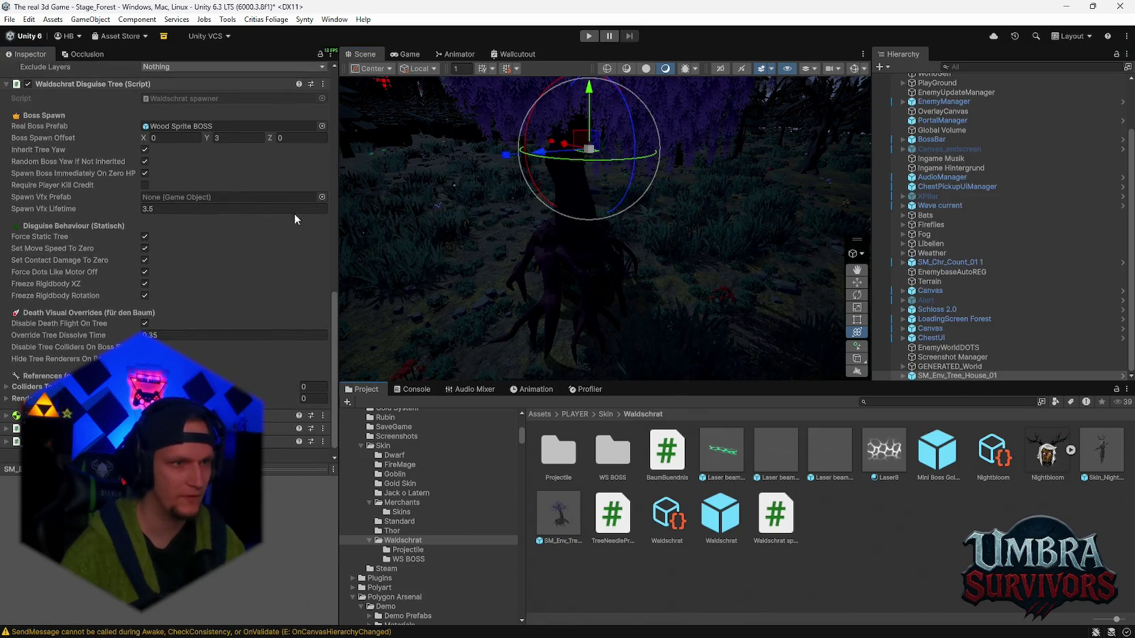
scroll(227, 257, up, 10)
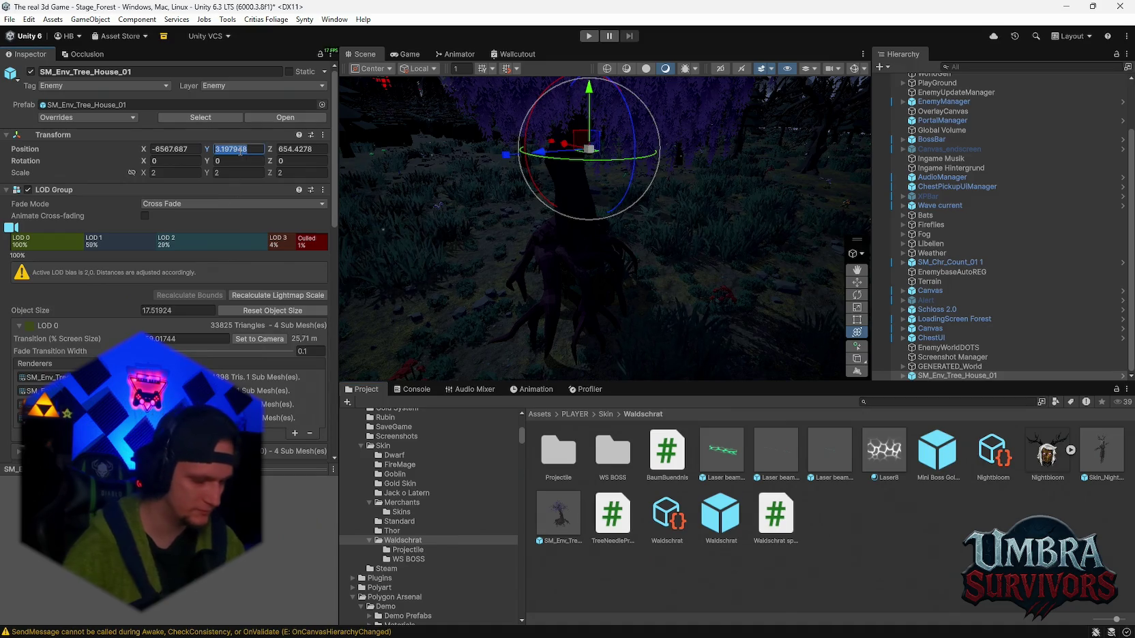
text(0)
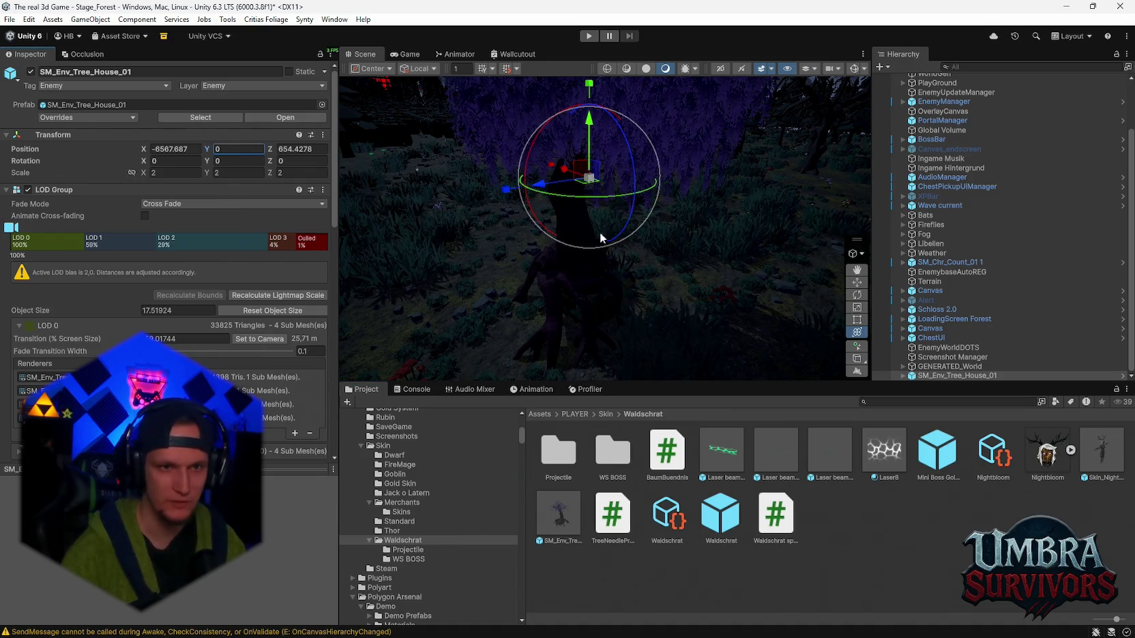
mouse_move(601, 235)
mouse_down()
mouse_move(623, 101)
mouse_move(537, 200)
mouse_move(738, 176)
mouse_move(679, 217)
mouse_move(625, 216)
mouse_move(603, 118)
mouse_move(598, 164)
mouse_up()
key(y)
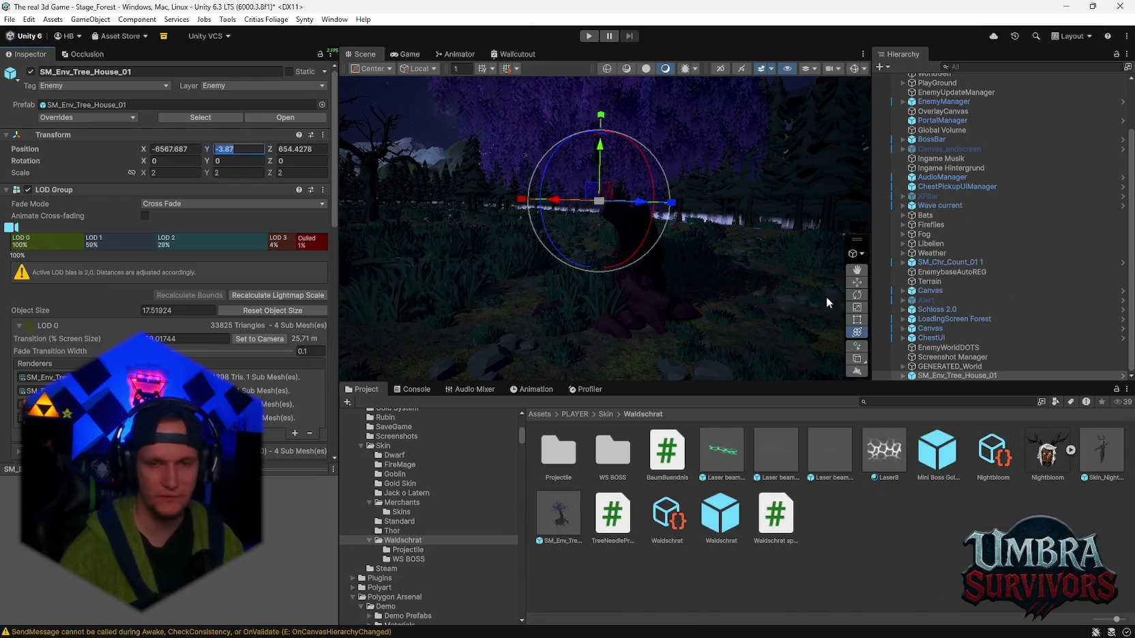
key(BackSpace)
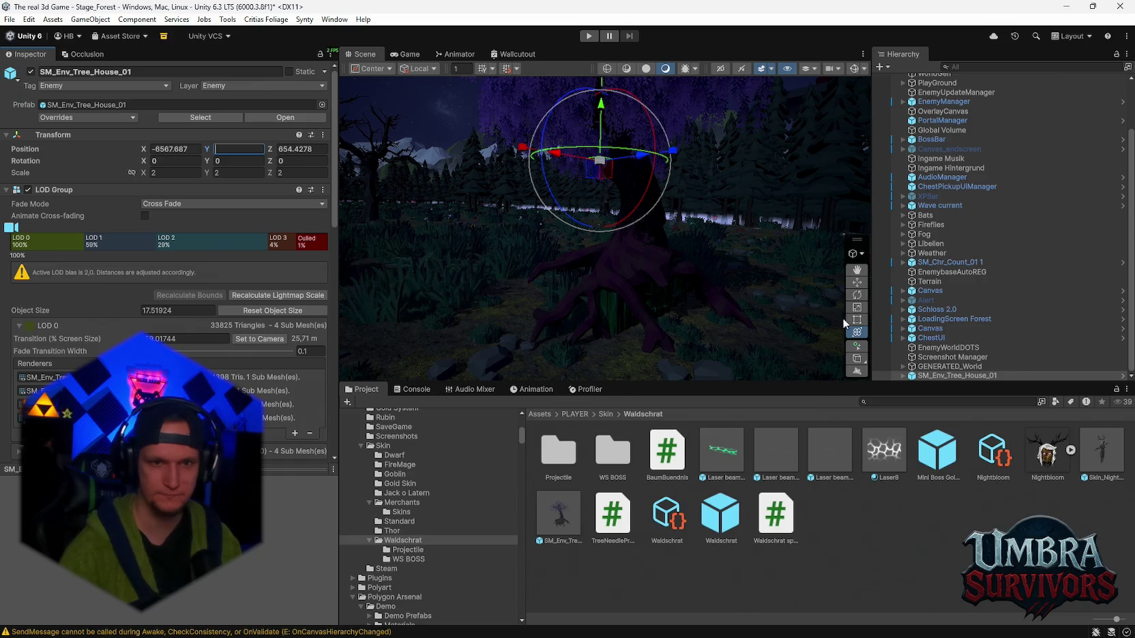
click(955, 375)
key(Delete)
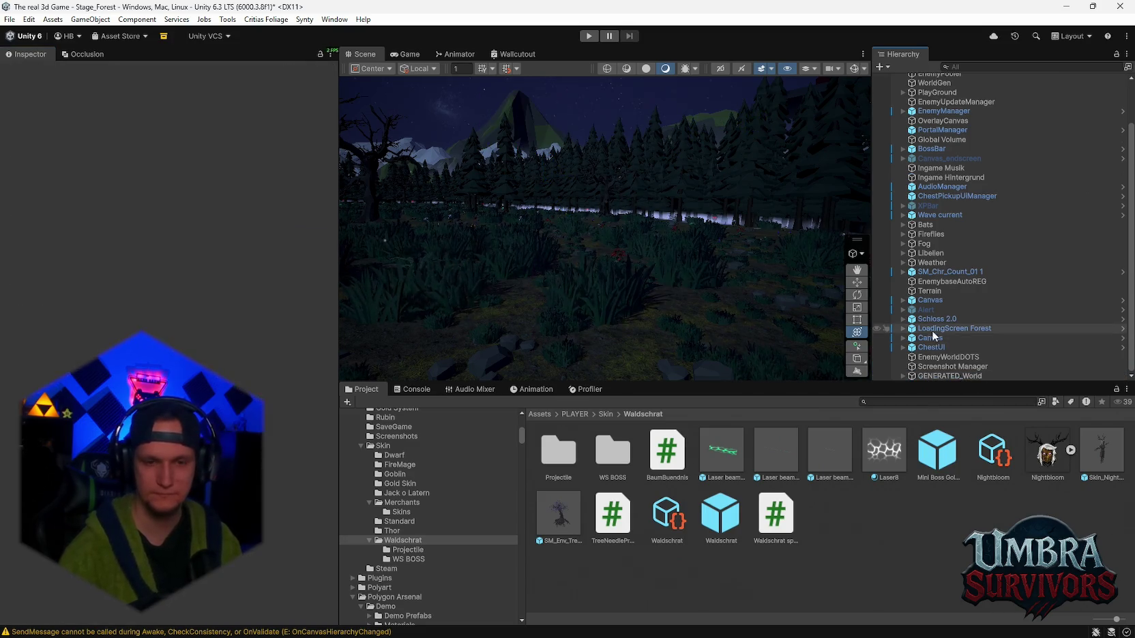
Select WorldGen and open its WorldGenConfig asset.
scroll(944, 280, up, 3)
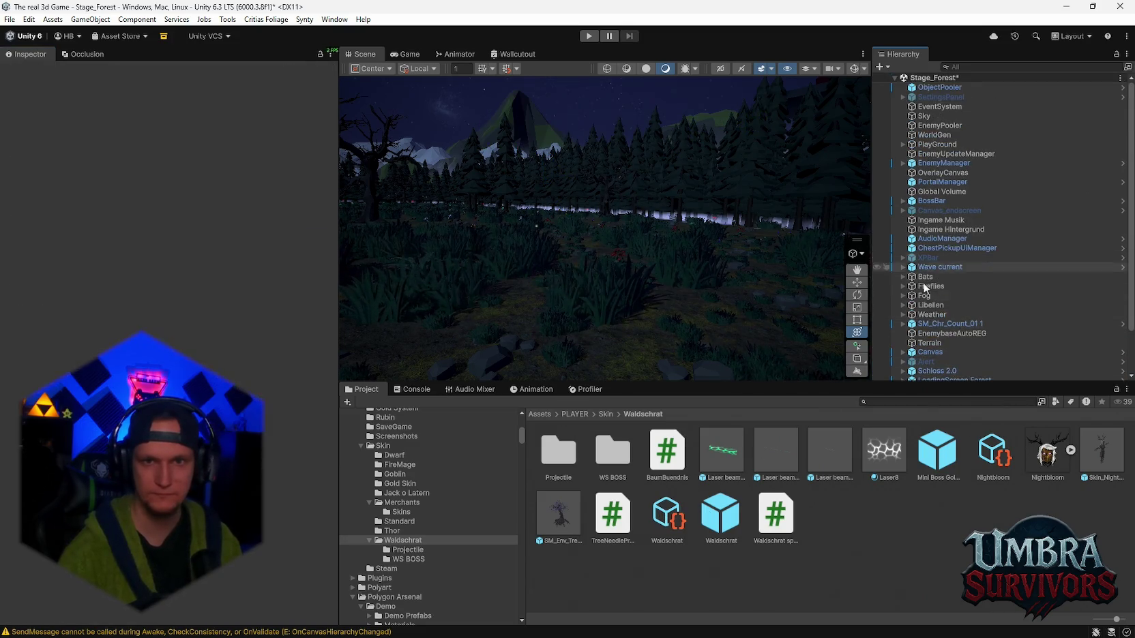
click(934, 135)
double_click(160, 198)
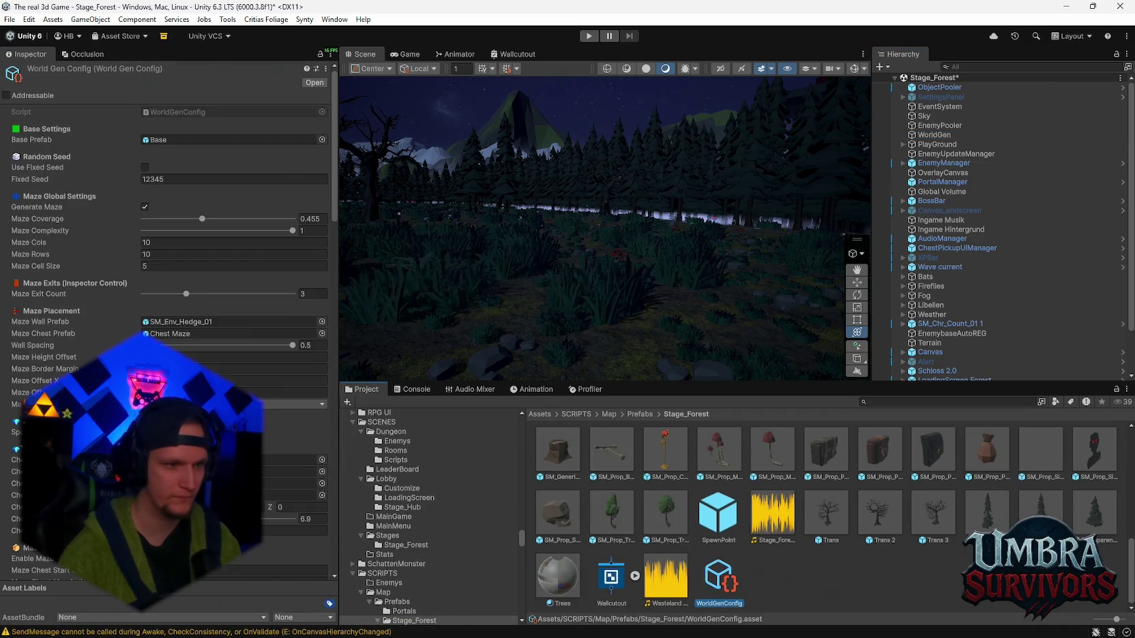
Check the Wood Sprite BOSS POI entry's Enabled setting, then select the WorldGen object.
scroll(171, 320, down, 15)
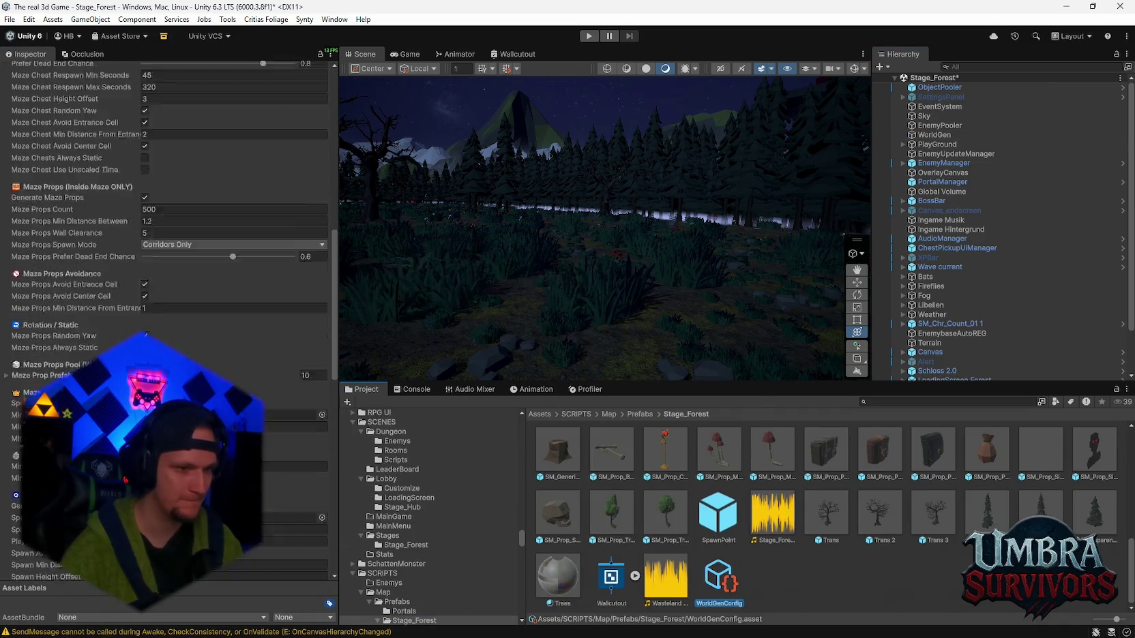
click(293, 447)
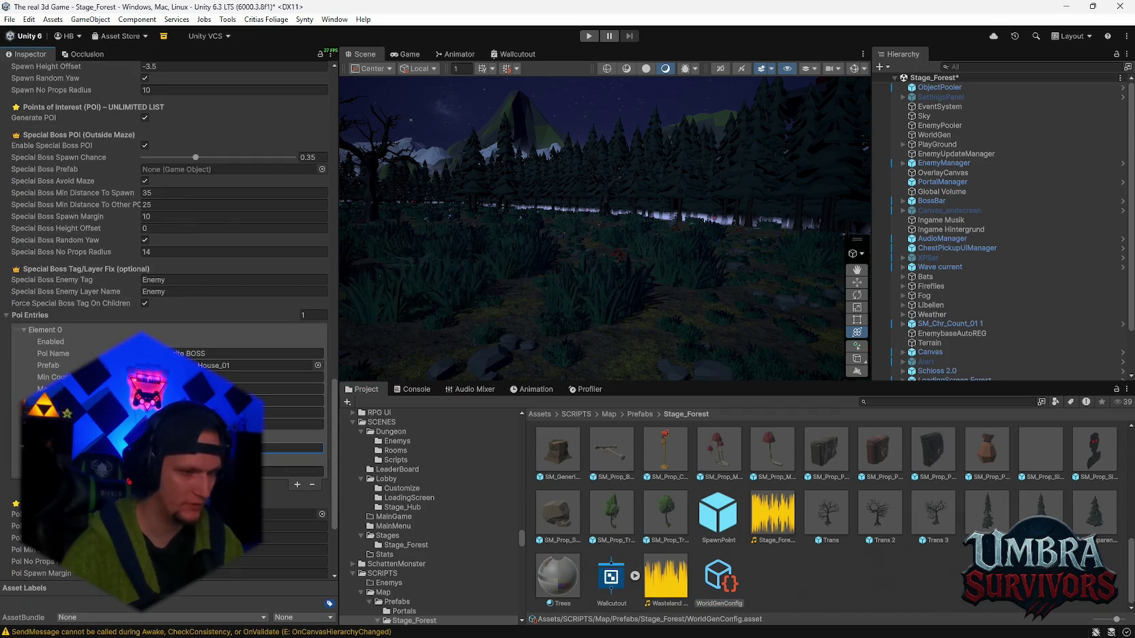
click(41, 330)
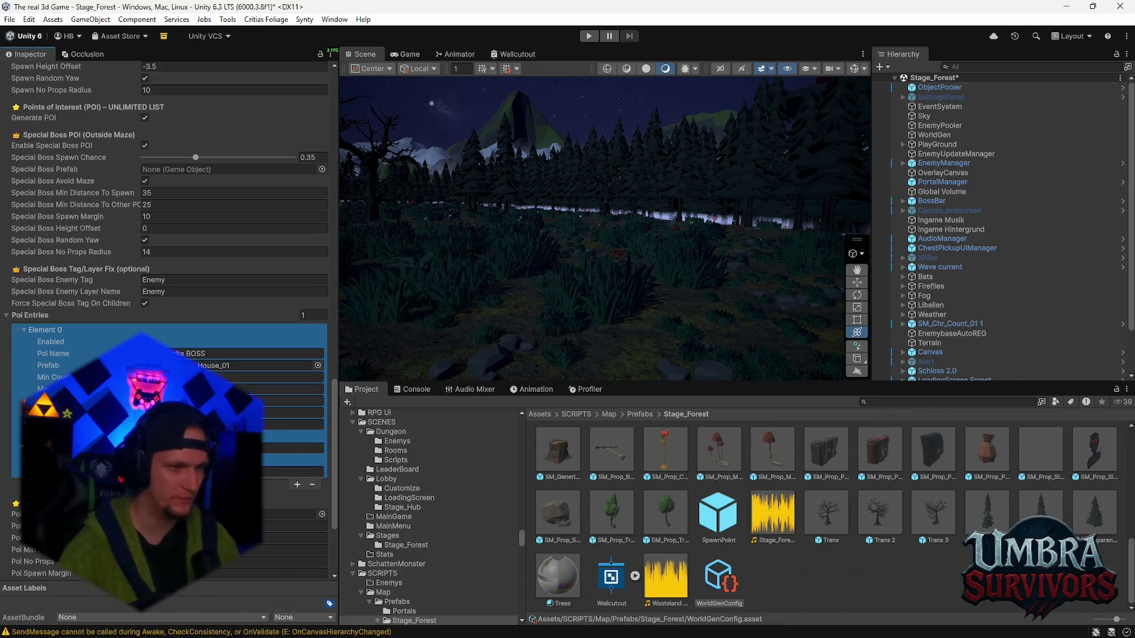
click(51, 342)
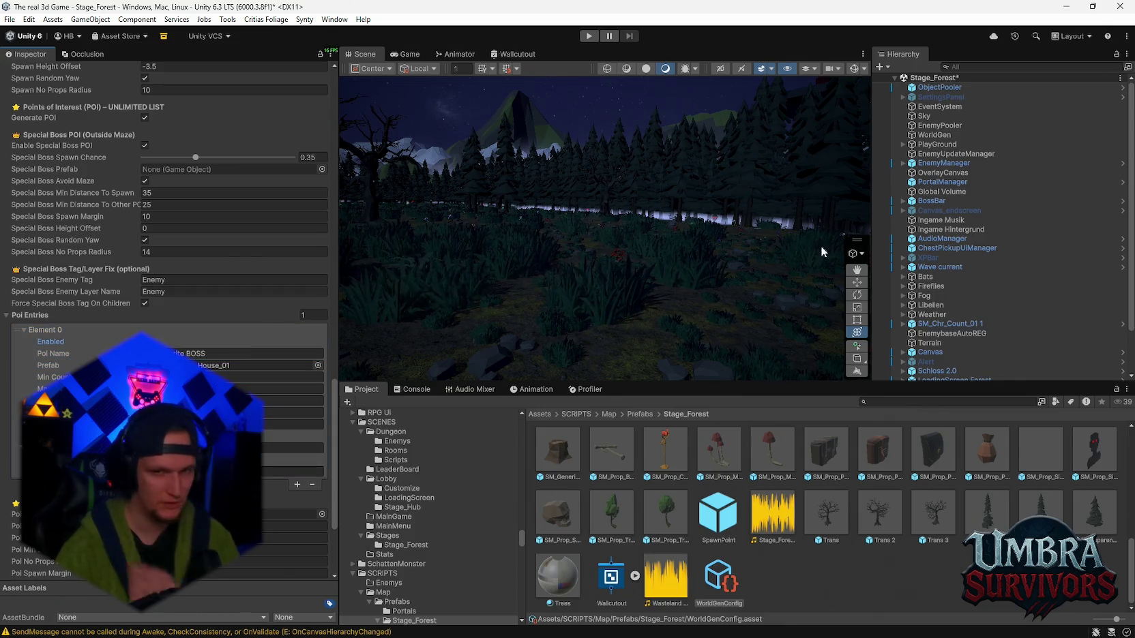
click(935, 135)
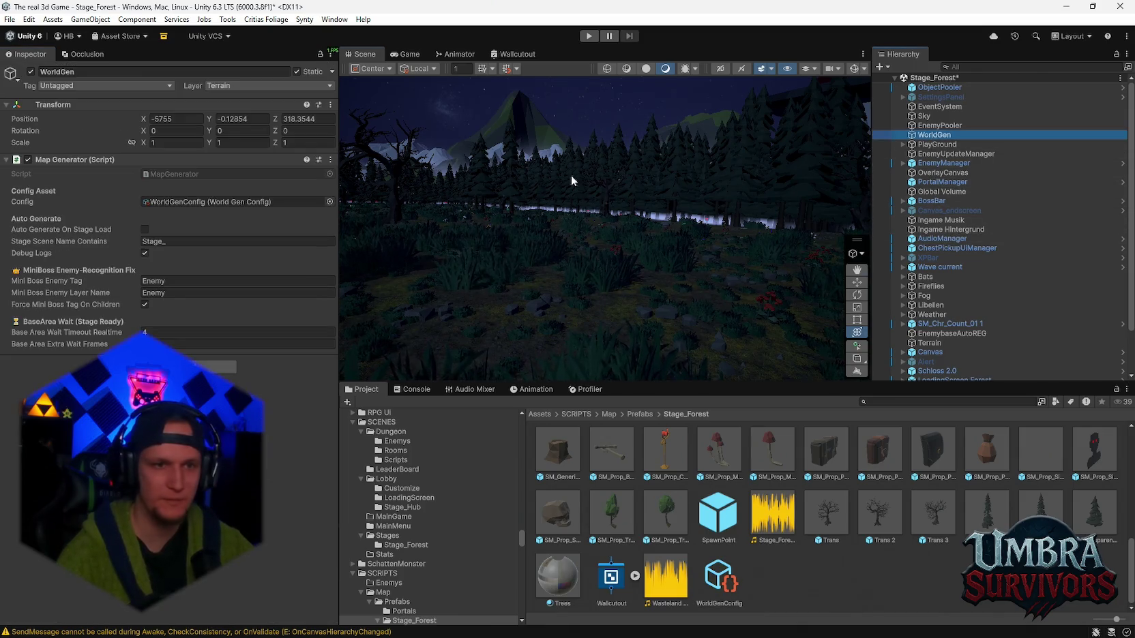
Frame WorldGen and run Generate World from the Map Generator's menu.
key(f)
click(331, 160)
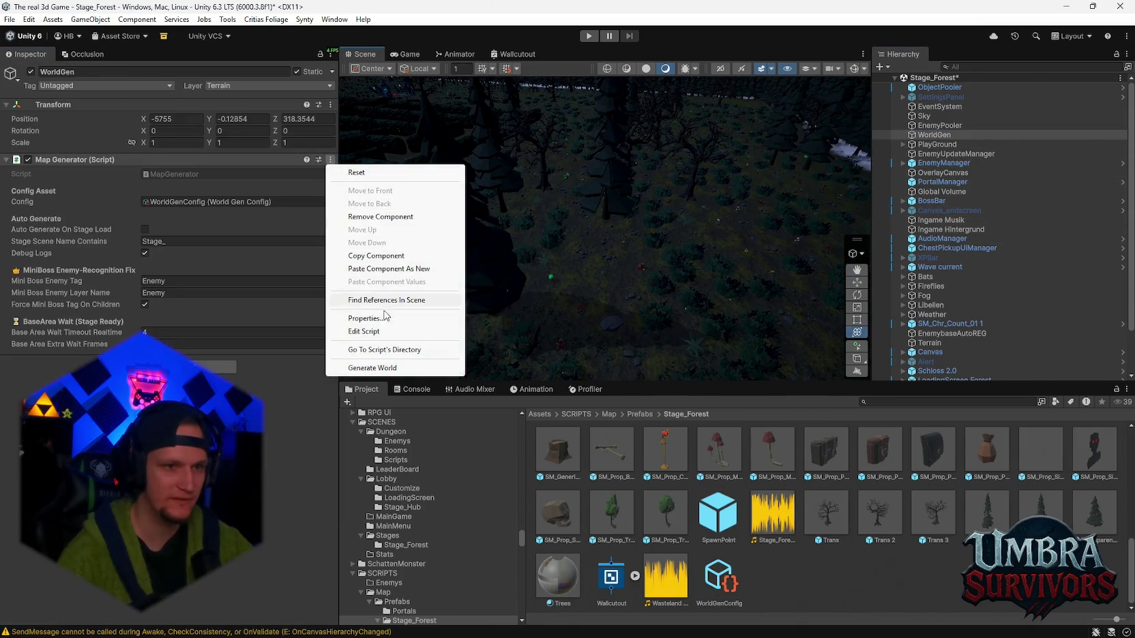
click(372, 368)
Orbit over the generated maze, then down to the large purple tree.
scroll(494, 228, down, 10)
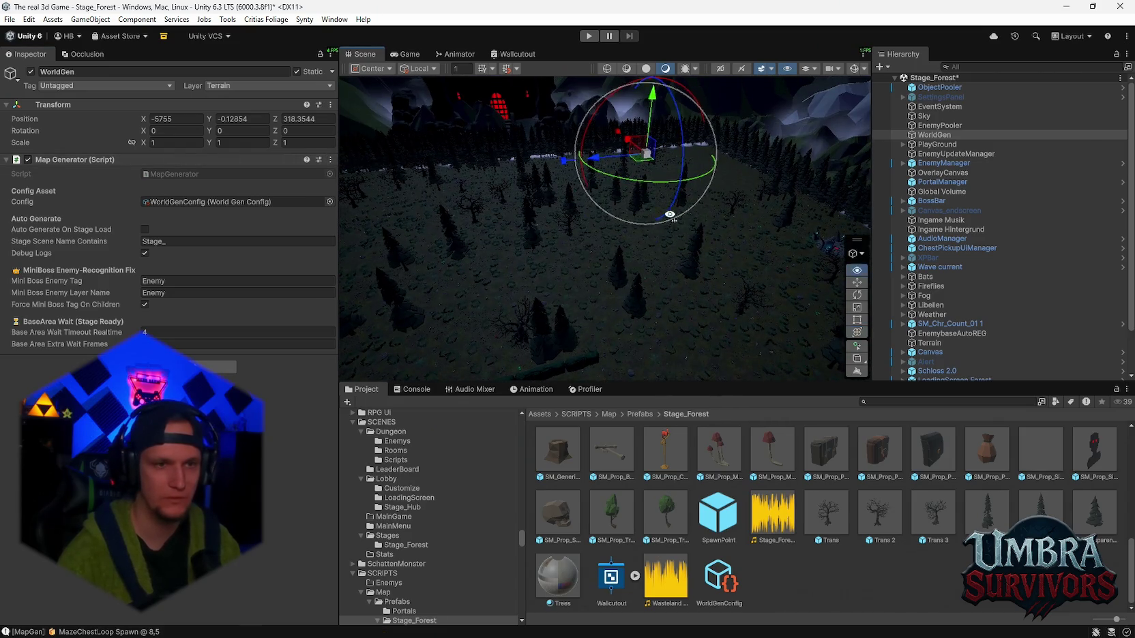
mouse_move(620, 247)
mouse_down()
mouse_move(612, 232)
mouse_move(344, 259)
mouse_up()
key(f)
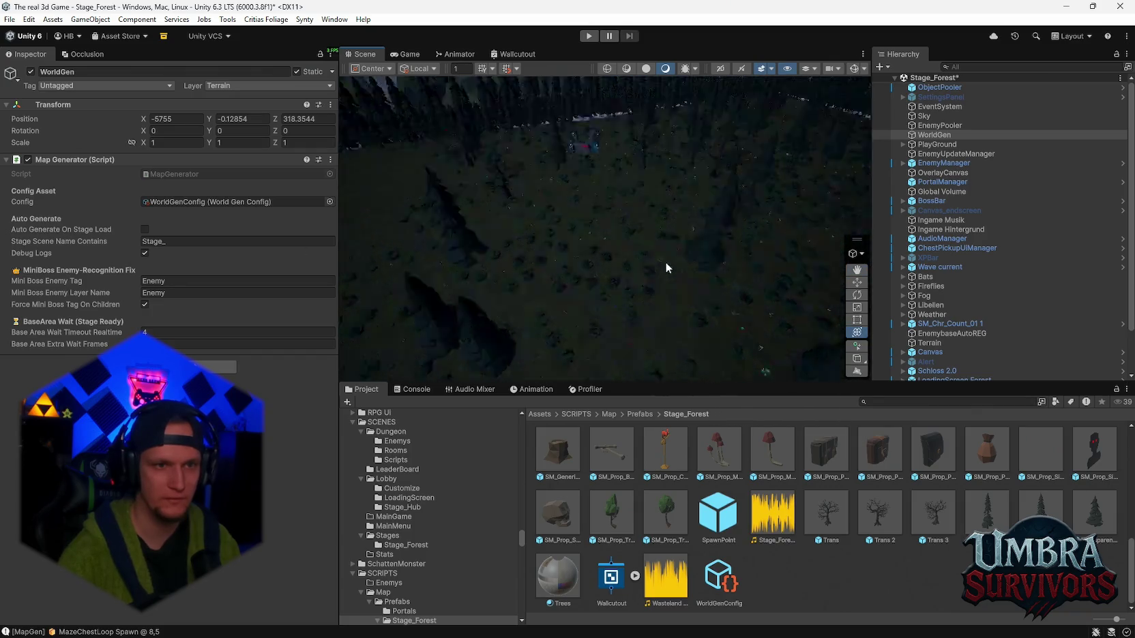
mouse_move(653, 272)
mouse_down()
mouse_move(665, 251)
mouse_move(691, 270)
mouse_move(642, 236)
mouse_move(559, 277)
mouse_move(544, 227)
mouse_move(689, 177)
mouse_move(500, 265)
mouse_move(666, 352)
mouse_move(633, 242)
mouse_up()
mouse_move(567, 193)
mouse_down()
mouse_move(588, 293)
mouse_move(621, 80)
mouse_move(605, 253)
mouse_move(615, 255)
mouse_move(580, 213)
mouse_move(614, 202)
mouse_move(608, 234)
mouse_move(598, 223)
mouse_move(631, 236)
mouse_move(536, 251)
mouse_move(610, 261)
mouse_move(604, 247)
mouse_move(712, 213)
mouse_move(639, 230)
mouse_move(543, 227)
mouse_move(472, 189)
mouse_move(459, 327)
mouse_move(491, 422)
mouse_up()
Move through the forest floor and select the generated tree house mesh.
click(728, 219)
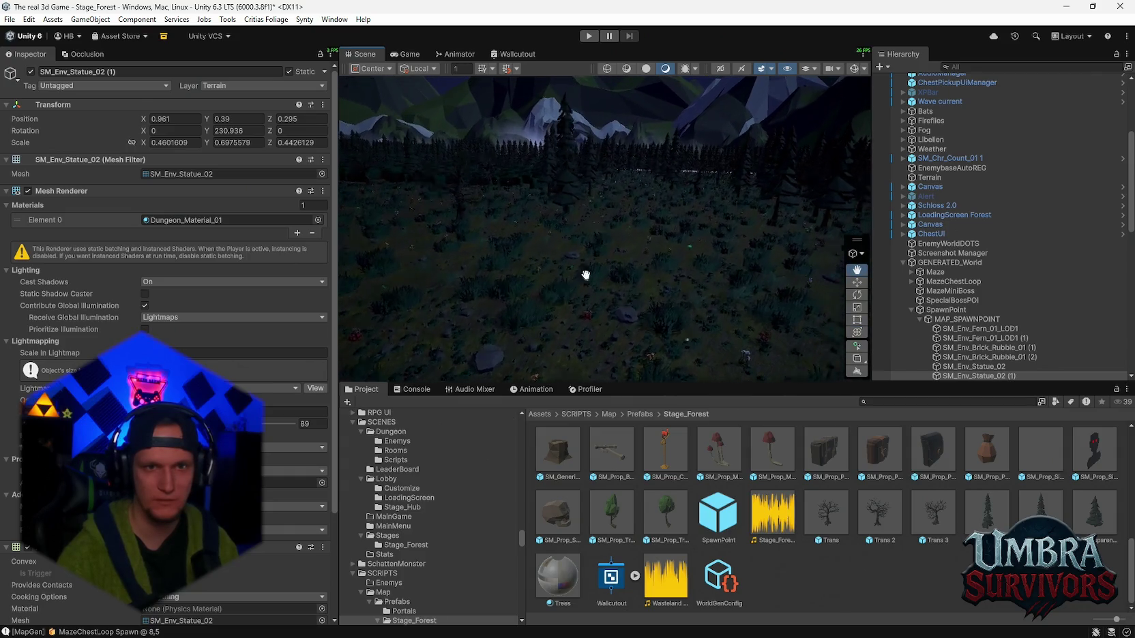
scroll(512, 503, down, 2)
mouse_move(632, 213)
mouse_down()
mouse_move(410, 76)
mouse_move(389, 137)
mouse_move(565, 177)
mouse_move(337, 142)
mouse_move(603, 208)
mouse_up()
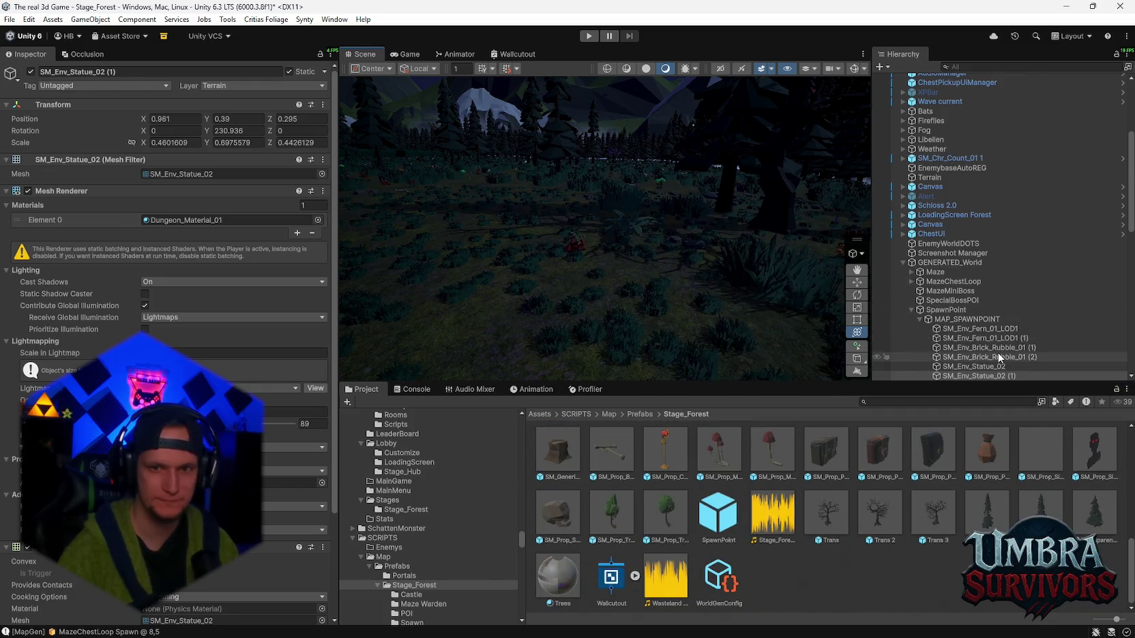
scroll(972, 339, down, 5)
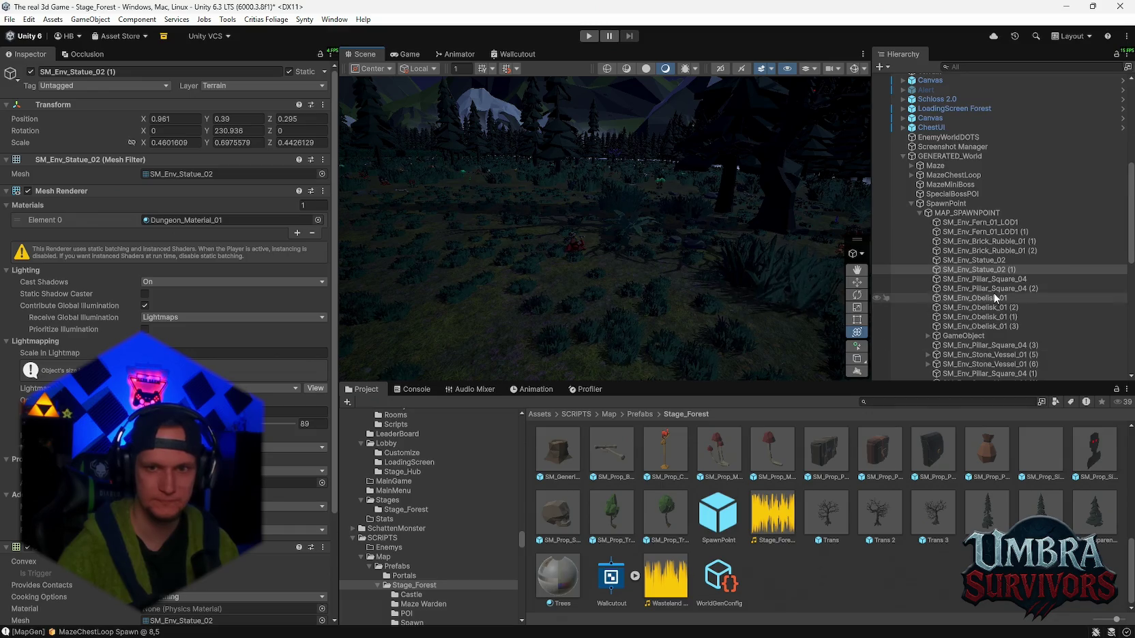
click(612, 153)
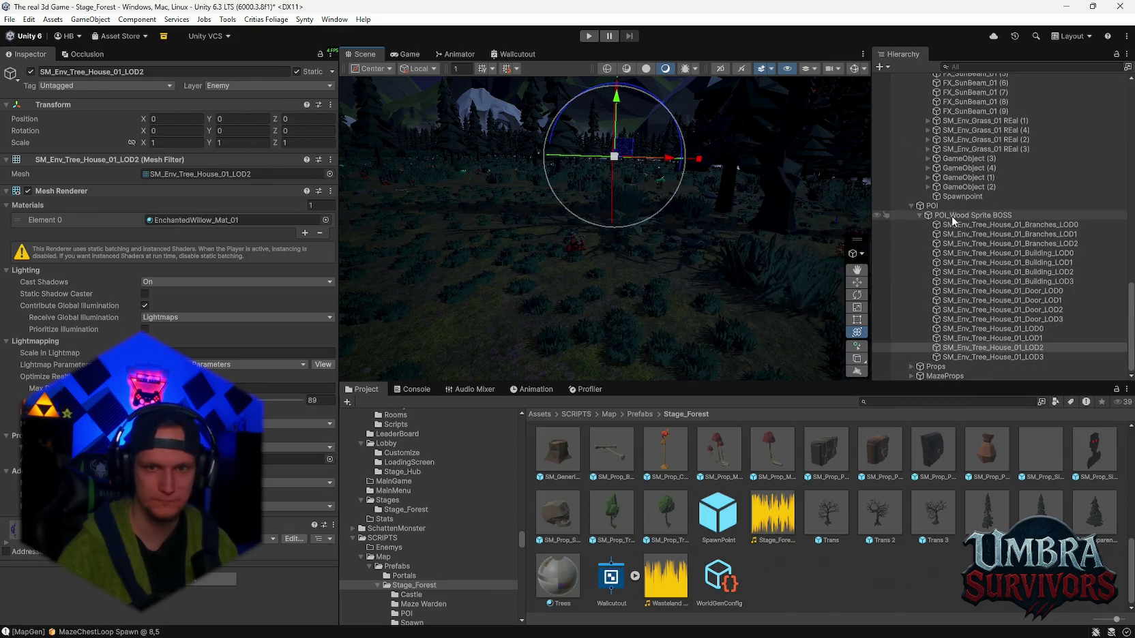
Select POI_Wood Sprite BOSS and drag its LOD Group camera marker to preview LOD levels.
click(952, 216)
mouse_move(214, 199)
mouse_down()
mouse_move(172, 211)
mouse_move(236, 211)
mouse_up()
mouse_move(619, 240)
mouse_down()
mouse_move(629, 209)
mouse_move(616, 256)
mouse_move(621, 309)
mouse_move(700, 255)
mouse_move(679, 249)
mouse_up()
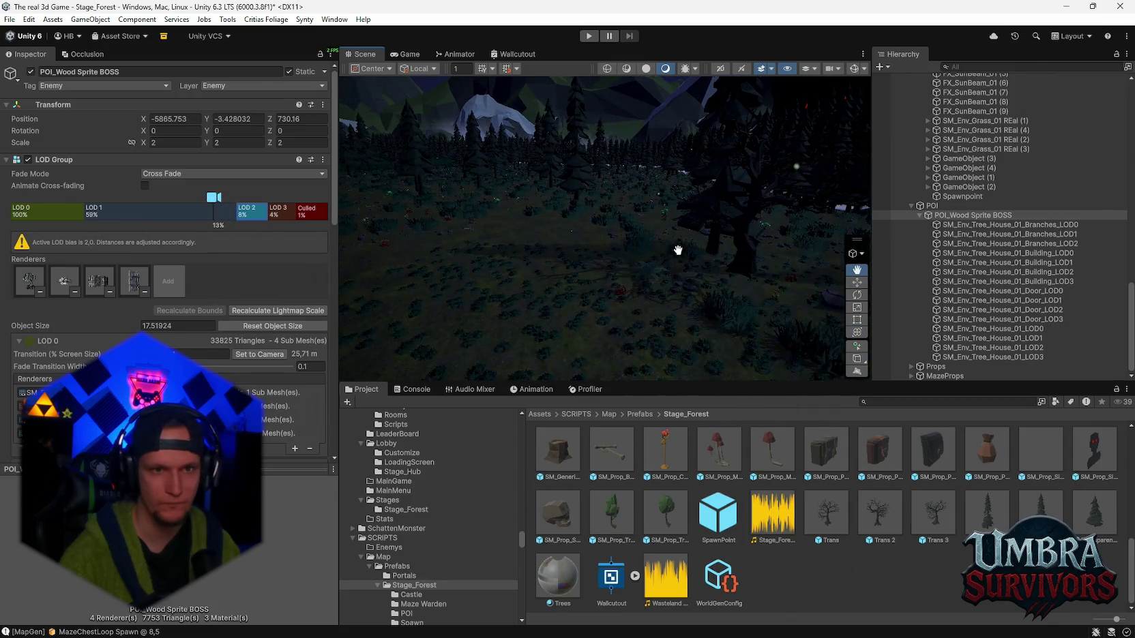
Drag the LOD Group boundary to lower the LOD 1 switch-over threshold.
mouse_move(87, 212)
mouse_down()
mouse_move(195, 206)
mouse_move(76, 209)
mouse_move(184, 208)
mouse_up()
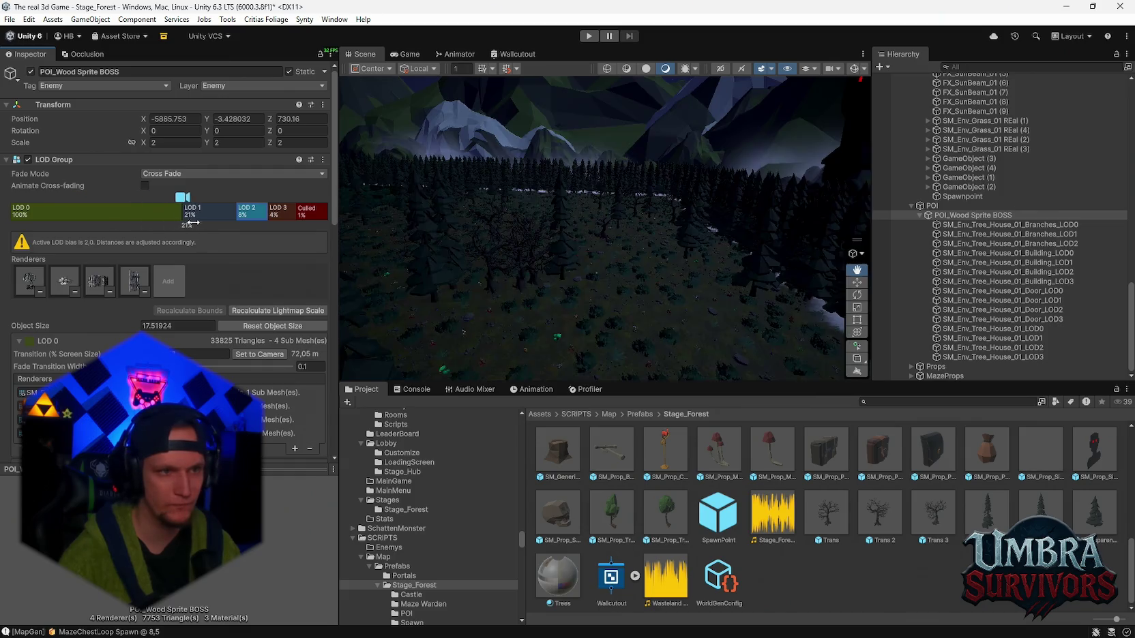
mouse_move(534, 186)
mouse_down()
mouse_move(542, 180)
mouse_move(552, 219)
mouse_up()
drag(183, 209, 249, 209)
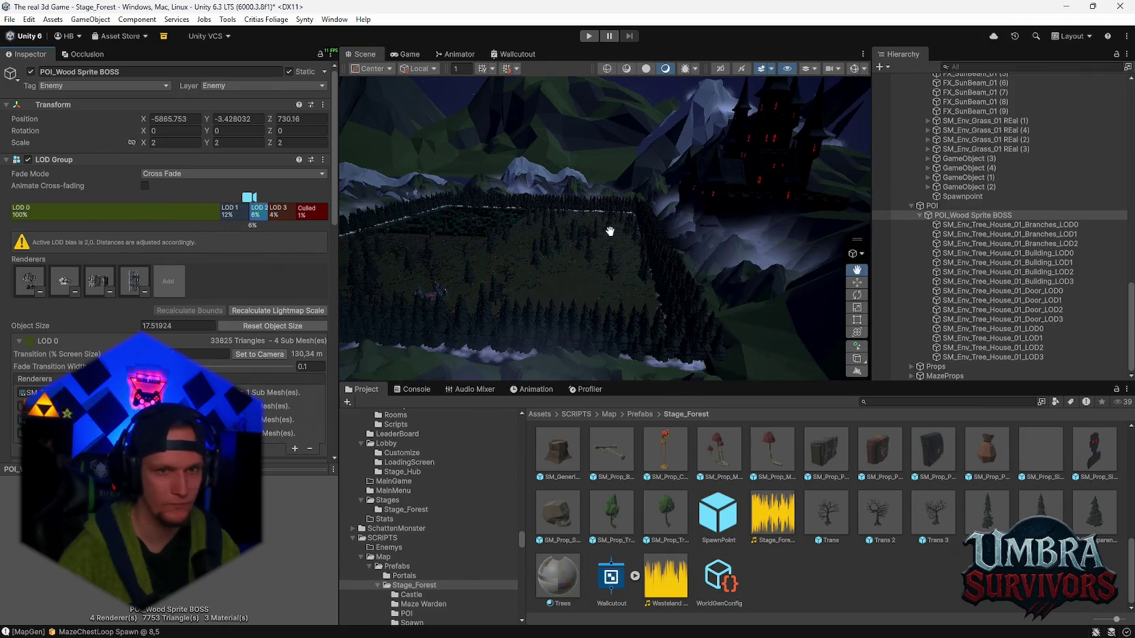
scroll(598, 260, up, 10)
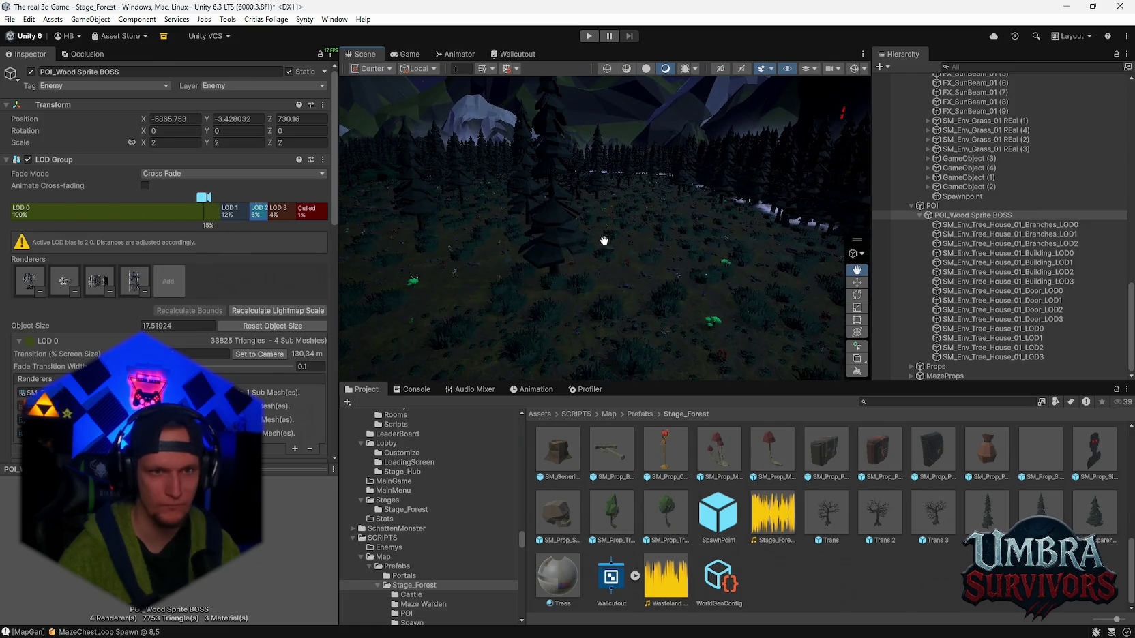
scroll(601, 234, up, 10)
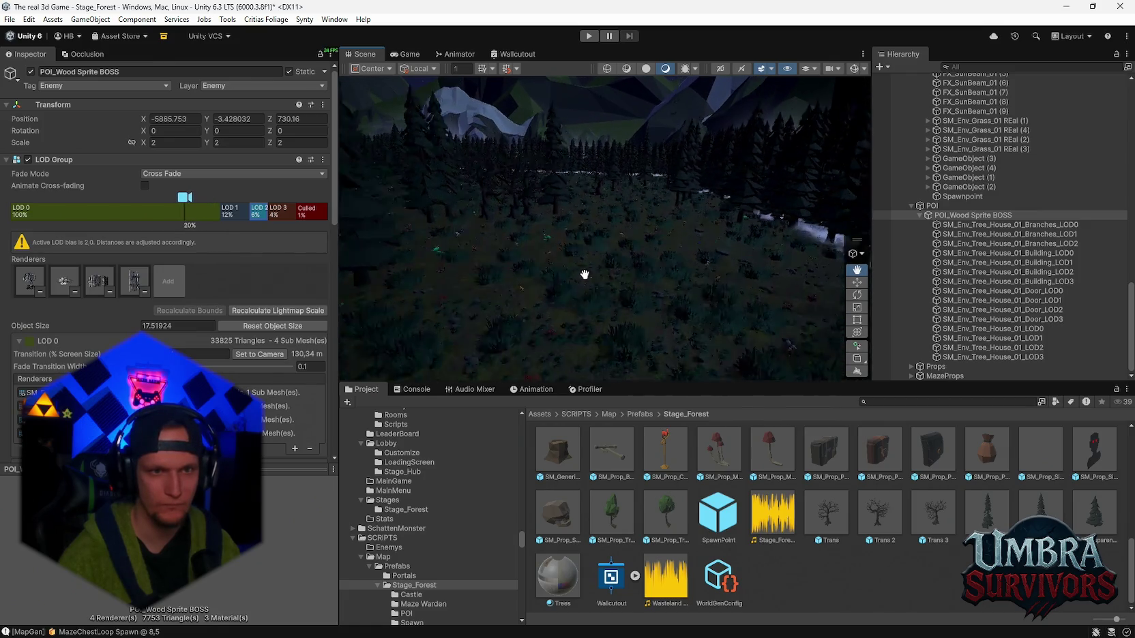
scroll(585, 266, up, 10)
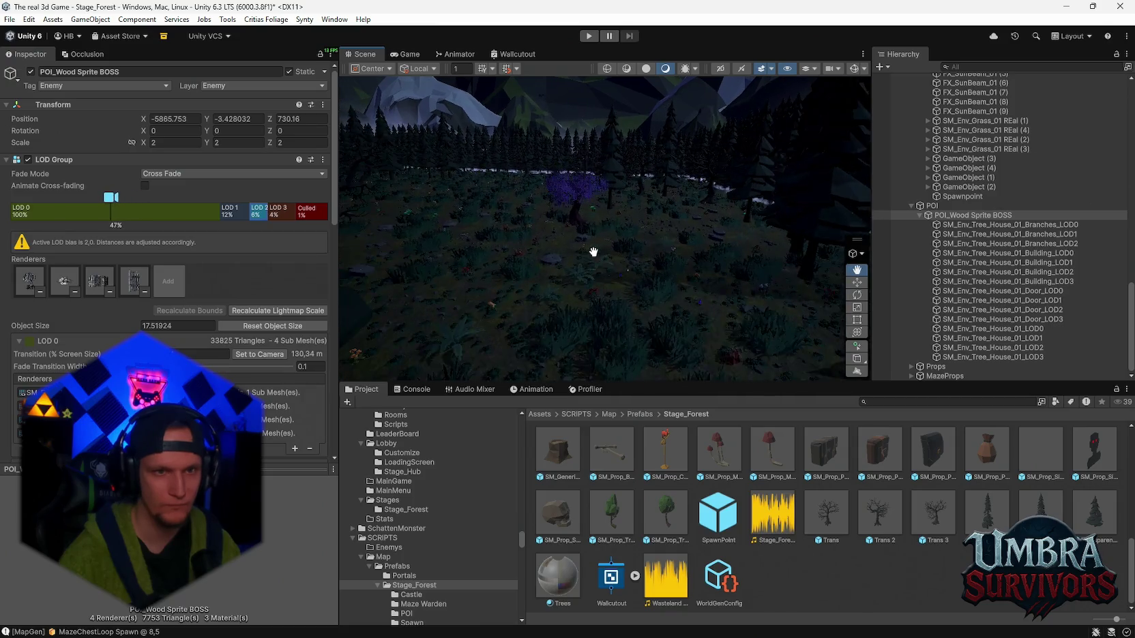
scroll(586, 259, down, 10)
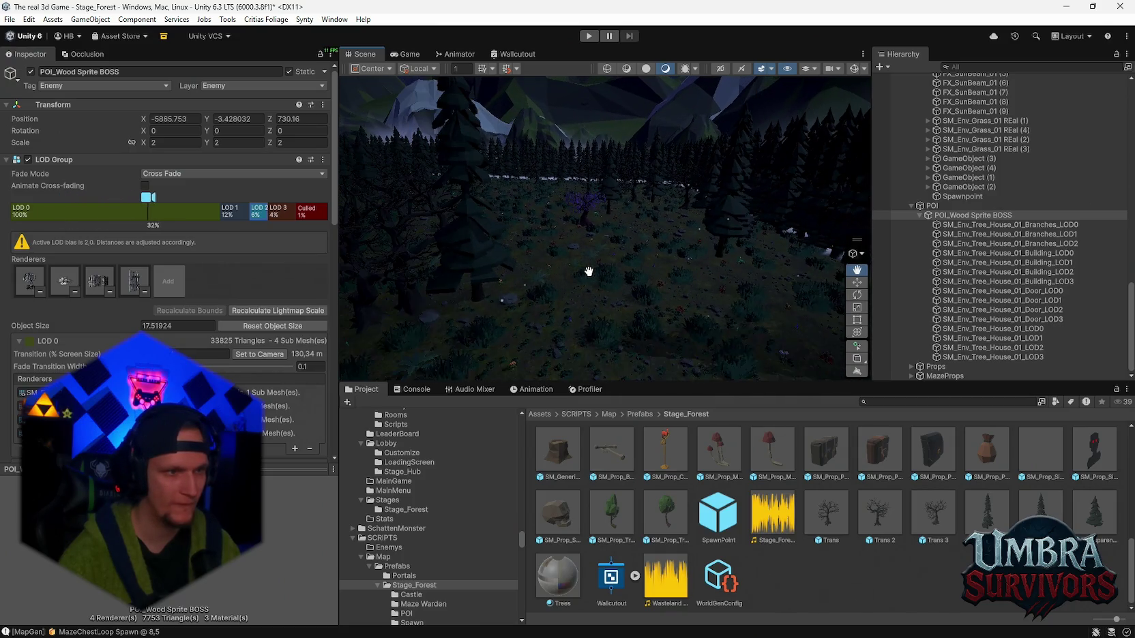
drag(564, 276, 491, 271)
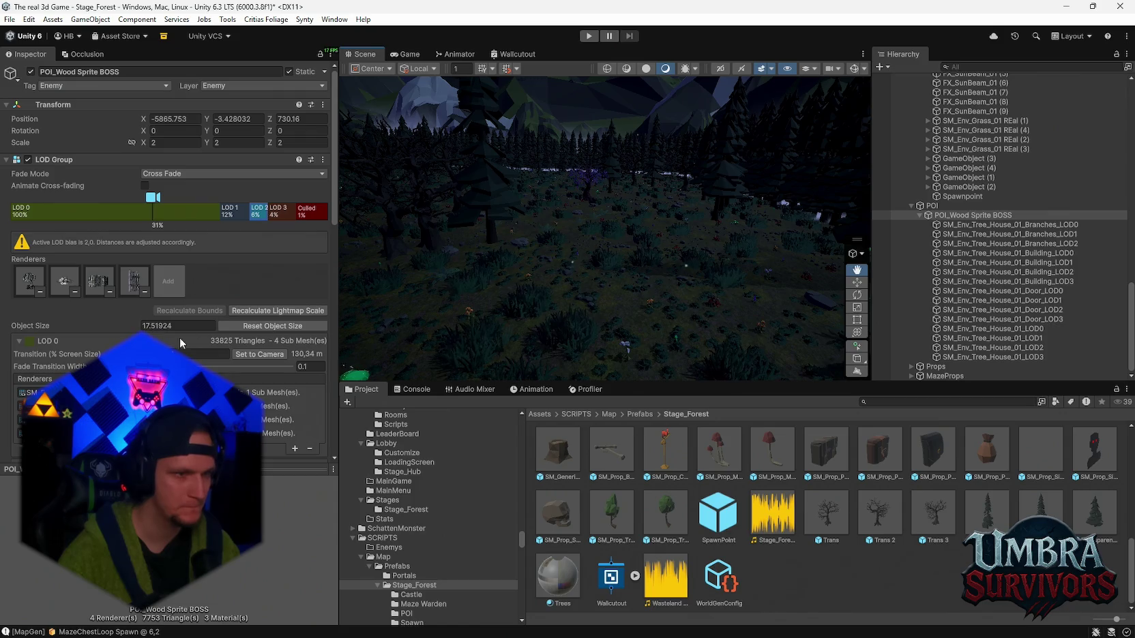
scroll(60, 328, down, 5)
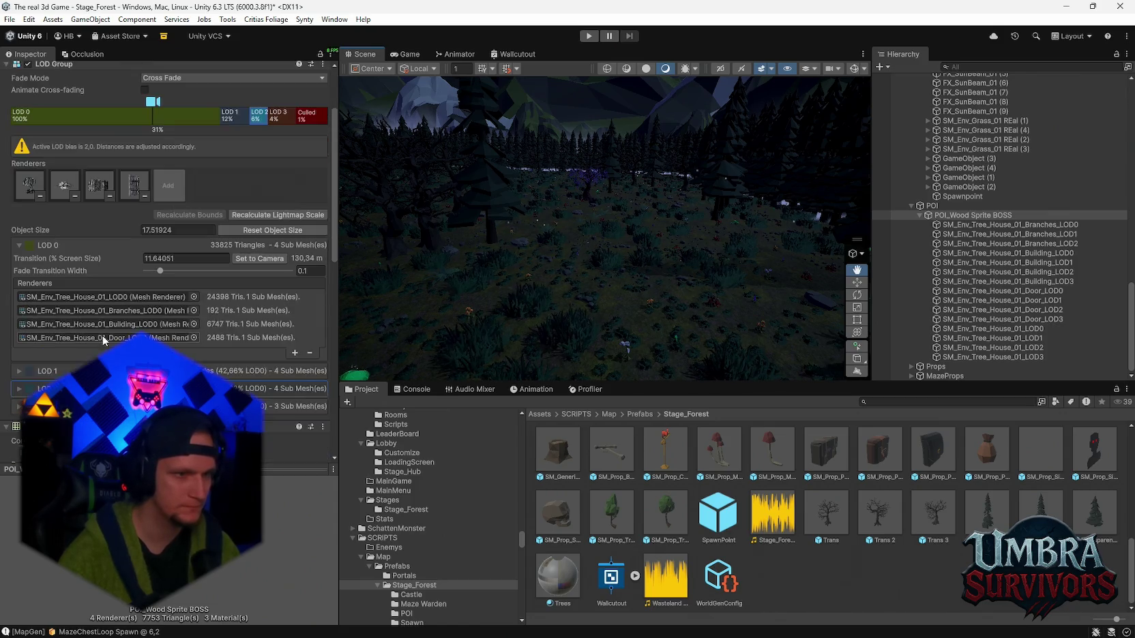
scroll(22, 311, up, 3)
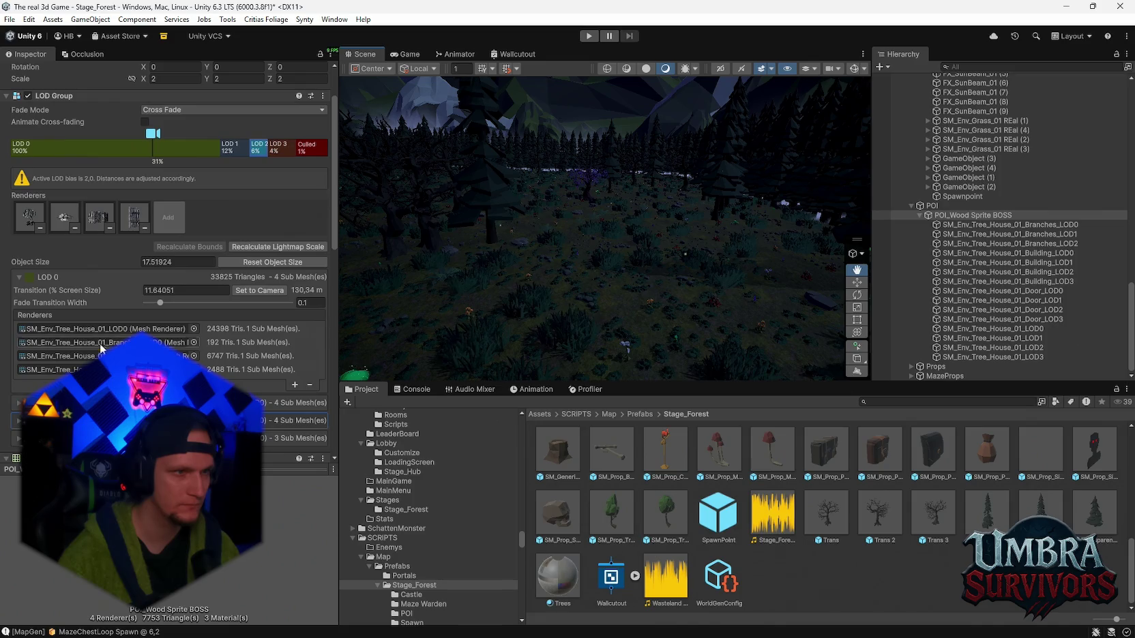
Set cross-fade width to 0.158 and LOD 0 transition to 14.35%, then disable the LOD Group.
drag(162, 303, 219, 303)
scroll(588, 292, up, 5)
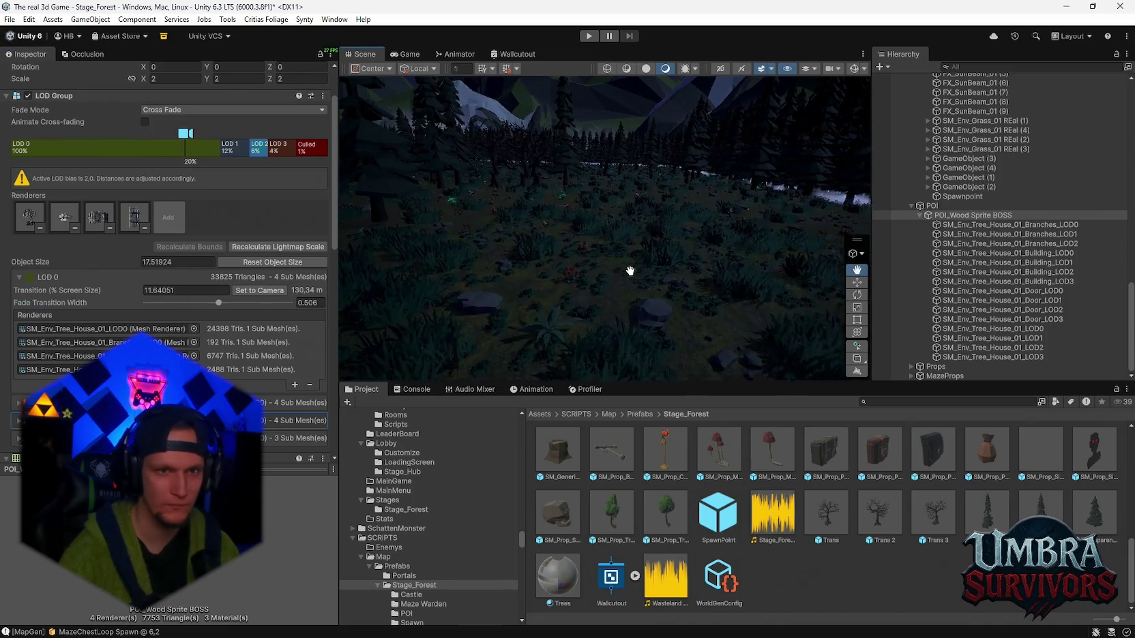
click(204, 304)
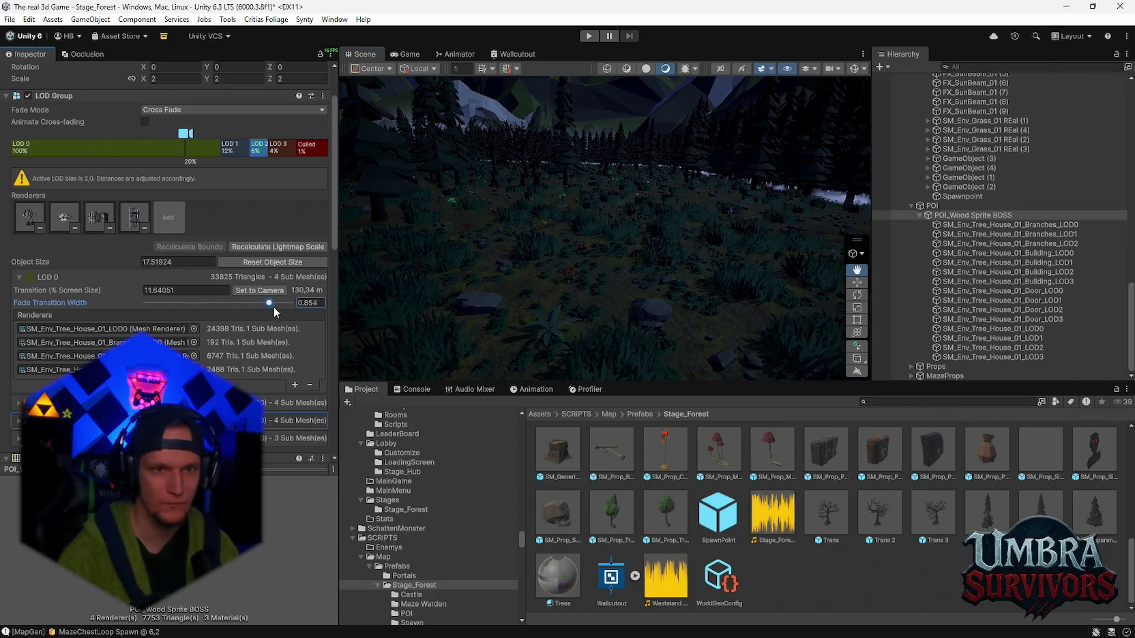
mouse_move(136, 295)
mouse_down()
mouse_move(181, 294)
mouse_move(161, 292)
mouse_up()
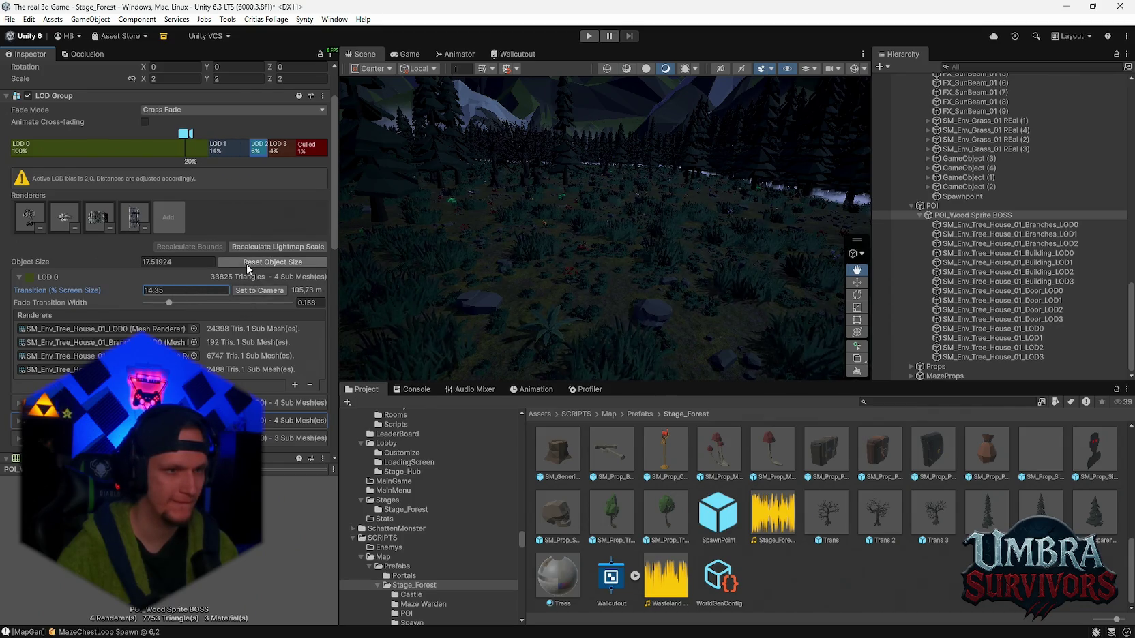
scroll(206, 326, down, 2)
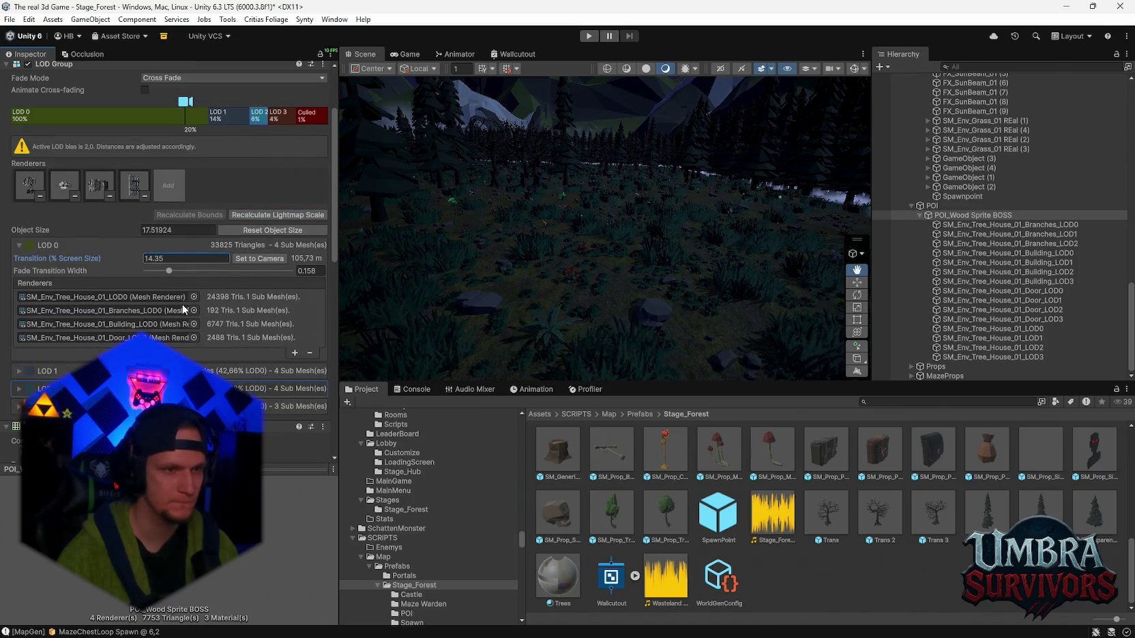
scroll(198, 303, down, 10)
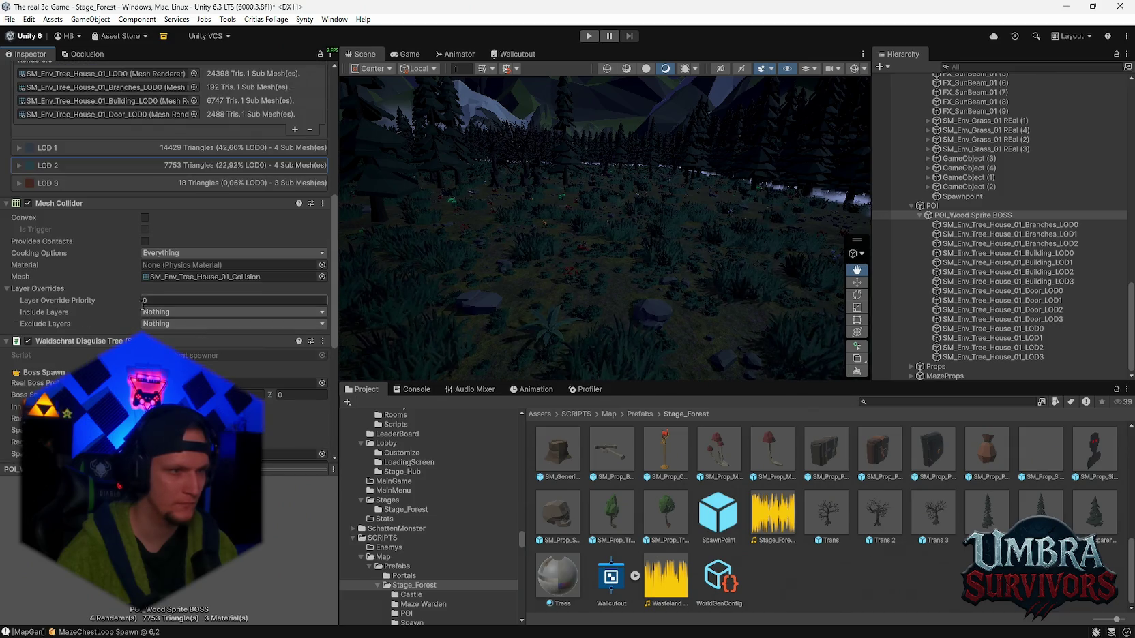
scroll(142, 305, up, 12)
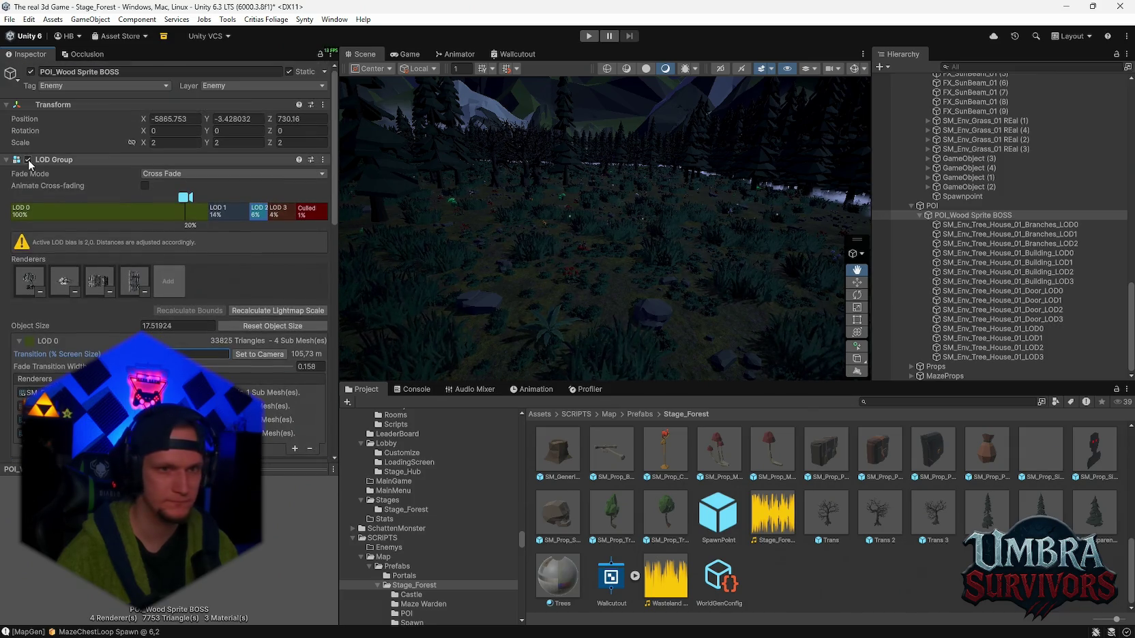
click(28, 160)
right_click(62, 159)
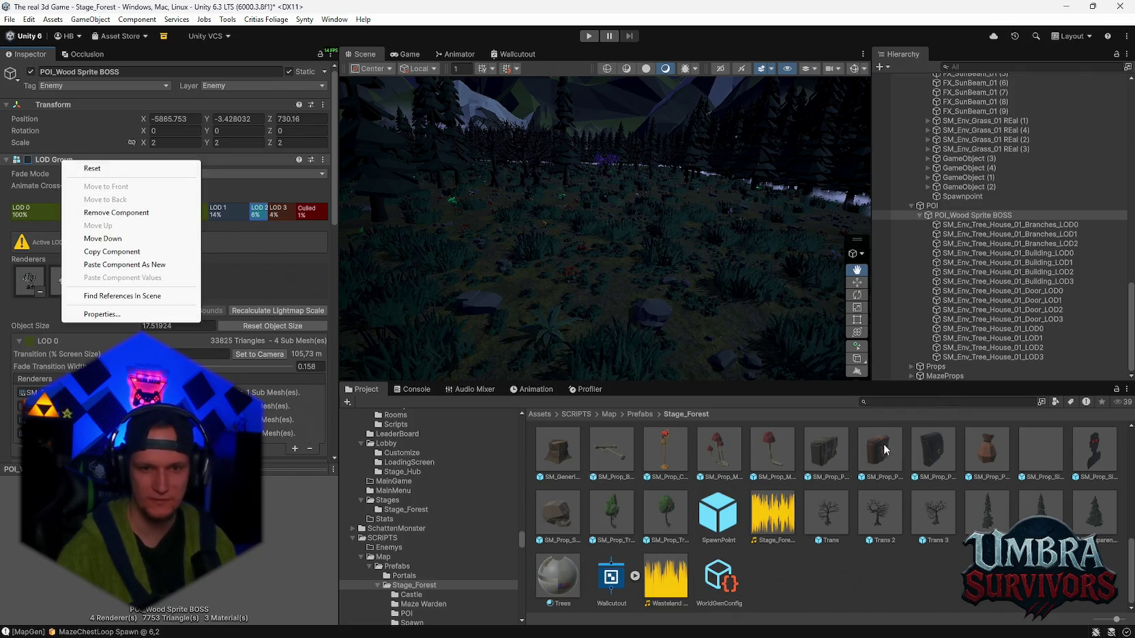
Locate SM_Env_Tree_House_01 via WorldGenConfig's POI prefab field and remove its LOD Group component.
click(738, 590)
scroll(237, 352, down, 15)
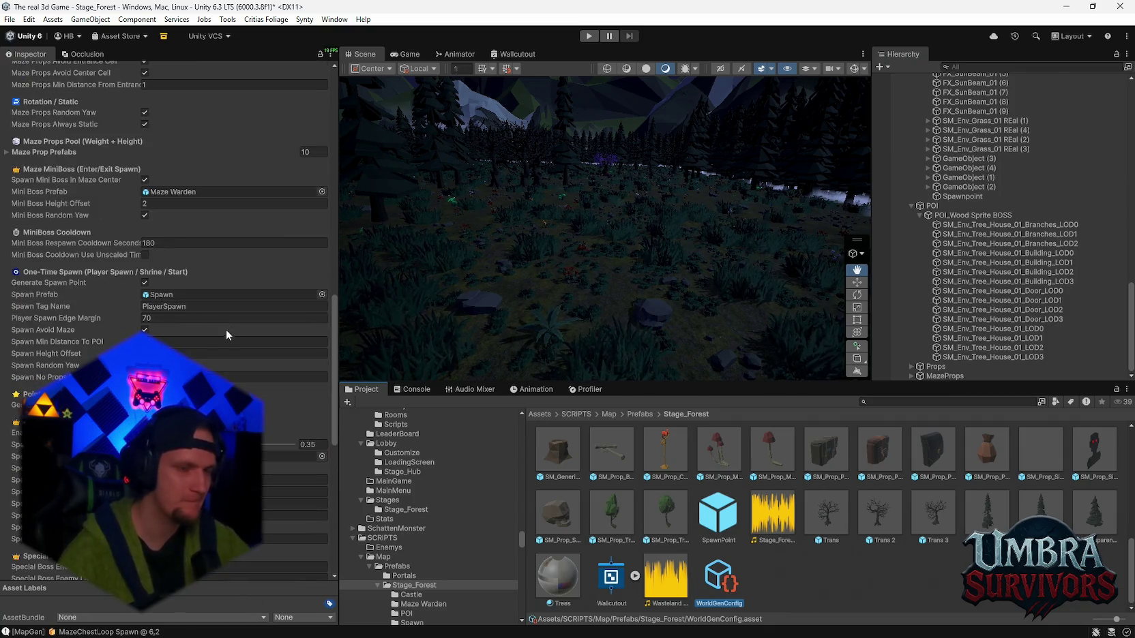
scroll(251, 330, down, 10)
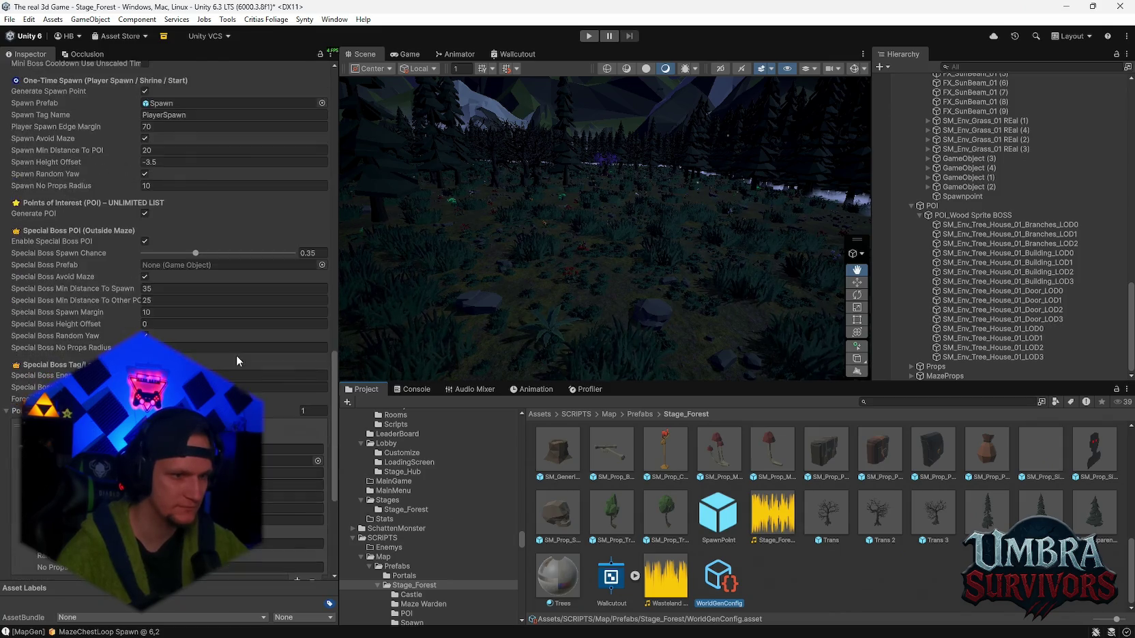
click(181, 334)
double_click(207, 335)
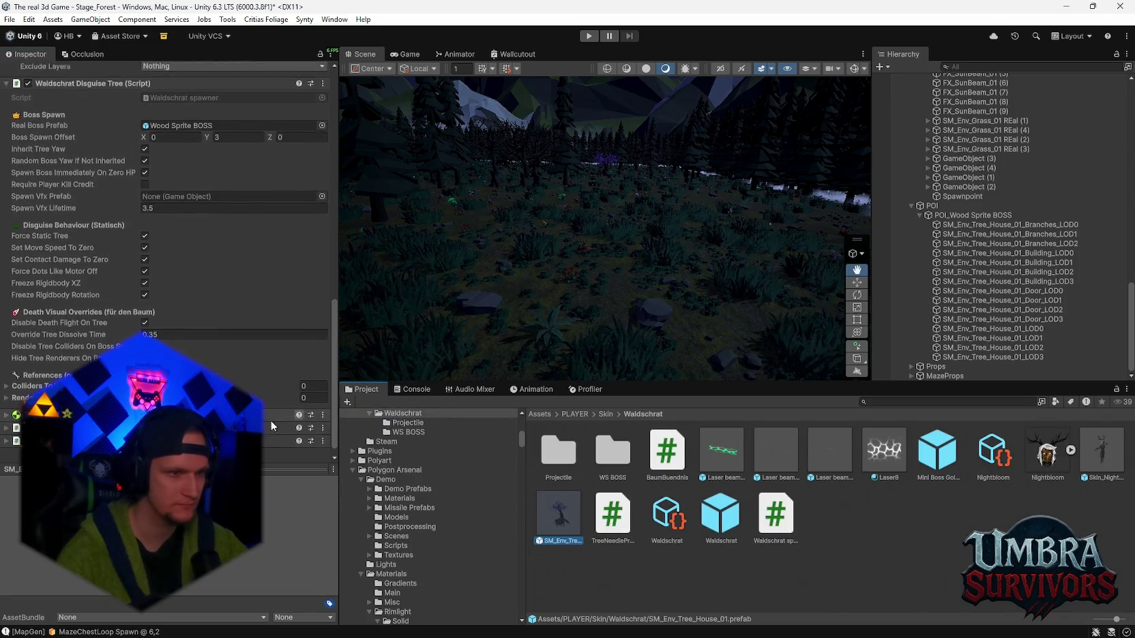
scroll(270, 420, down, 5)
scroll(95, 246, up, 5)
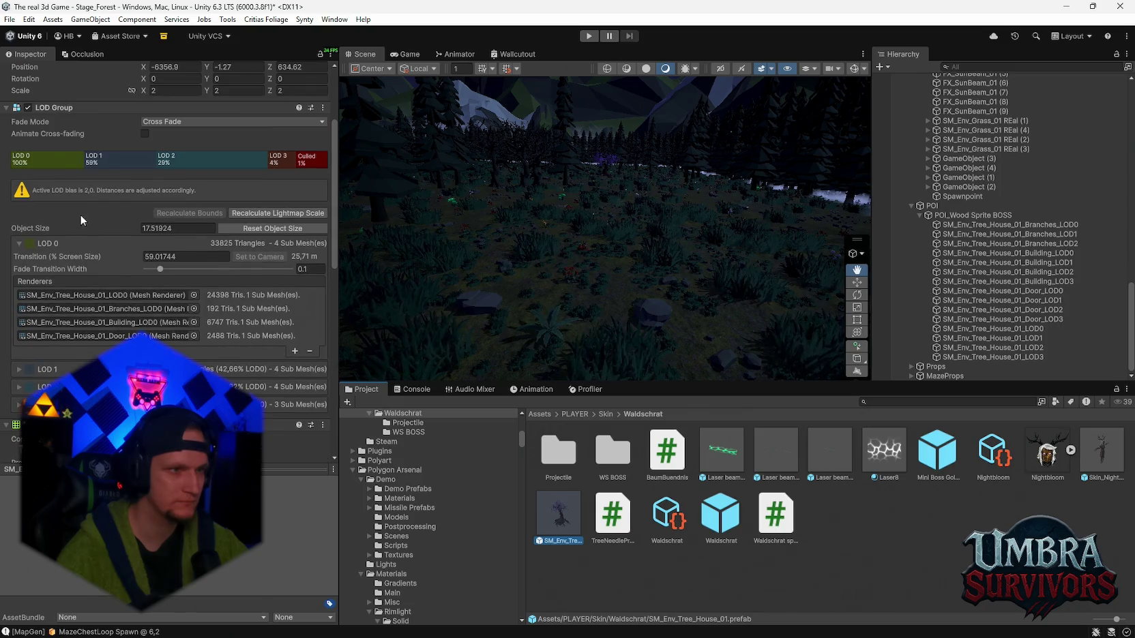
right_click(49, 110)
click(82, 161)
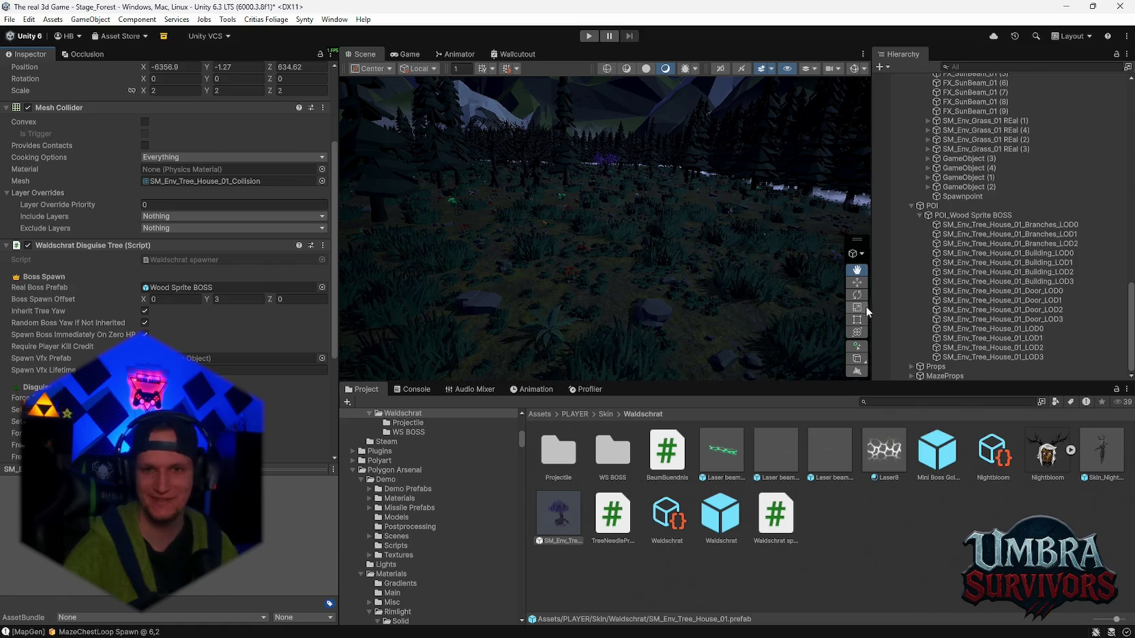
scroll(986, 226, up, 20)
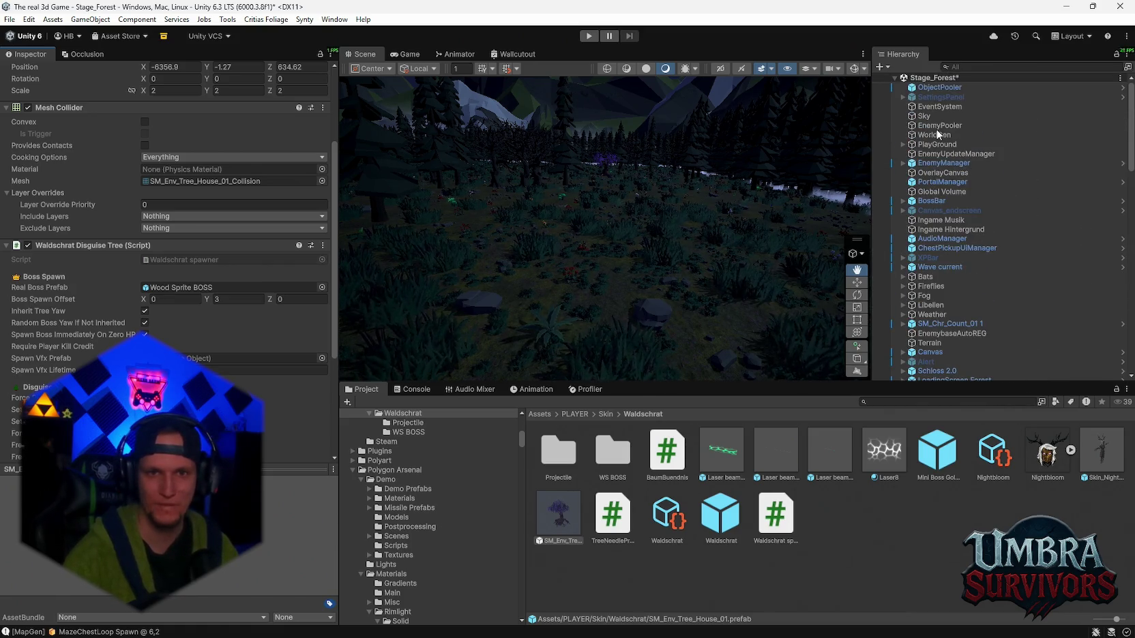
Select WorldGen, run Generate World, and orbit over the new maze.
click(939, 135)
click(330, 160)
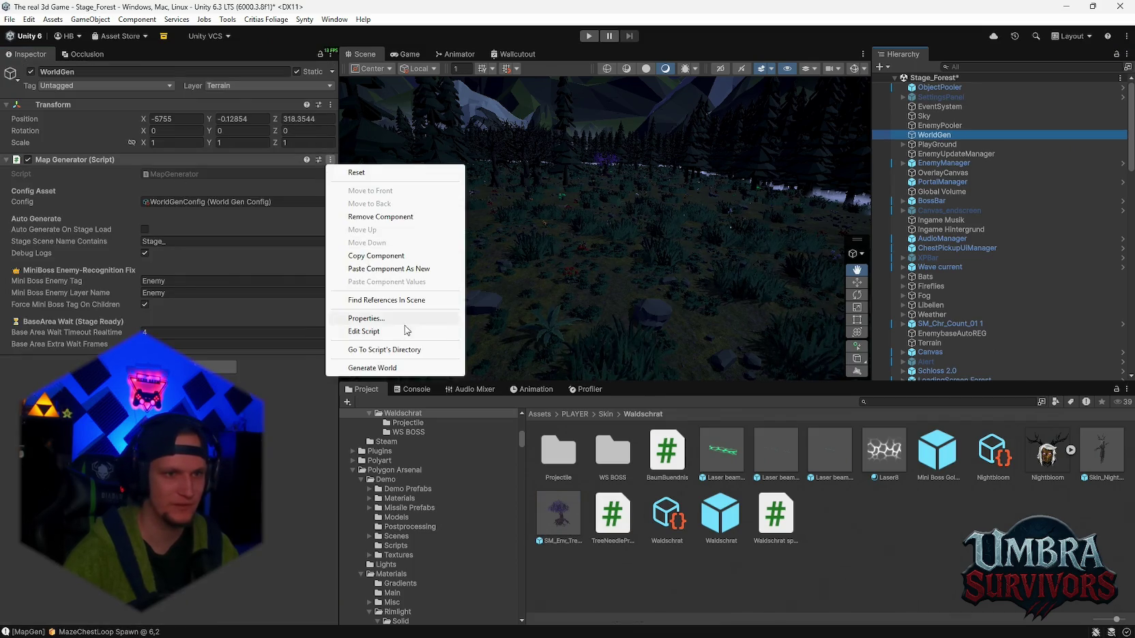
click(369, 370)
mouse_move(584, 233)
mouse_down()
mouse_move(554, 244)
mouse_move(565, 269)
mouse_move(550, 218)
mouse_move(609, 272)
mouse_move(620, 208)
mouse_move(504, 245)
mouse_move(600, 213)
mouse_move(606, 246)
mouse_move(729, 251)
mouse_move(588, 262)
mouse_move(787, 168)
mouse_move(582, 256)
mouse_move(545, 124)
mouse_move(553, 269)
mouse_move(626, 230)
mouse_move(606, 216)
mouse_move(642, 200)
mouse_move(603, 152)
mouse_move(653, 184)
mouse_move(598, 227)
mouse_move(565, 198)
mouse_move(584, 289)
mouse_move(573, 279)
mouse_move(583, 249)
mouse_move(571, 272)
mouse_move(509, 218)
mouse_move(543, 279)
mouse_move(699, 271)
mouse_move(608, 256)
mouse_move(439, 185)
mouse_move(644, 238)
mouse_move(623, 192)
mouse_move(671, 208)
mouse_move(598, 213)
mouse_move(659, 241)
mouse_up()
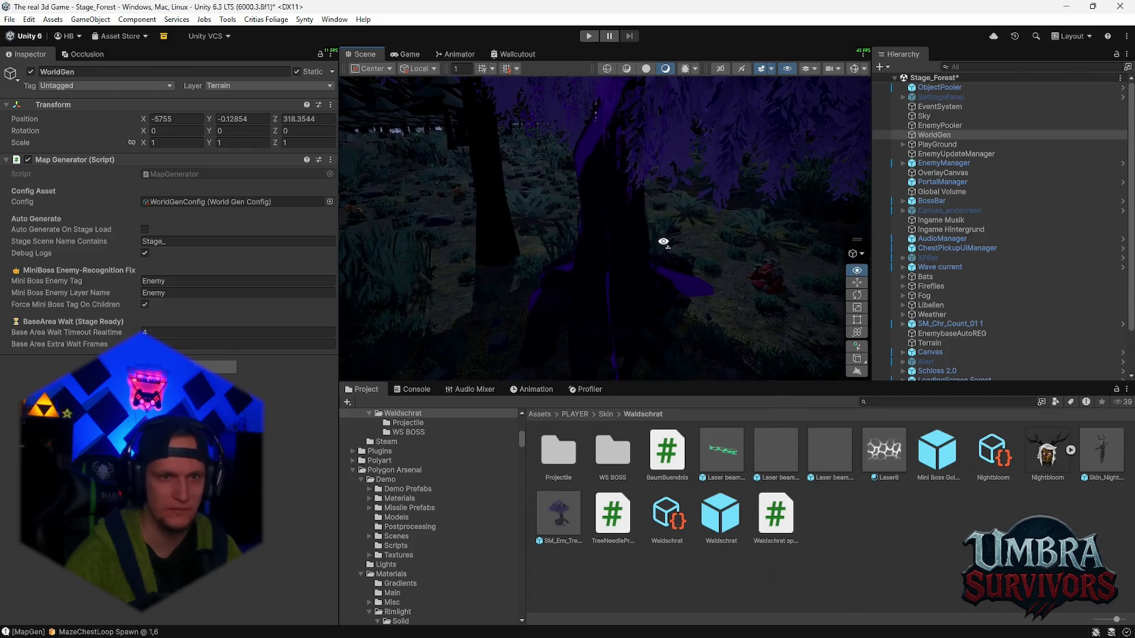
Open the SM_Env_Tree_House_01 prefab in isolation from the Project window.
scroll(955, 273, down, 2)
click(561, 520)
double_click(561, 520)
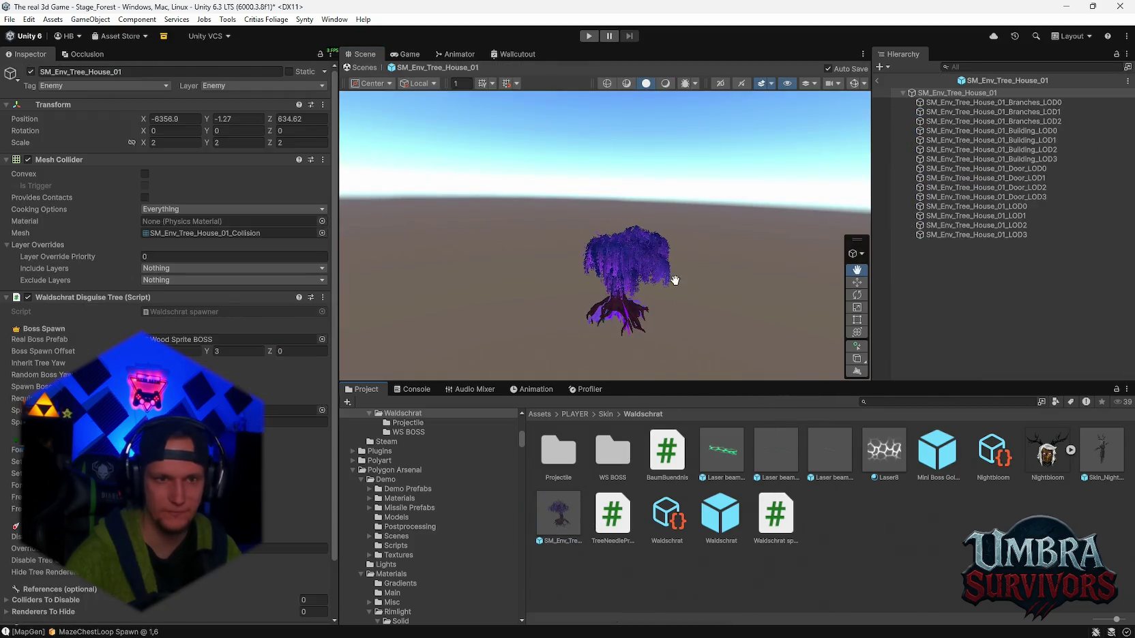
Delete the LOD3, Door_LOD3 and Building_LOD3 meshes from SM_Env_Tree_House_01, then leave Prefab Mode.
scroll(629, 292, up, 5)
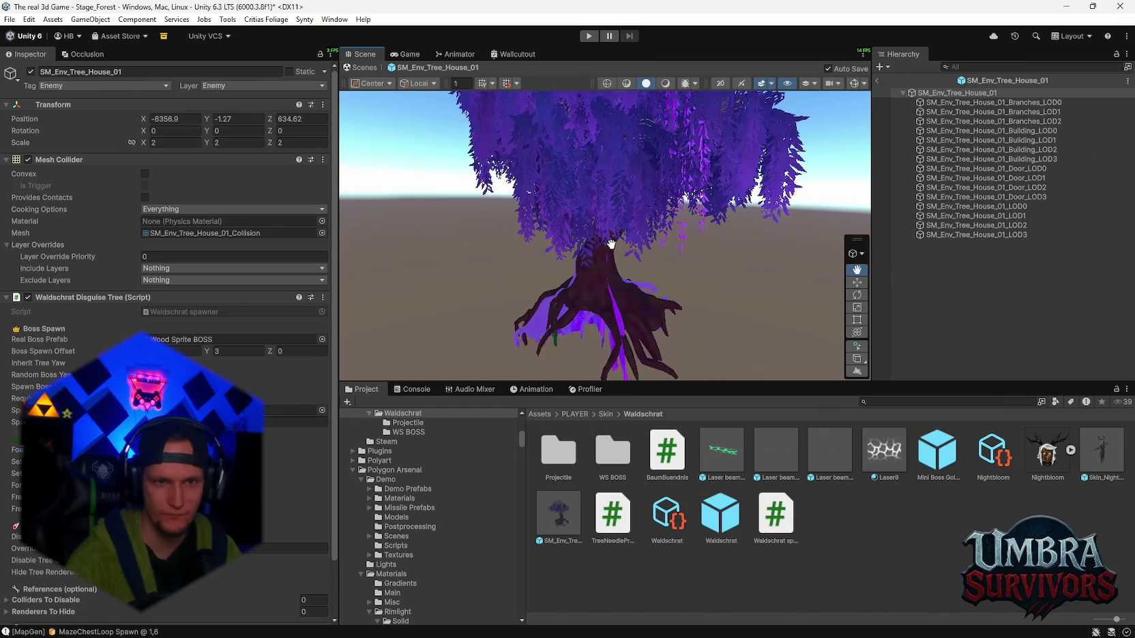
click(993, 234)
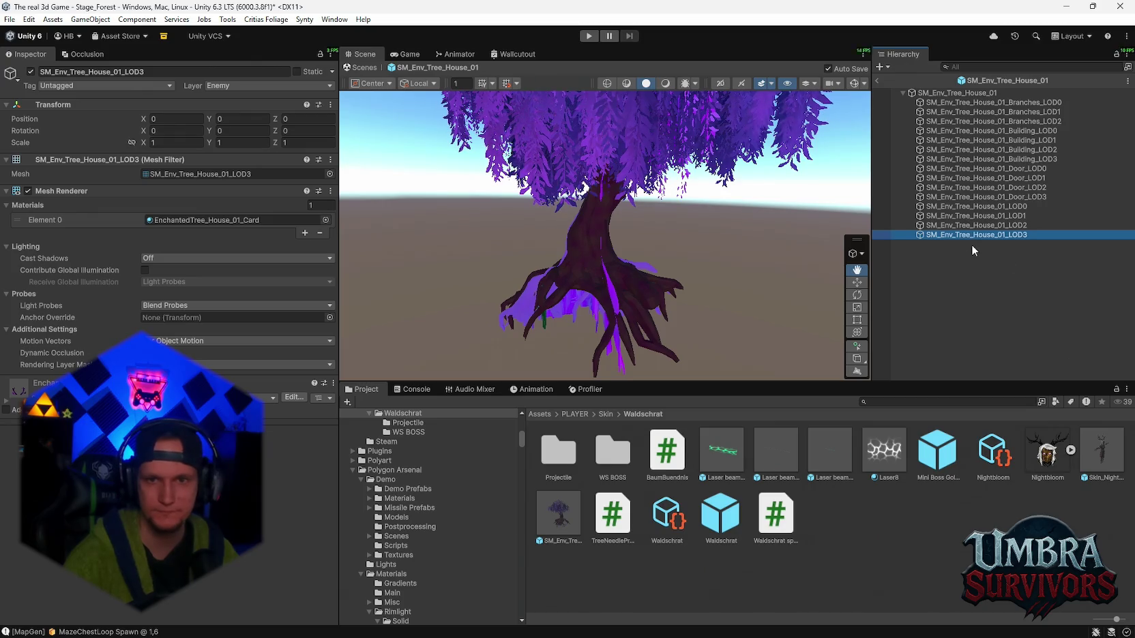
click(30, 71)
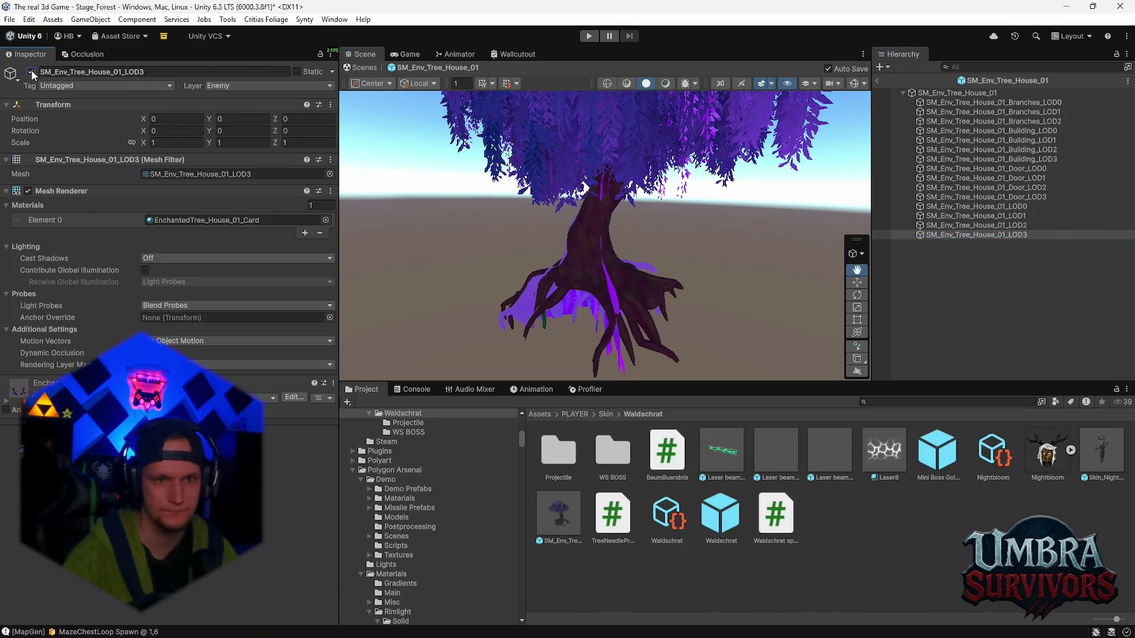
click(30, 71)
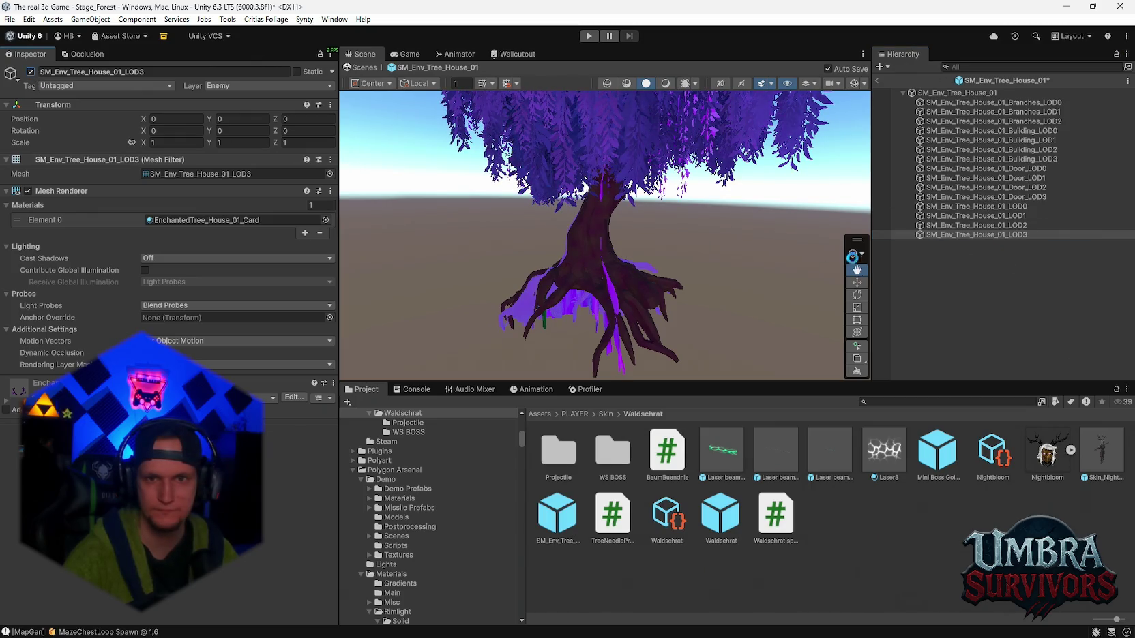
ctrl+click(990, 197)
ctrl+click(1000, 159)
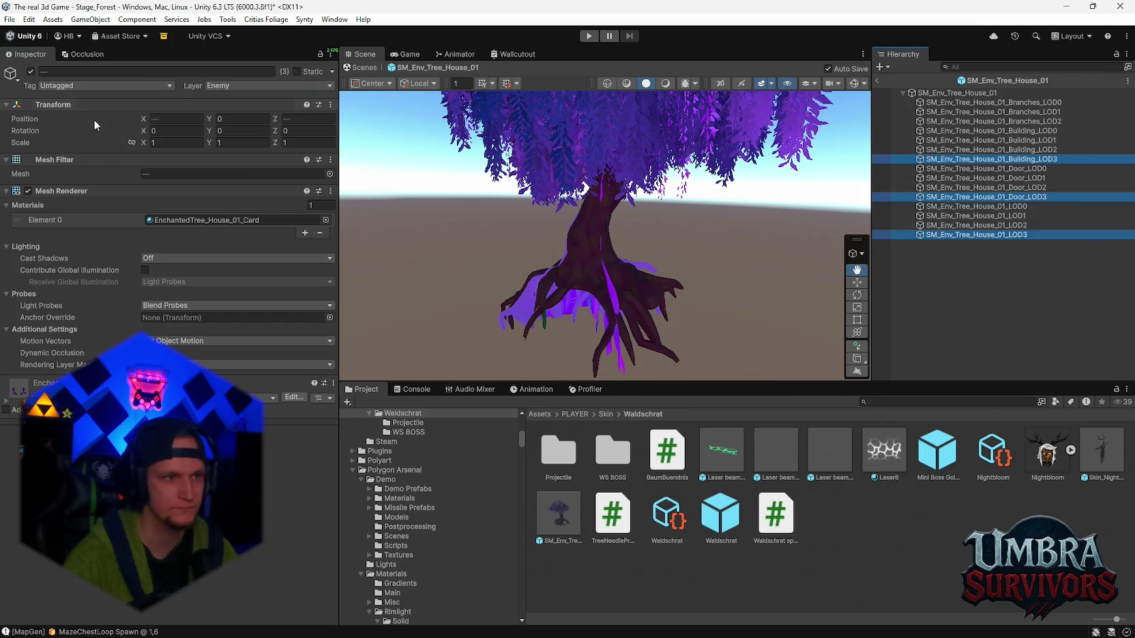
click(199, 159)
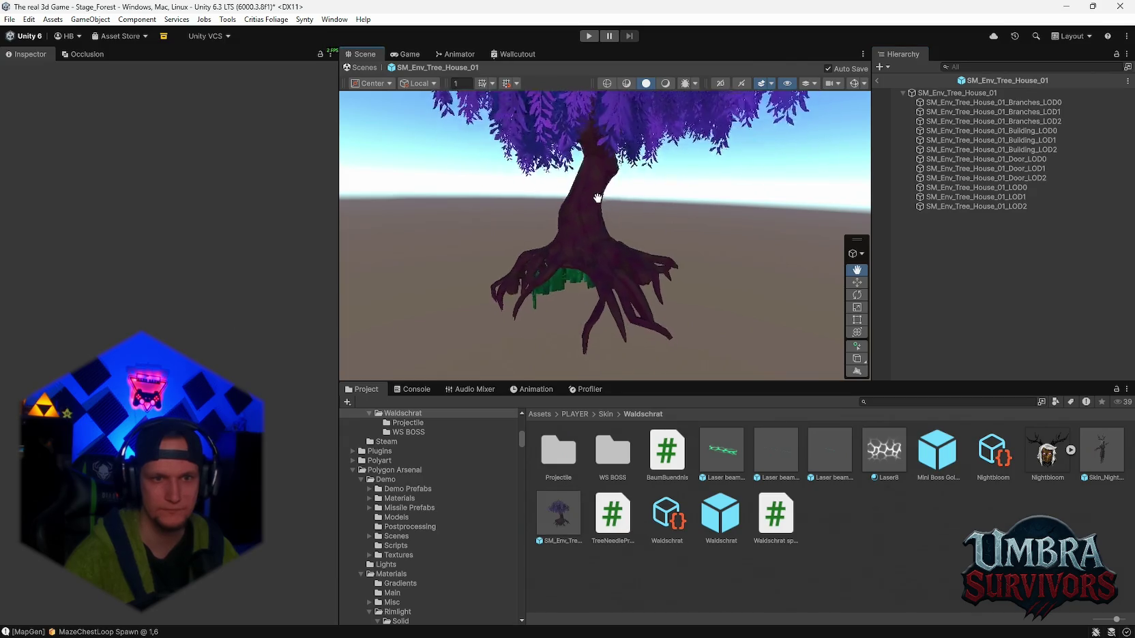
scroll(590, 240, down, 5)
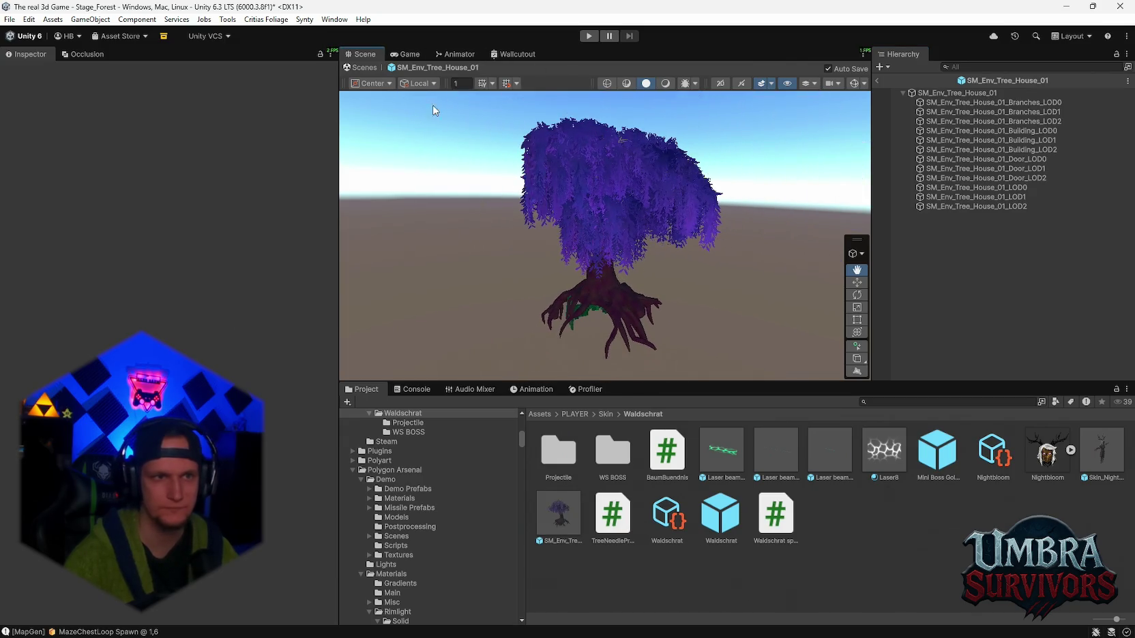
click(877, 80)
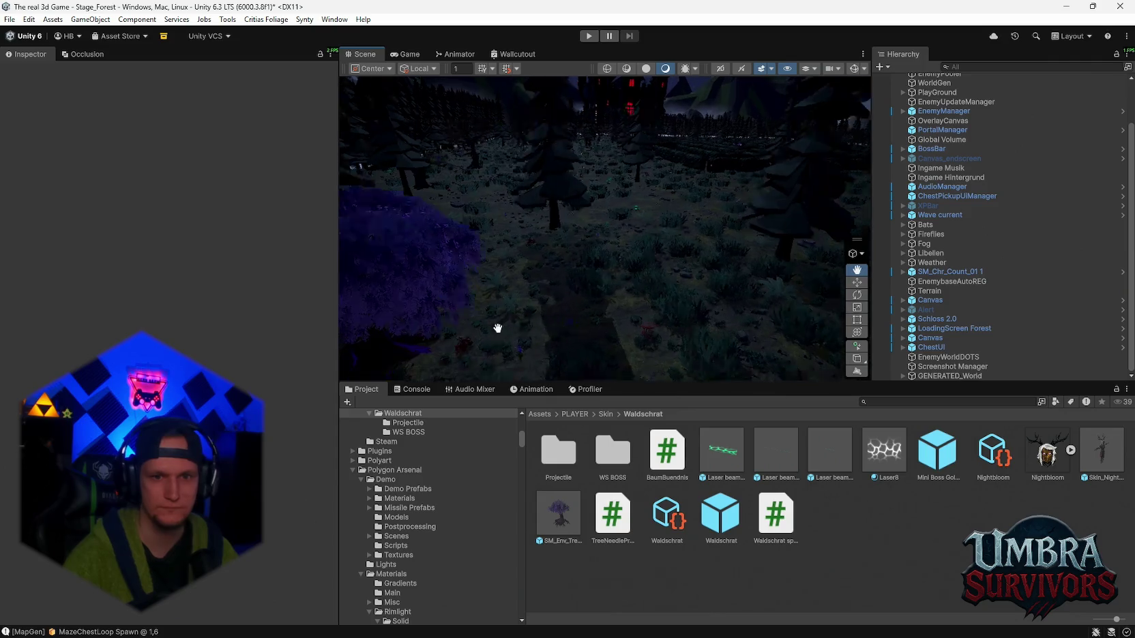
Run Generate World on WorldGen's Map Generator and view the new maze from above.
scroll(972, 300, up, 2)
click(942, 136)
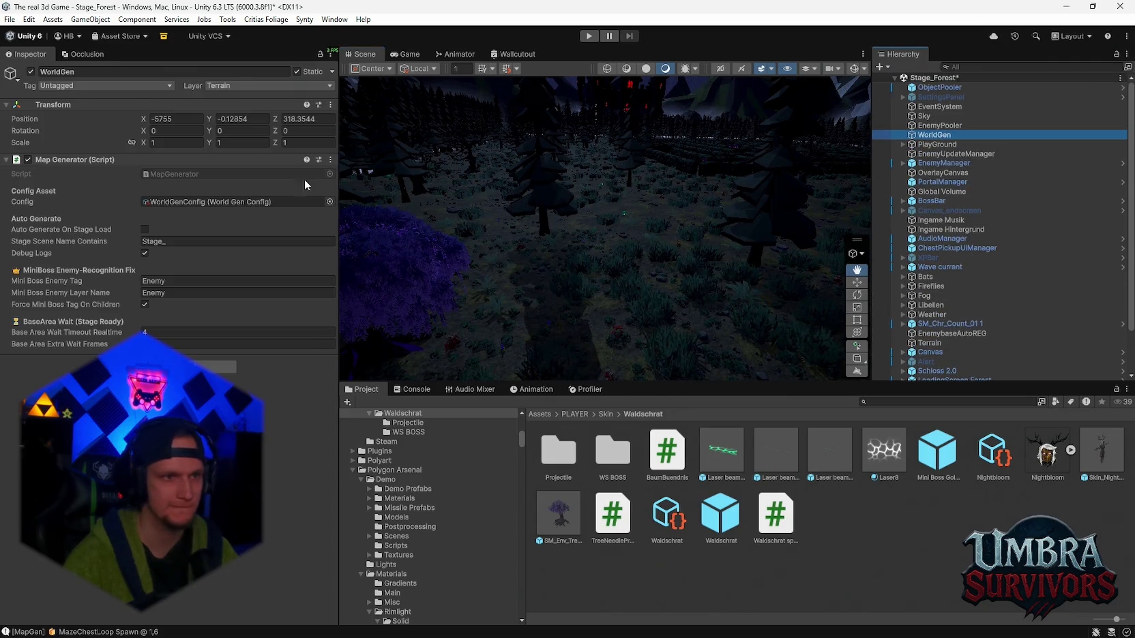
click(331, 159)
click(366, 369)
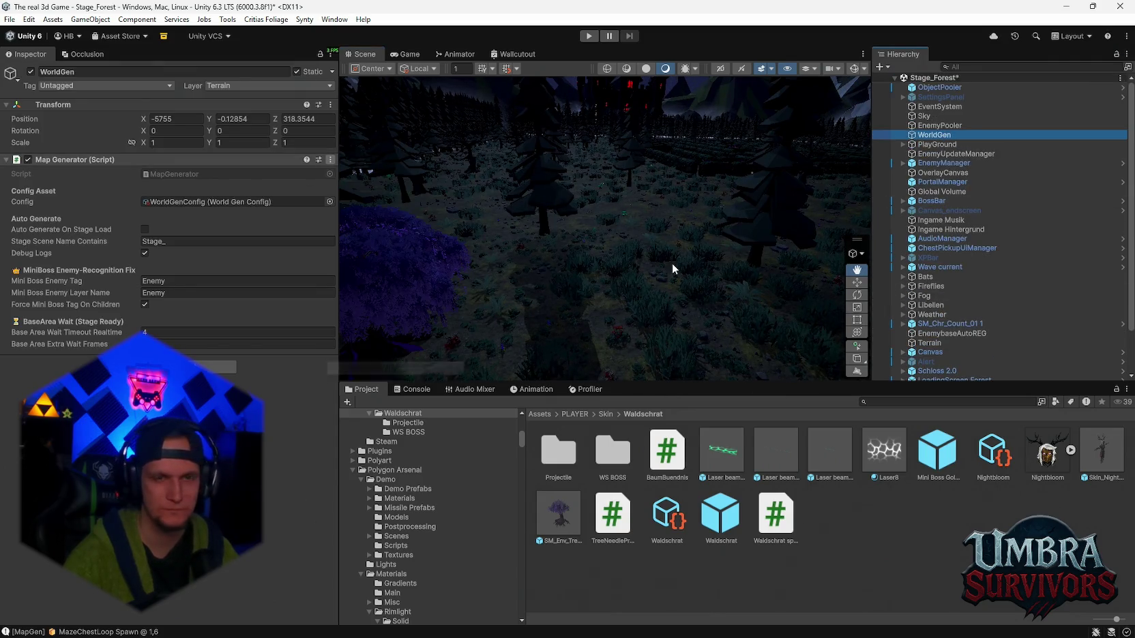
mouse_move(597, 307)
mouse_down()
mouse_move(728, 187)
mouse_move(459, 213)
mouse_move(633, 213)
mouse_move(684, 227)
mouse_move(417, 251)
mouse_move(743, 204)
mouse_move(578, 203)
mouse_move(649, 177)
mouse_move(649, 161)
mouse_move(616, 190)
mouse_move(616, 236)
mouse_move(610, 192)
mouse_move(623, 165)
mouse_move(671, 240)
mouse_move(553, 248)
mouse_move(745, 242)
mouse_move(646, 203)
mouse_move(616, 256)
mouse_move(712, 234)
mouse_move(644, 129)
mouse_up()
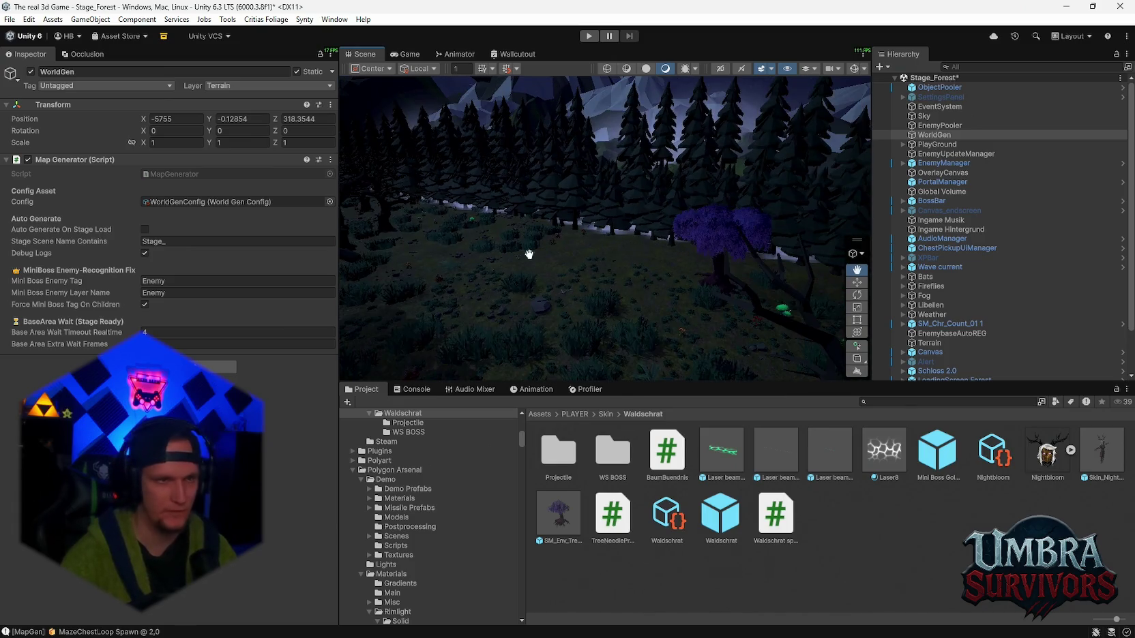
Save the Stage_Forest scene with File > Save.
click(8, 19)
click(9, 20)
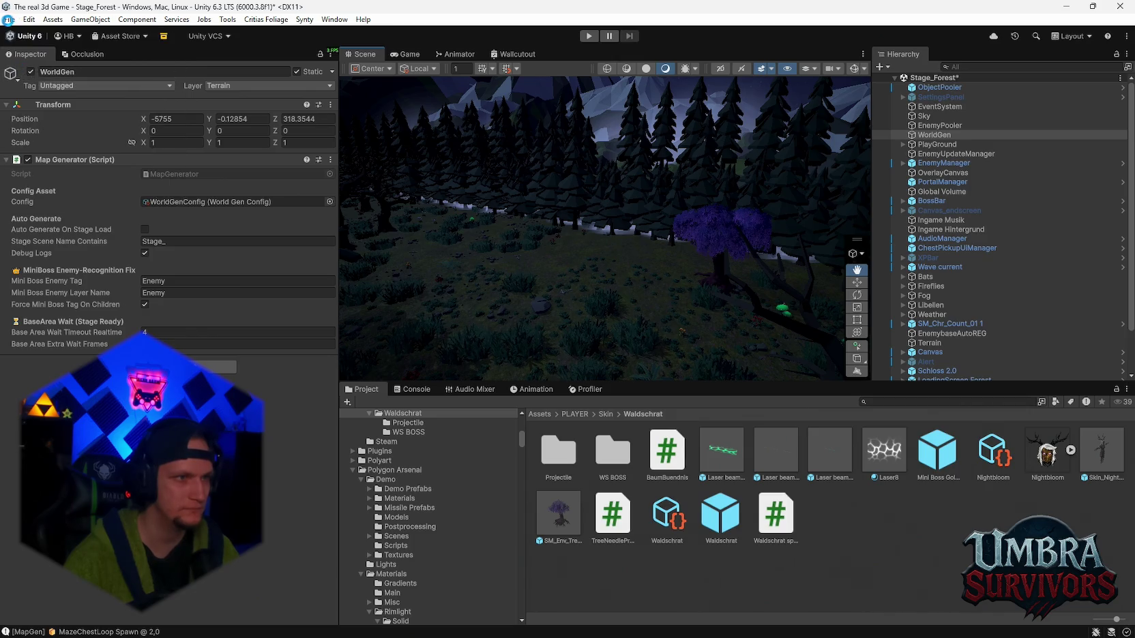
click(8, 19)
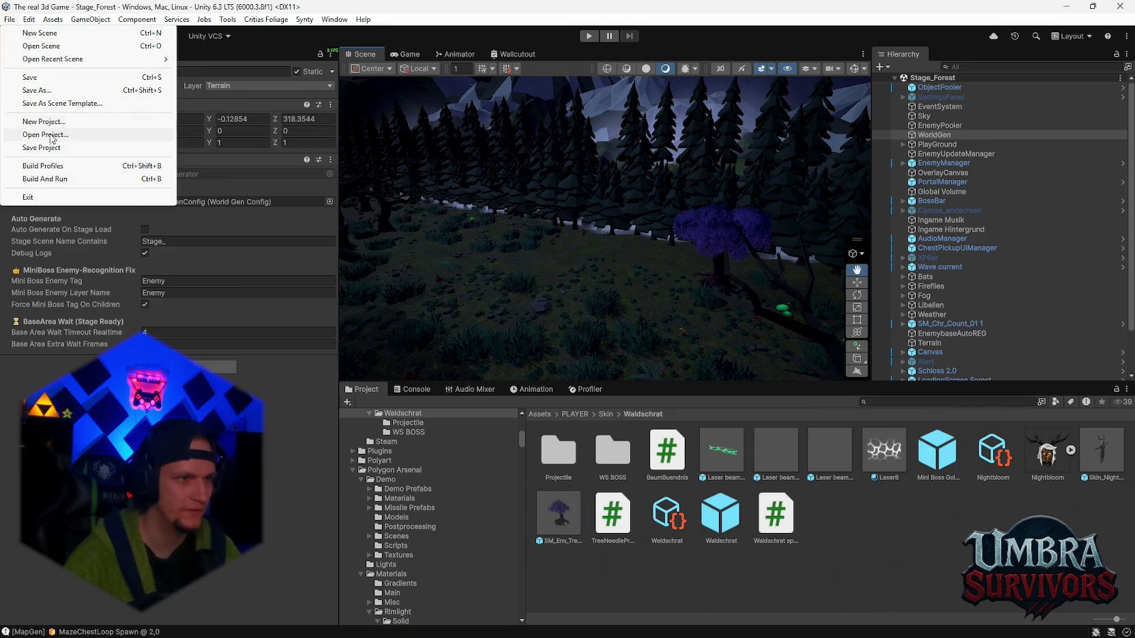
Open the Stage_Hub scene from the recent scenes list.
click(8, 19)
click(8, 19)
mouse_move(103, 59)
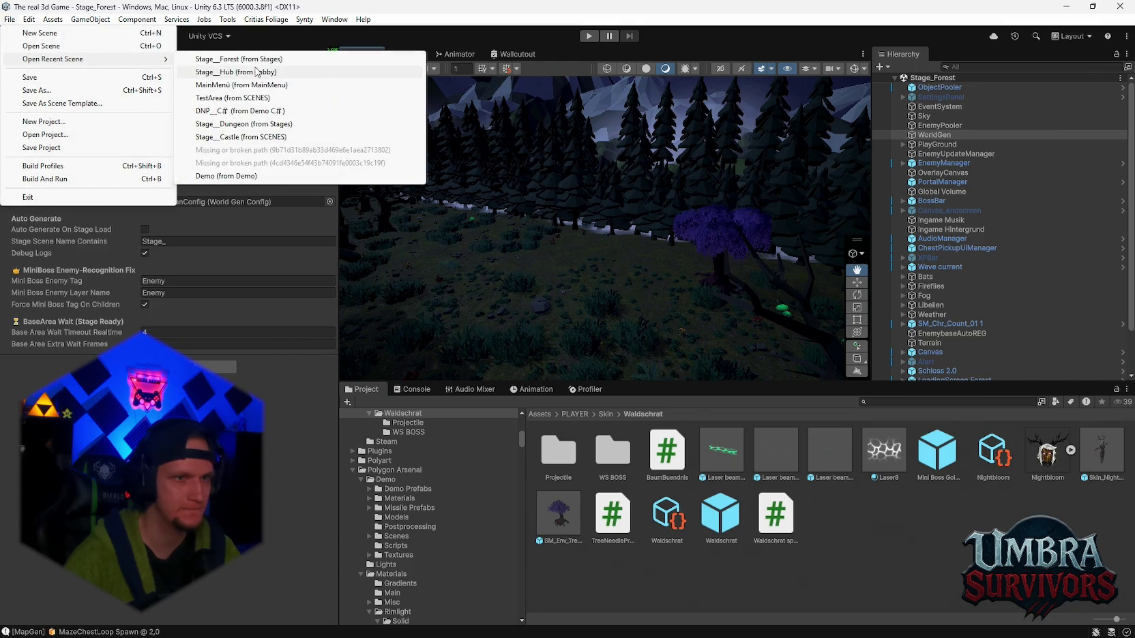
click(247, 72)
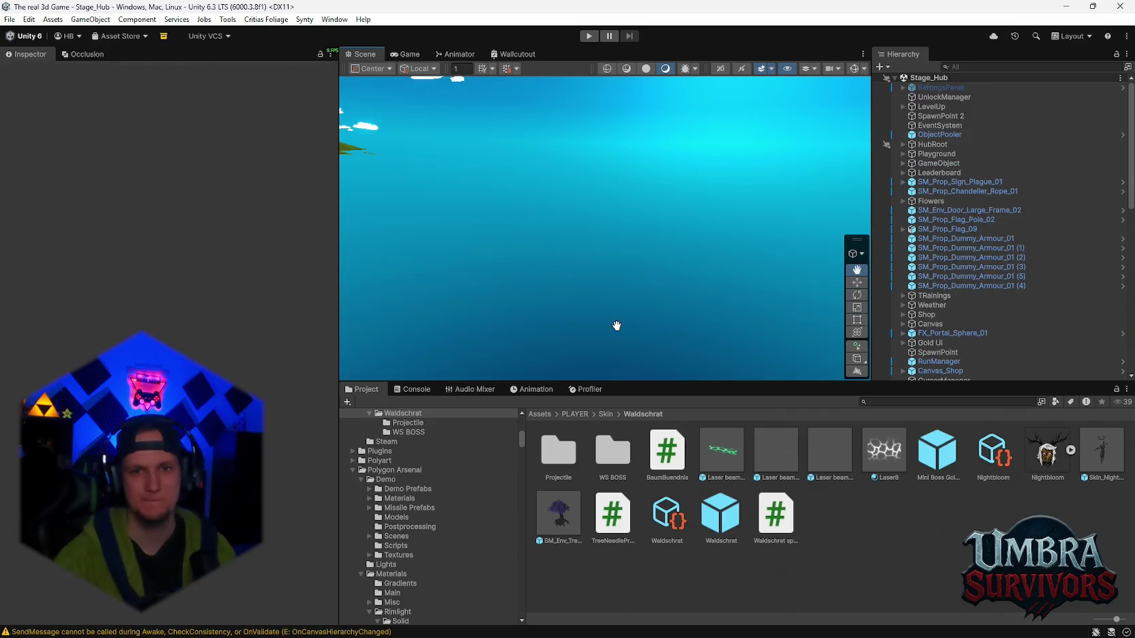
Add Element 0 to UnlockManager's Enemy Kill Unlocks list and expand its fields.
click(944, 97)
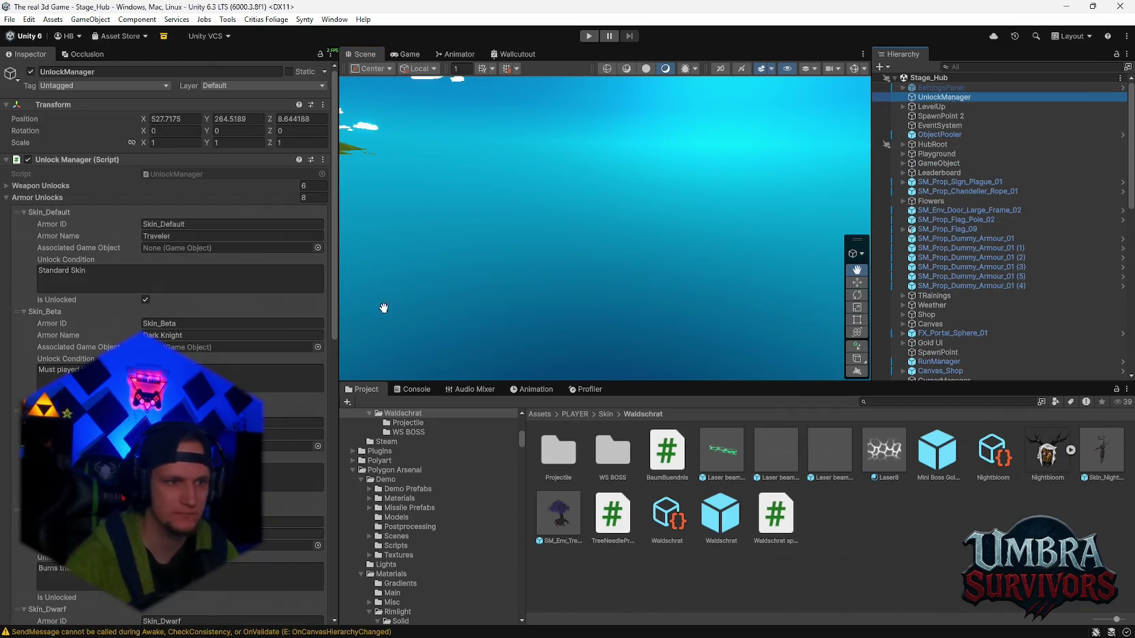
scroll(248, 369, down, 5)
scroll(248, 368, down, 10)
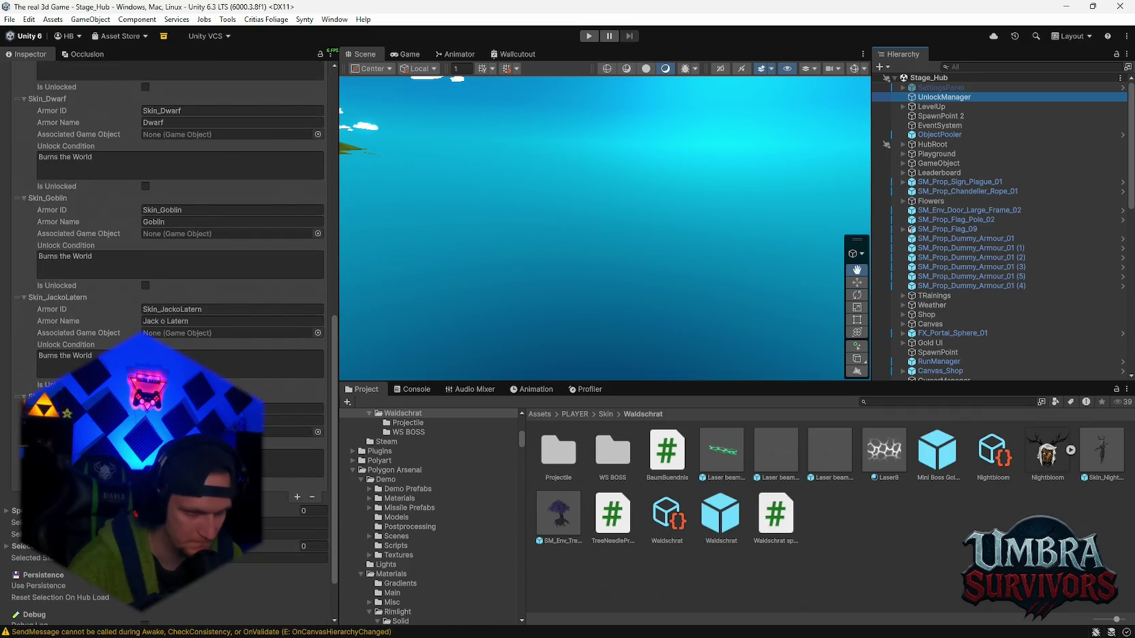
scroll(177, 272, down, 2)
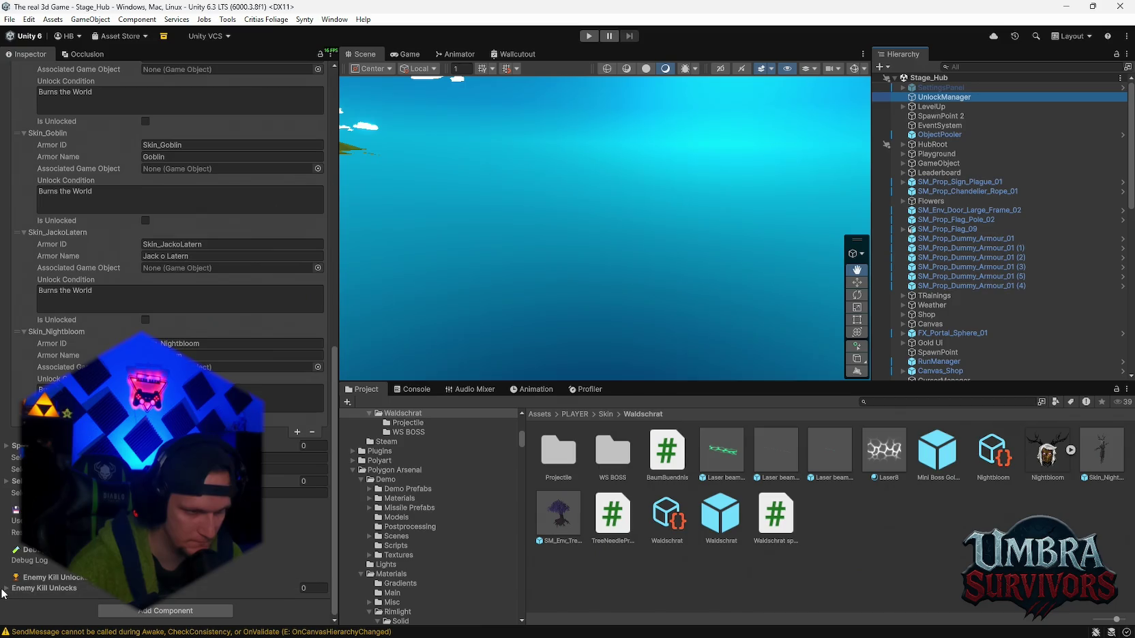
click(6, 588)
scroll(7, 589, down, 1)
click(297, 586)
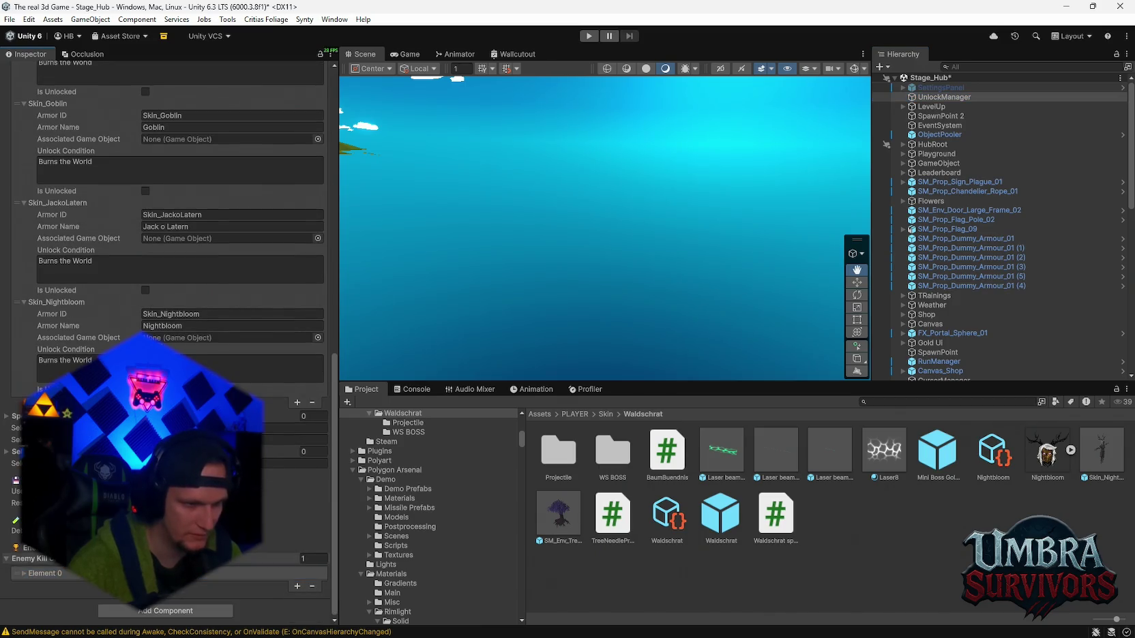
click(24, 574)
scroll(171, 341, down, 5)
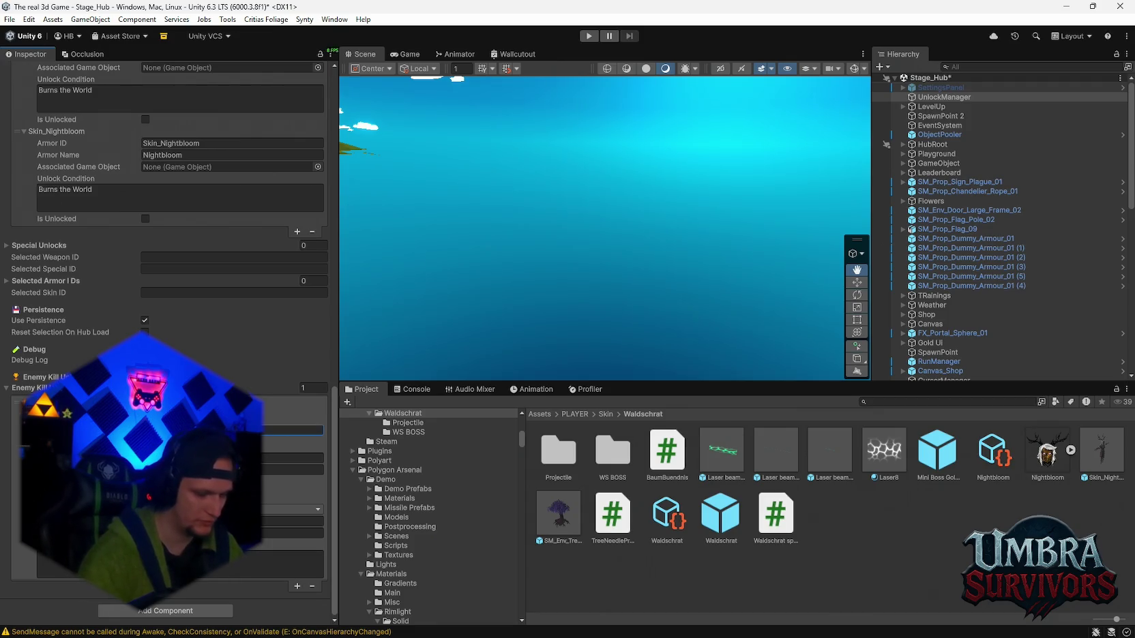
click(293, 457)
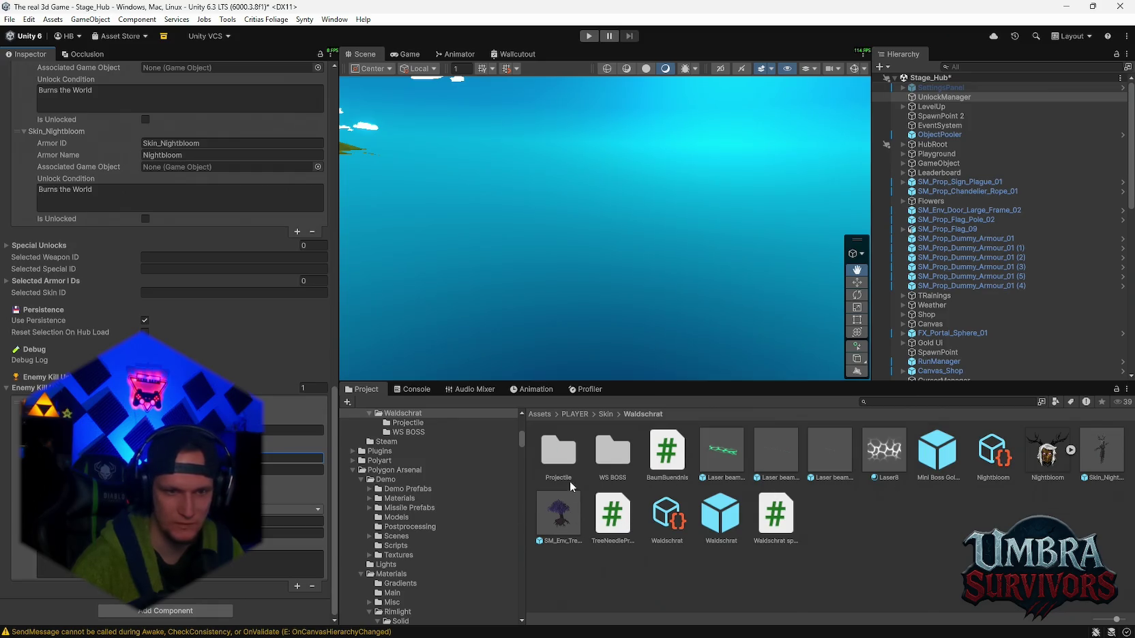
Check the Wood Sprite BOSS prefab's Enemy ID under Enemy Identity in the WS BOSS folder.
click(407, 432)
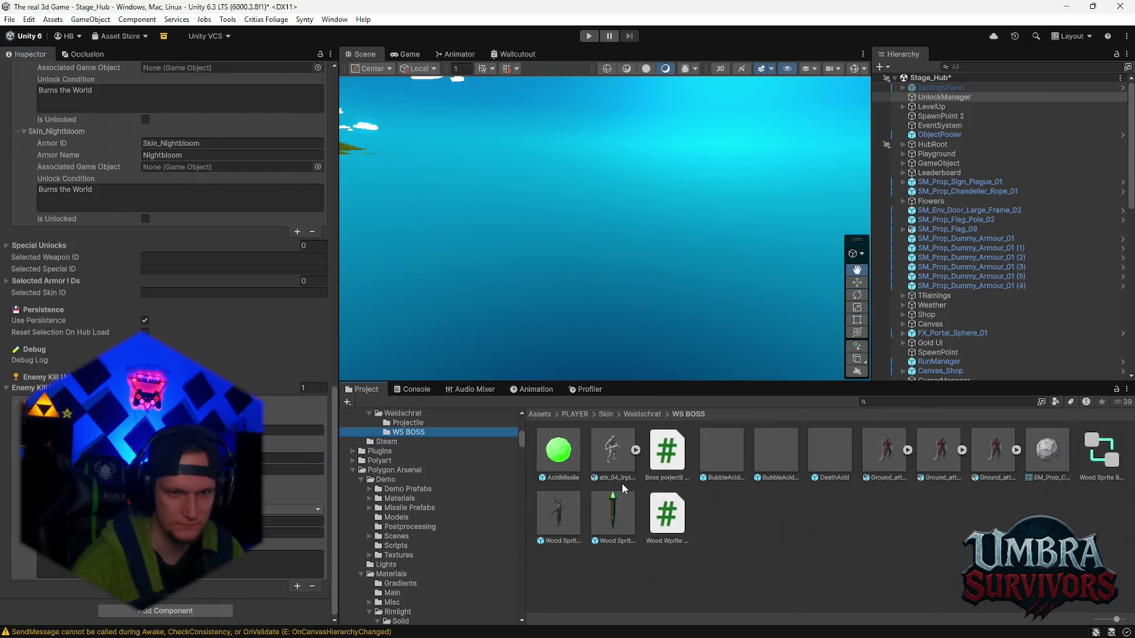
click(577, 532)
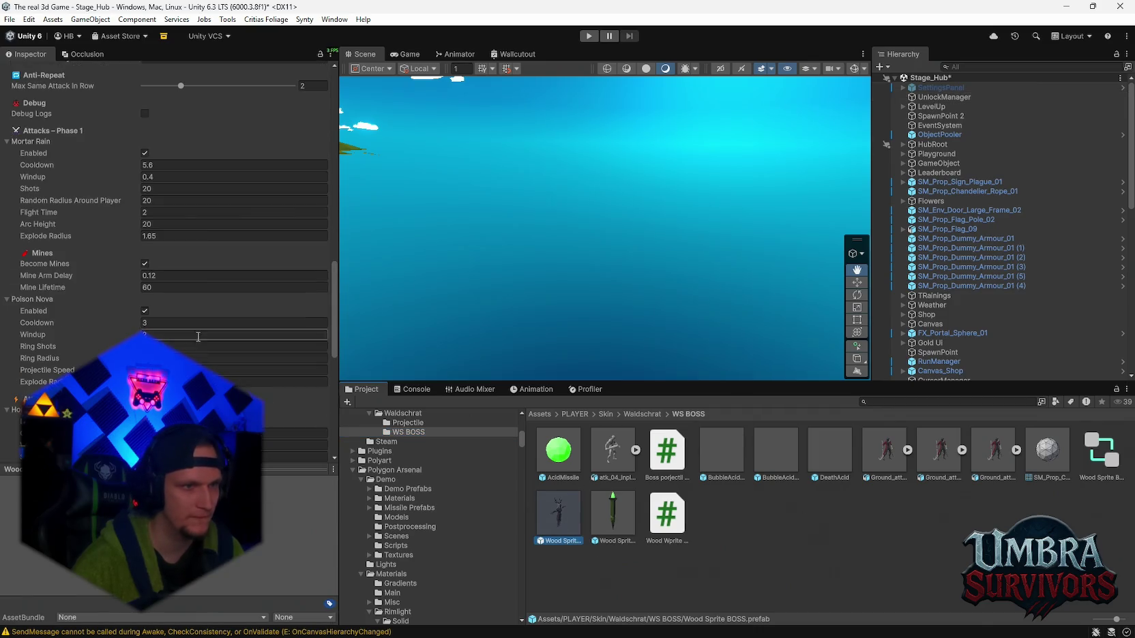
scroll(198, 334, down, 10)
scroll(198, 334, up, 5)
scroll(8, 300, up, 4)
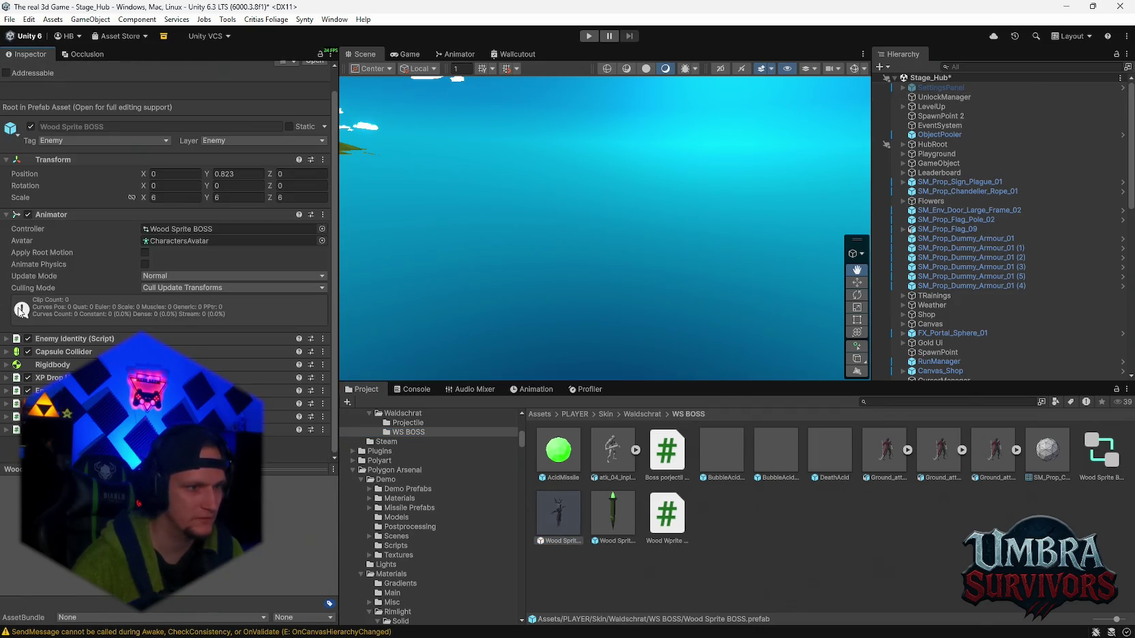
click(7, 339)
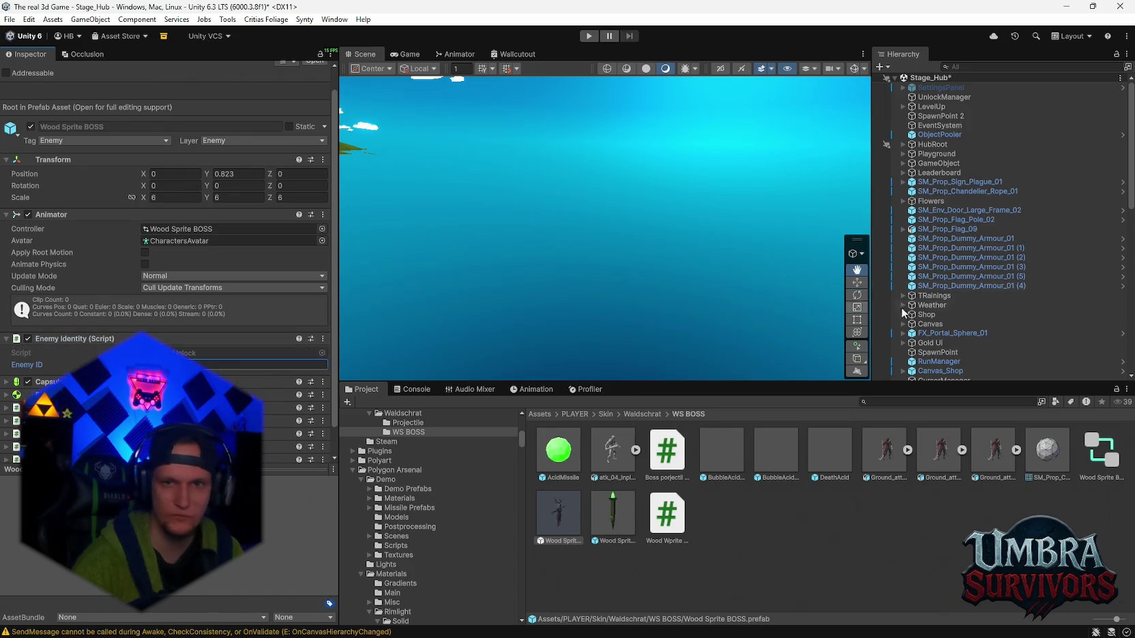
Back on UnlockManager, set the new entry's Rule ID to 'WoodSprite Boss'.
click(944, 97)
scroll(198, 307, down, 20)
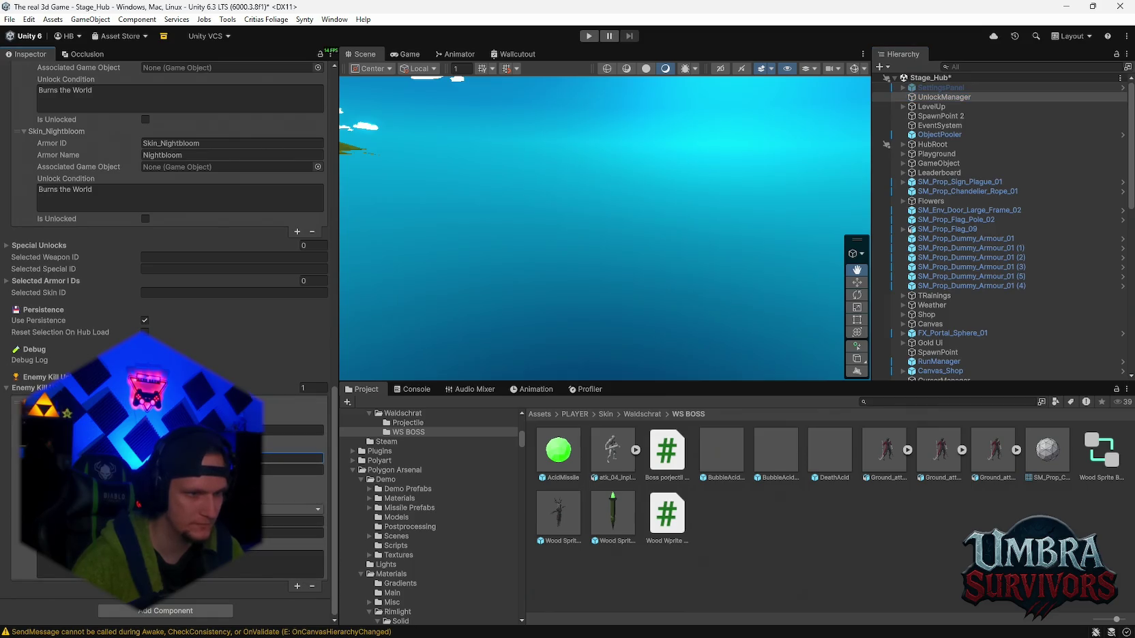
click(294, 470)
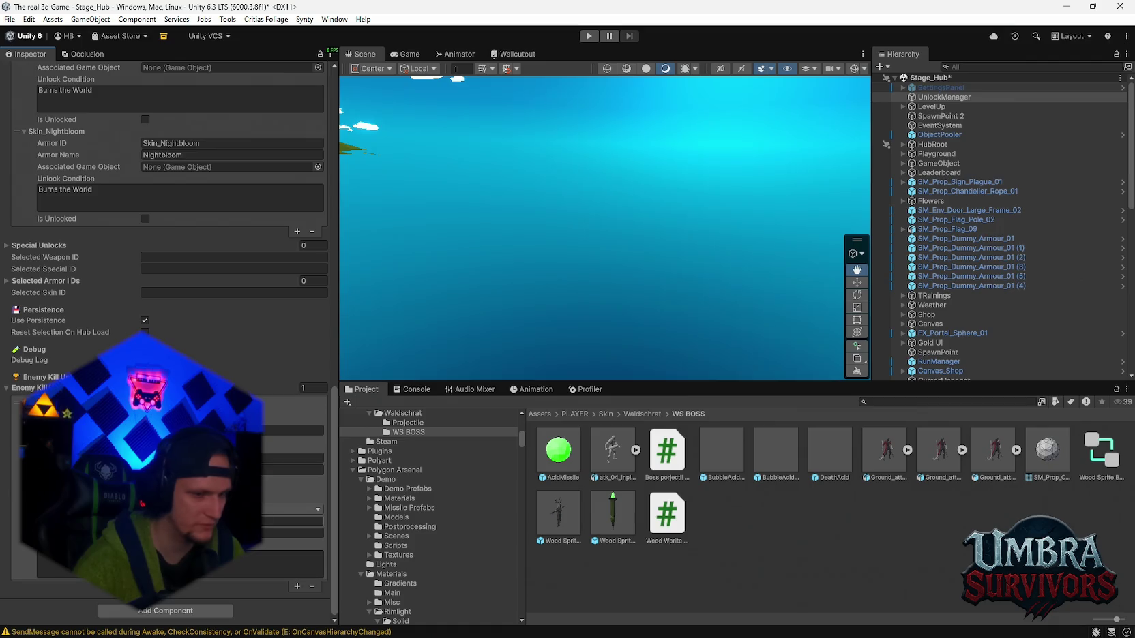
Fill in Element 0's remaining fields and paste its description from another window.
click(293, 522)
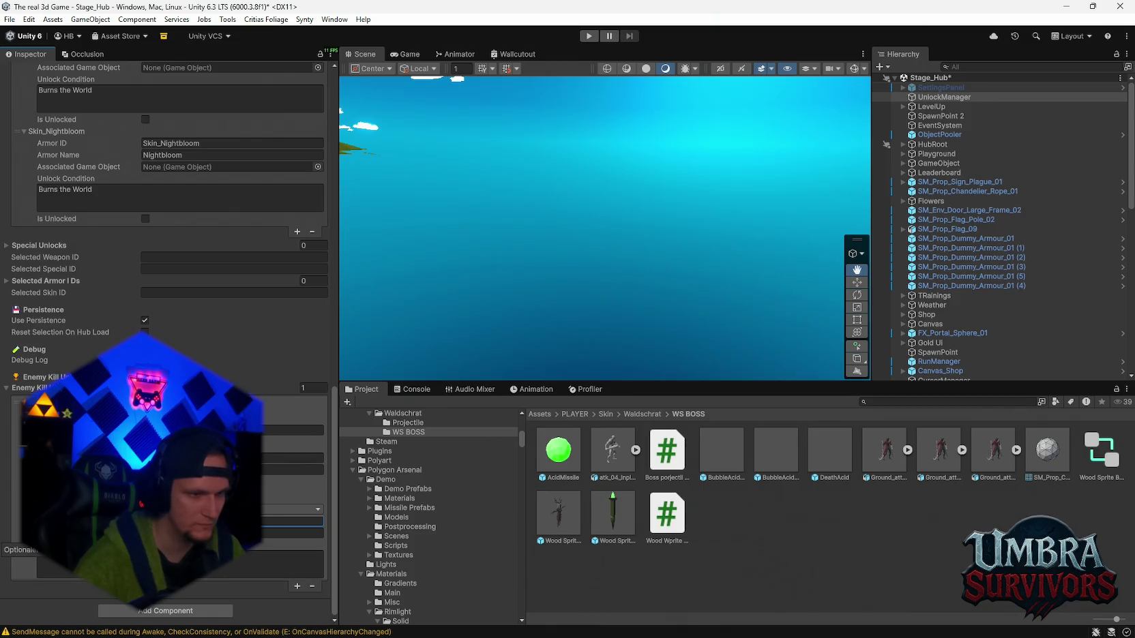
click(282, 532)
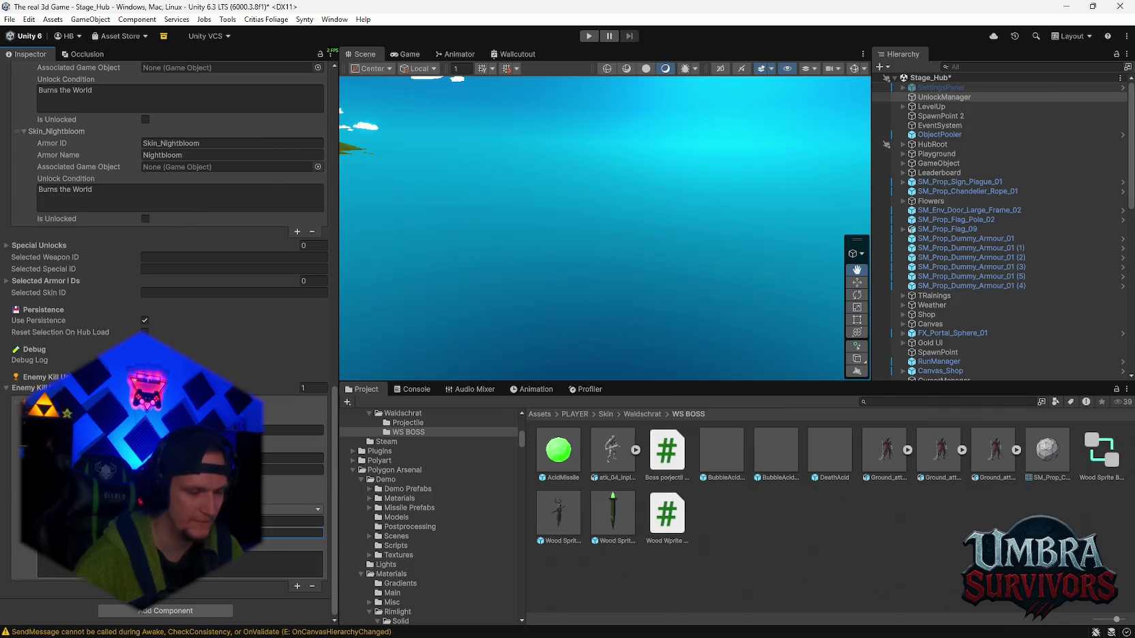
click(283, 550)
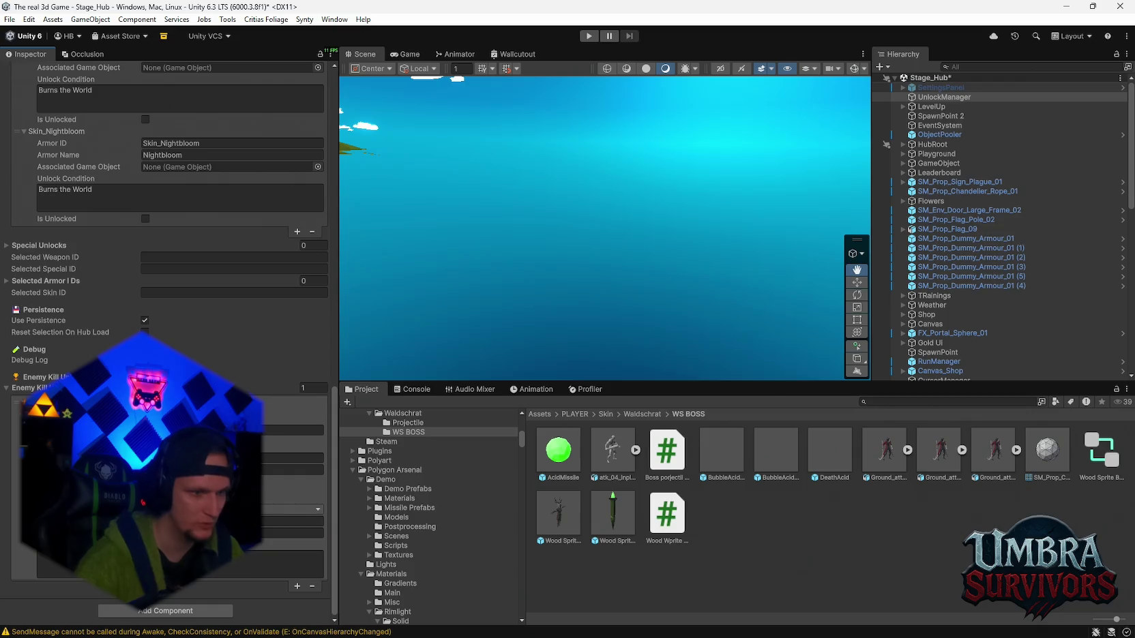
key(alt+Tab)
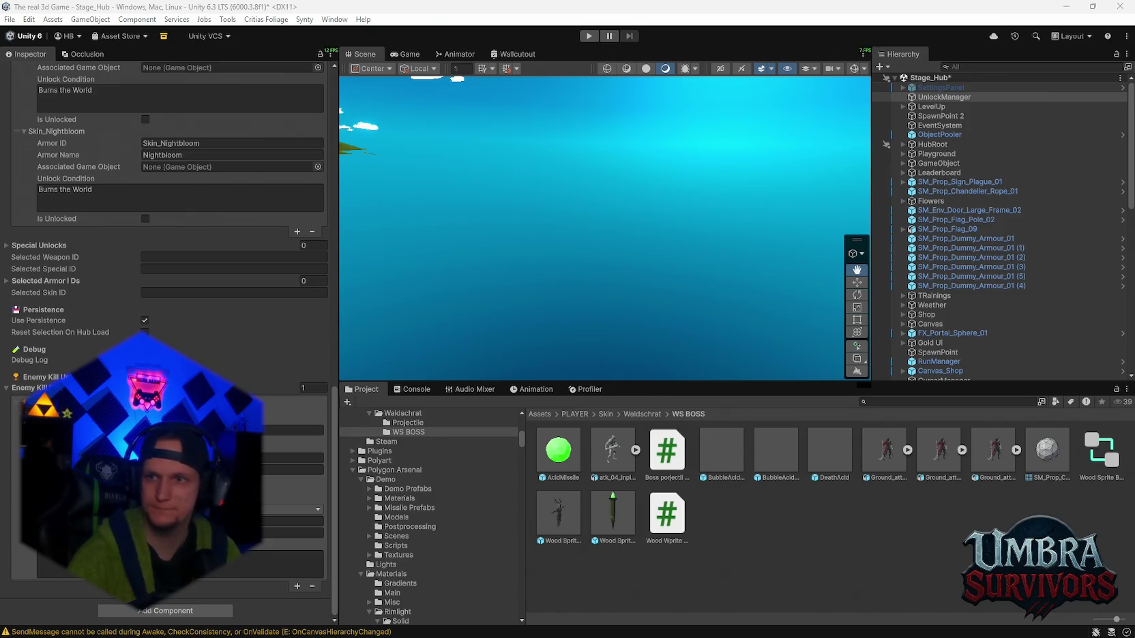
Paste the Reward Message, finish it with 'now playable', and collapse Weapon Unlocks.
click(39, 557)
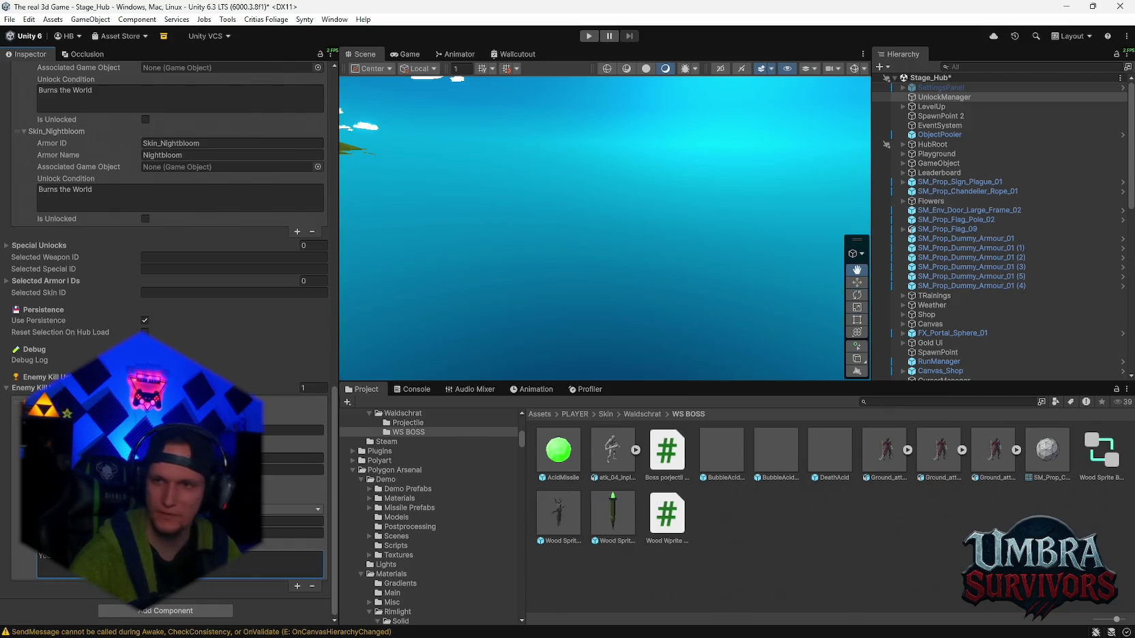
key(alt+Tab)
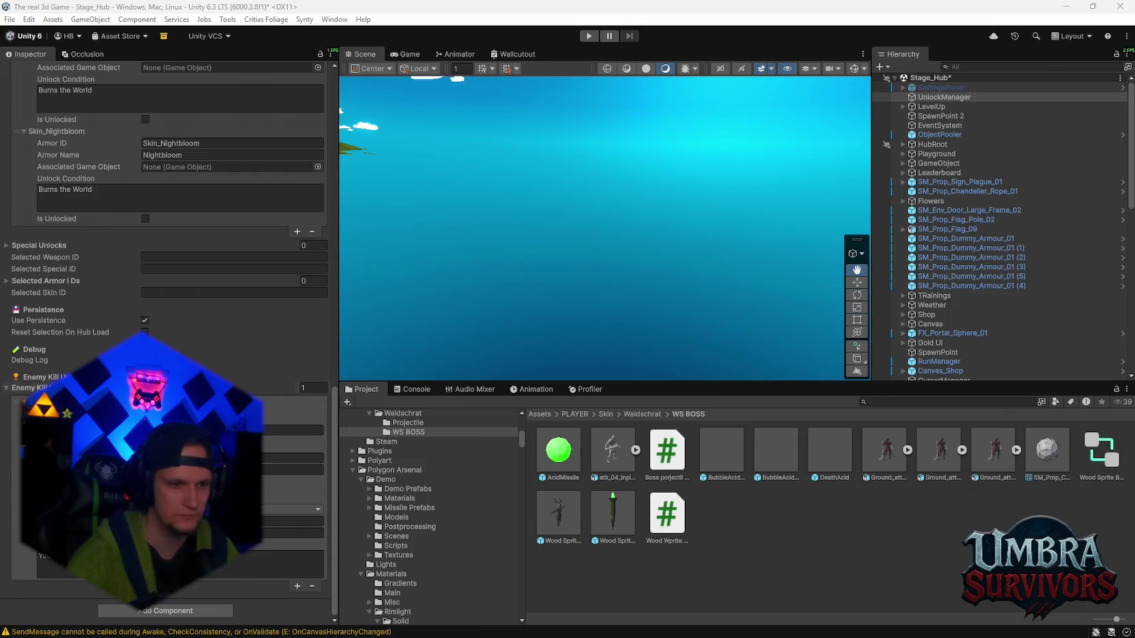
click(269, 556)
text(w playable)
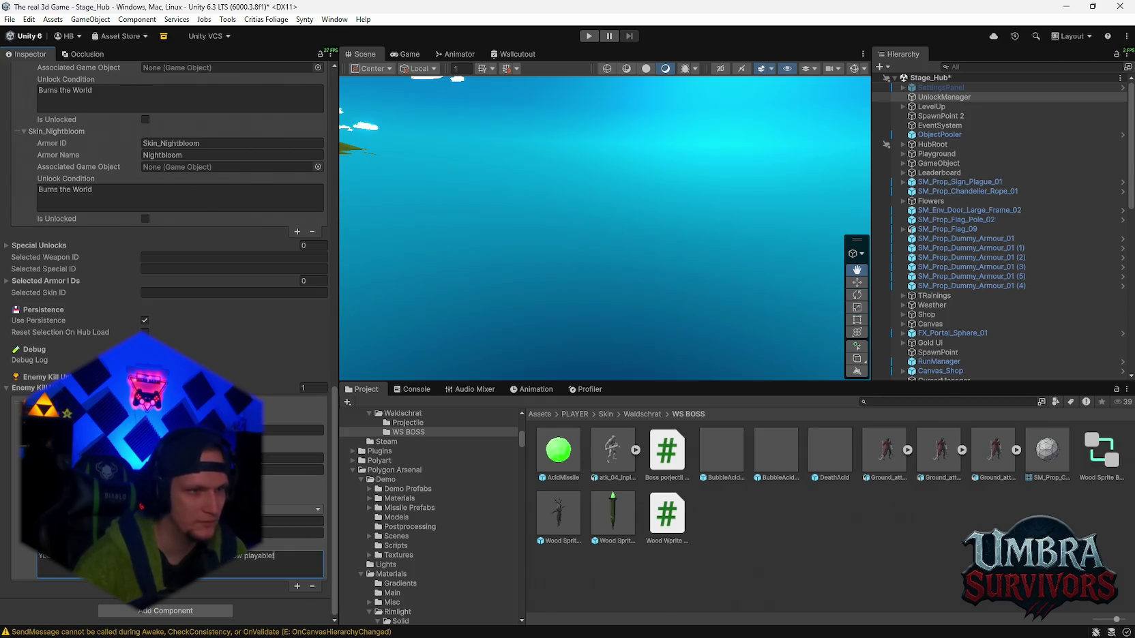
scroll(170, 204, up, 1)
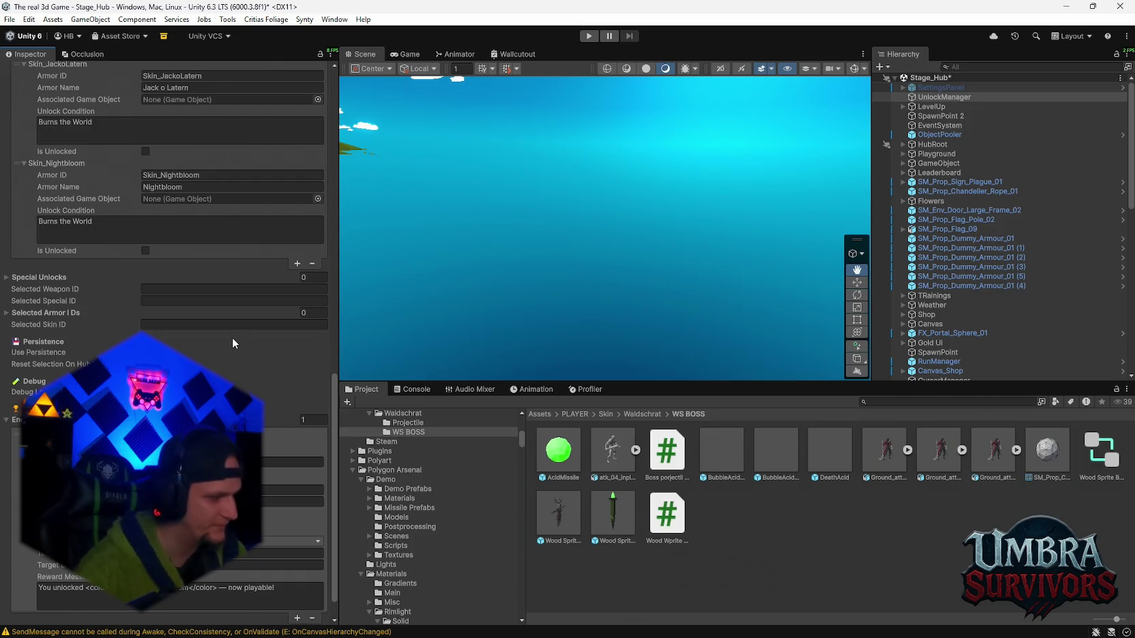
scroll(239, 312, up, 15)
click(10, 191)
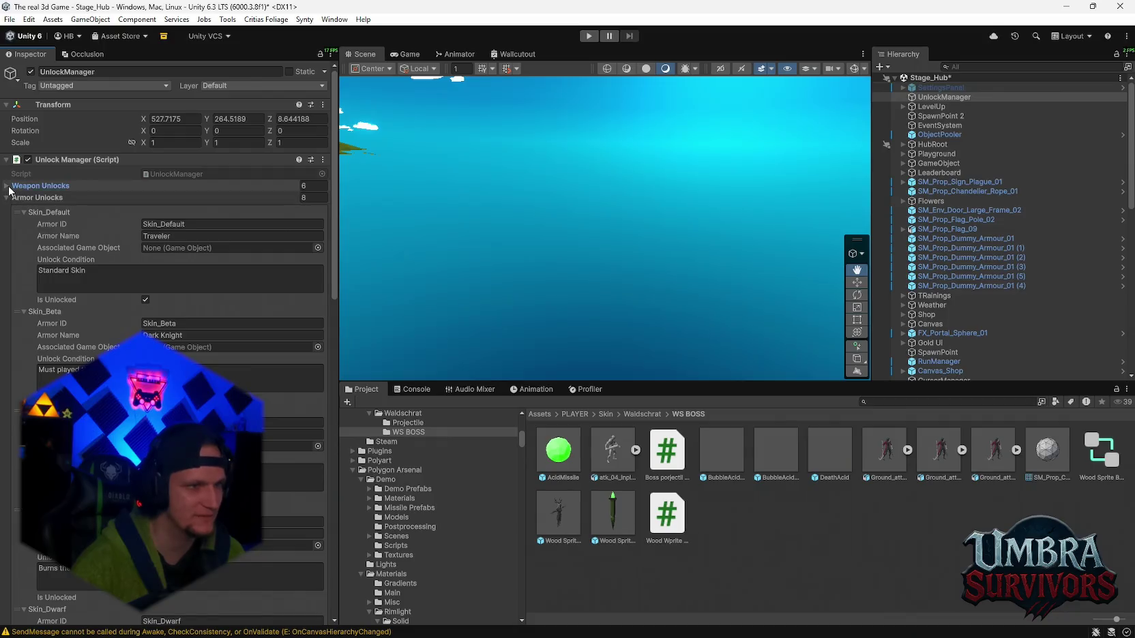
Select RunStatsTracker to show its play time, kills, gold and XP, all at 0.
scroll(167, 225, down, 10)
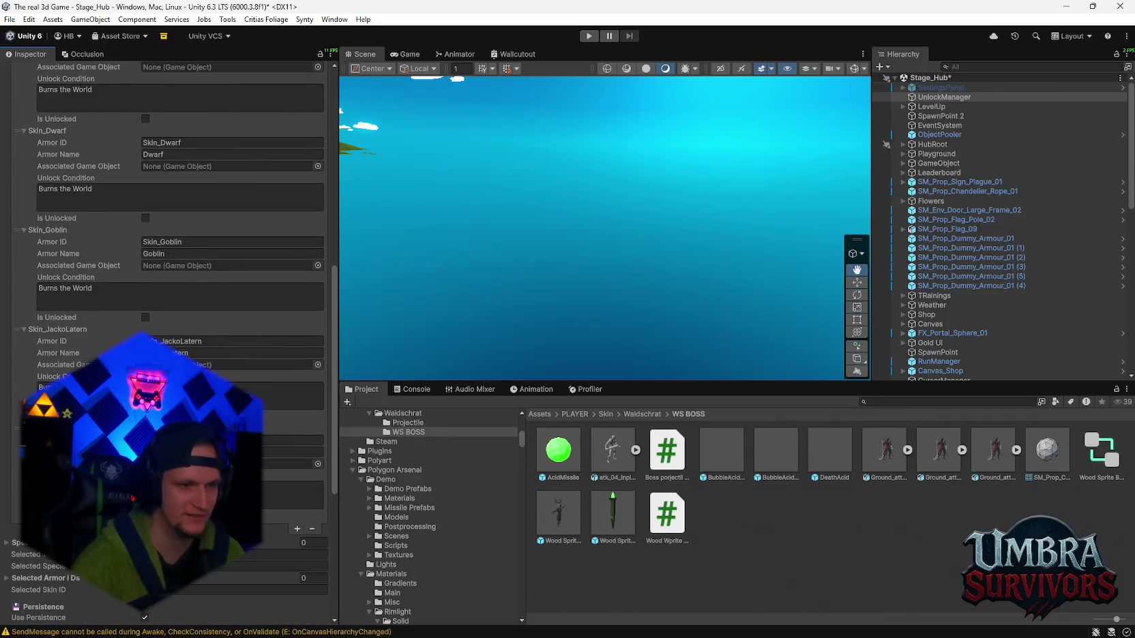
scroll(167, 272, down, 10)
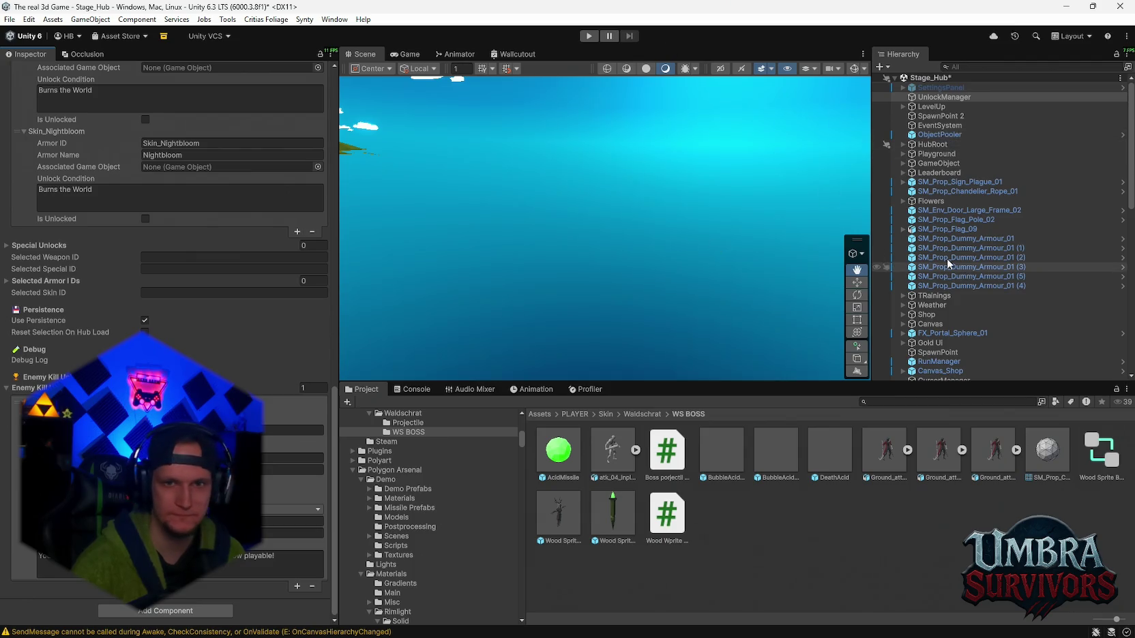
scroll(975, 254, down, 5)
scroll(989, 300, down, 3)
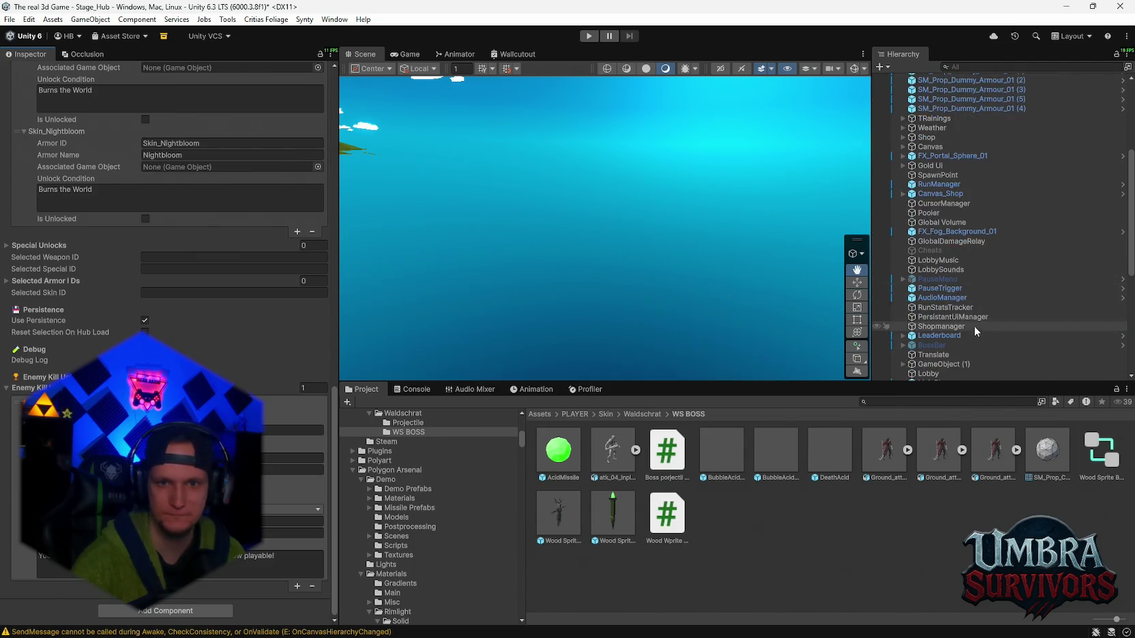
click(944, 308)
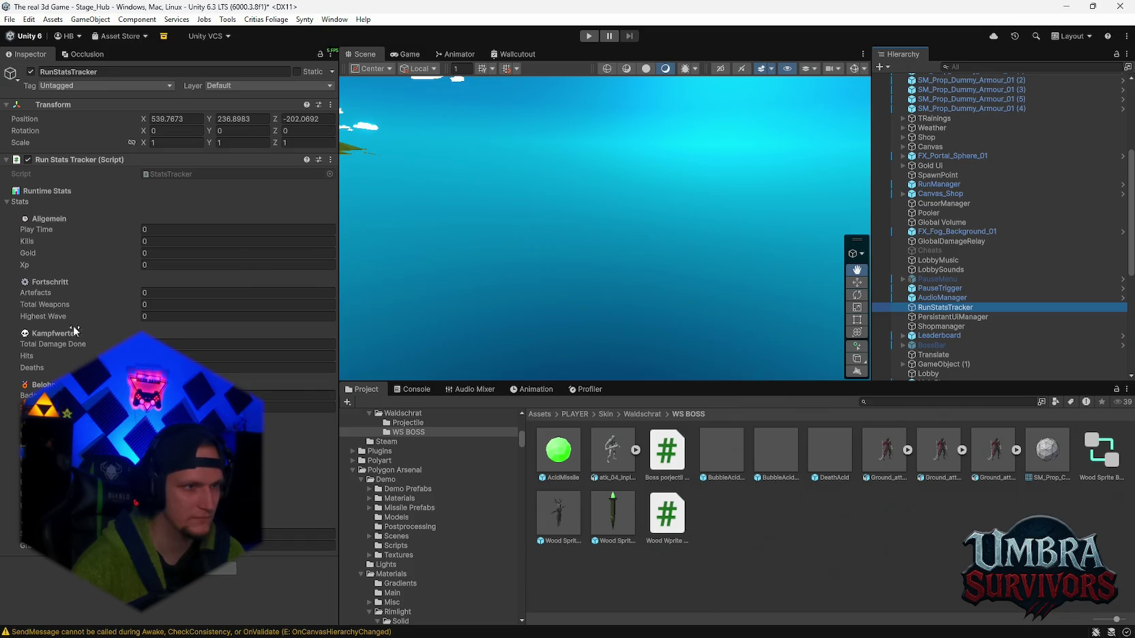
click(11, 203)
Re-expand the Stats foldout and enter play mode to watch play time count up.
click(11, 202)
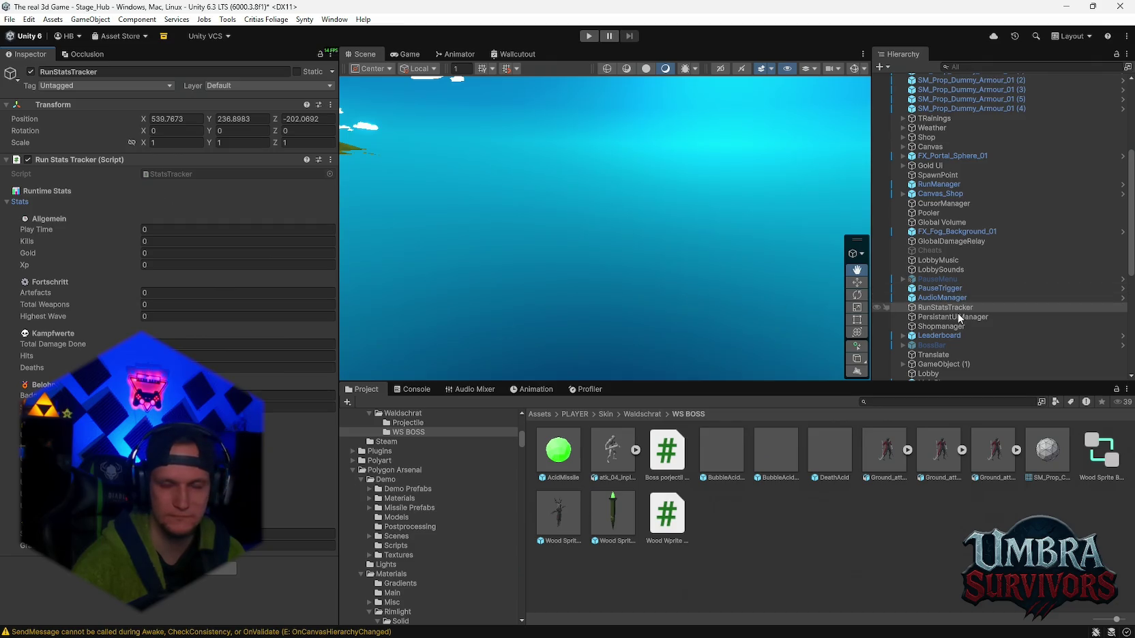
click(591, 34)
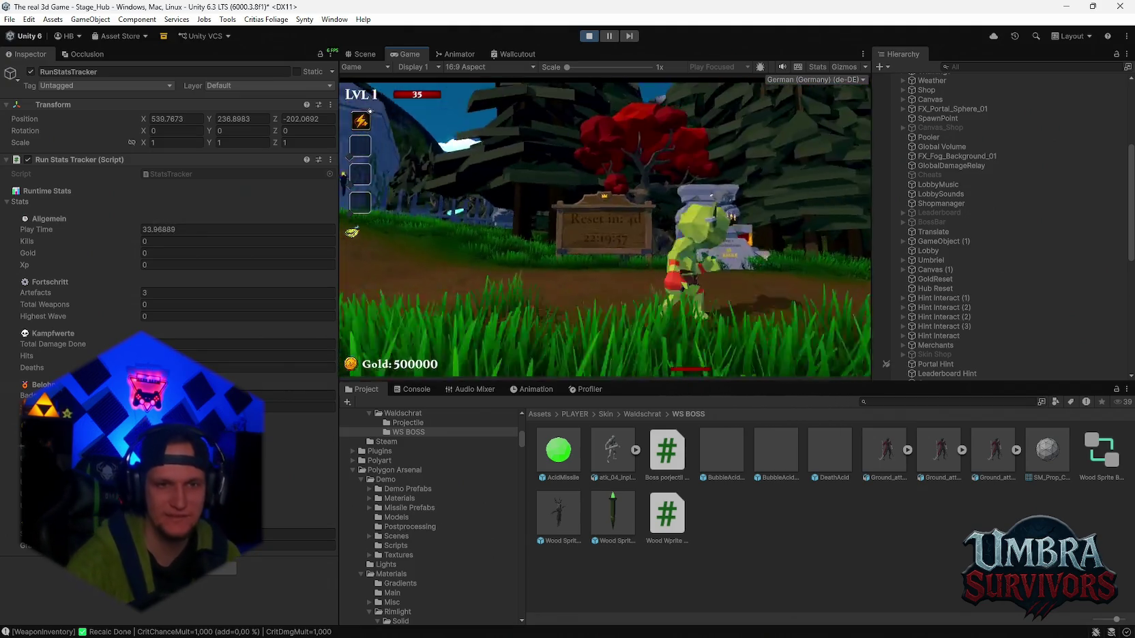
Stop the test run, reselect RunStatsTracker showing 0 stats, and view the Console warnings.
key(Escape)
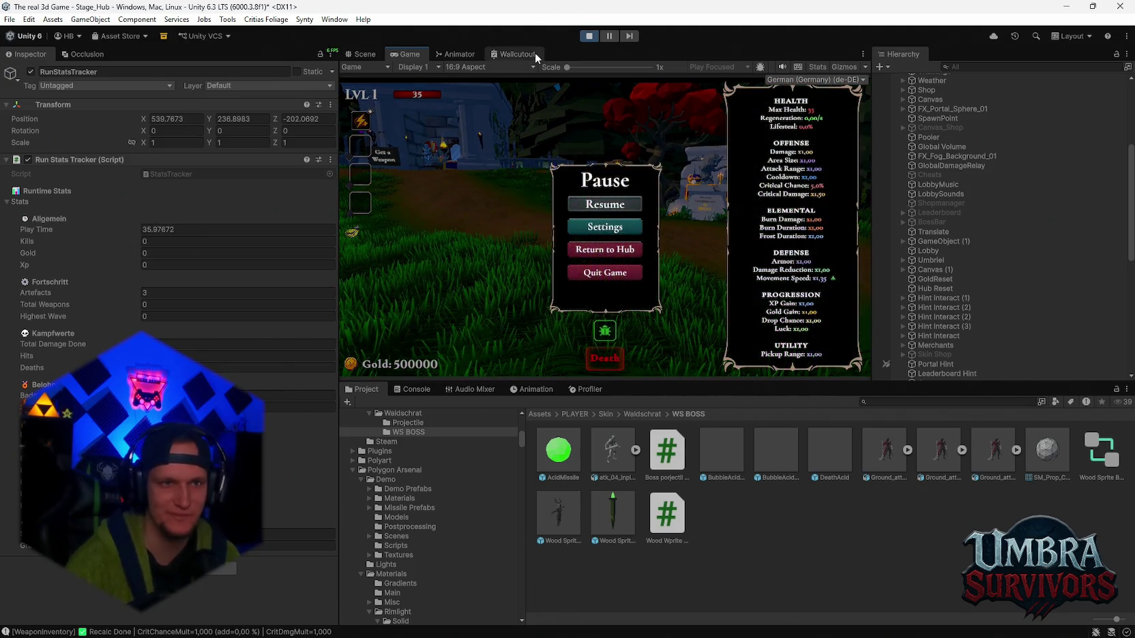
click(590, 38)
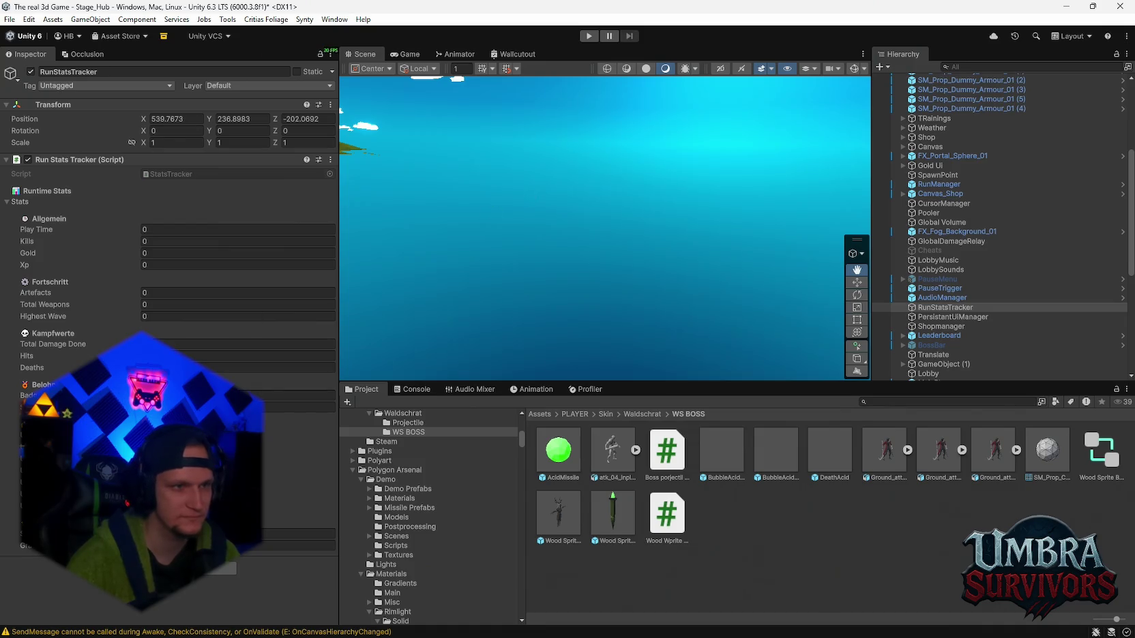
click(938, 298)
click(926, 309)
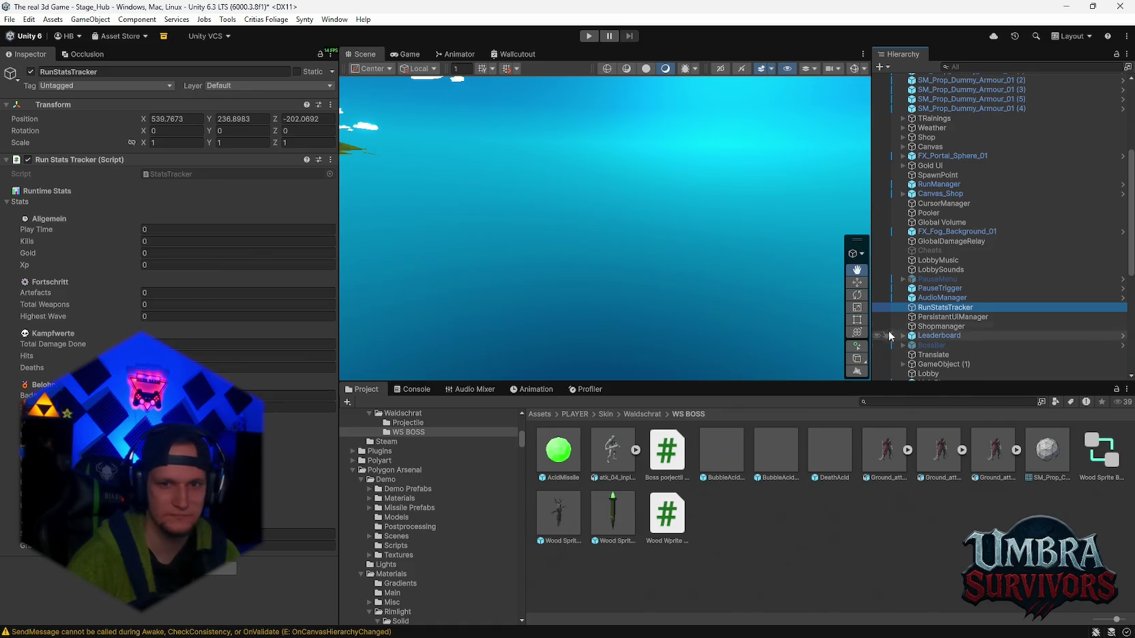
scroll(893, 259, up, 5)
click(409, 390)
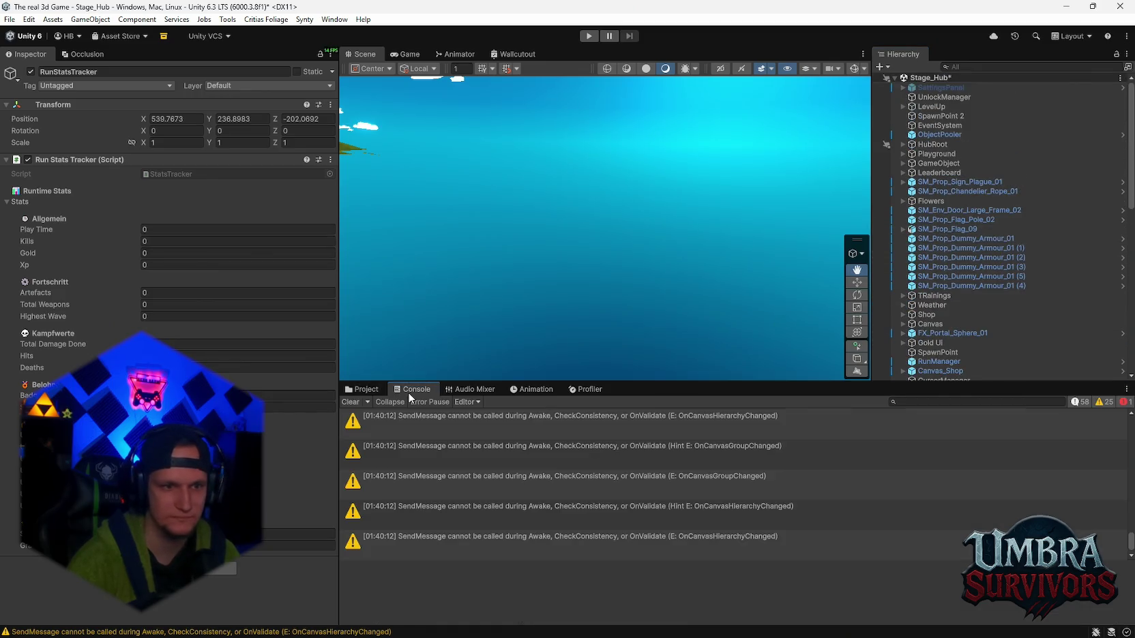
scroll(518, 491, up, 10)
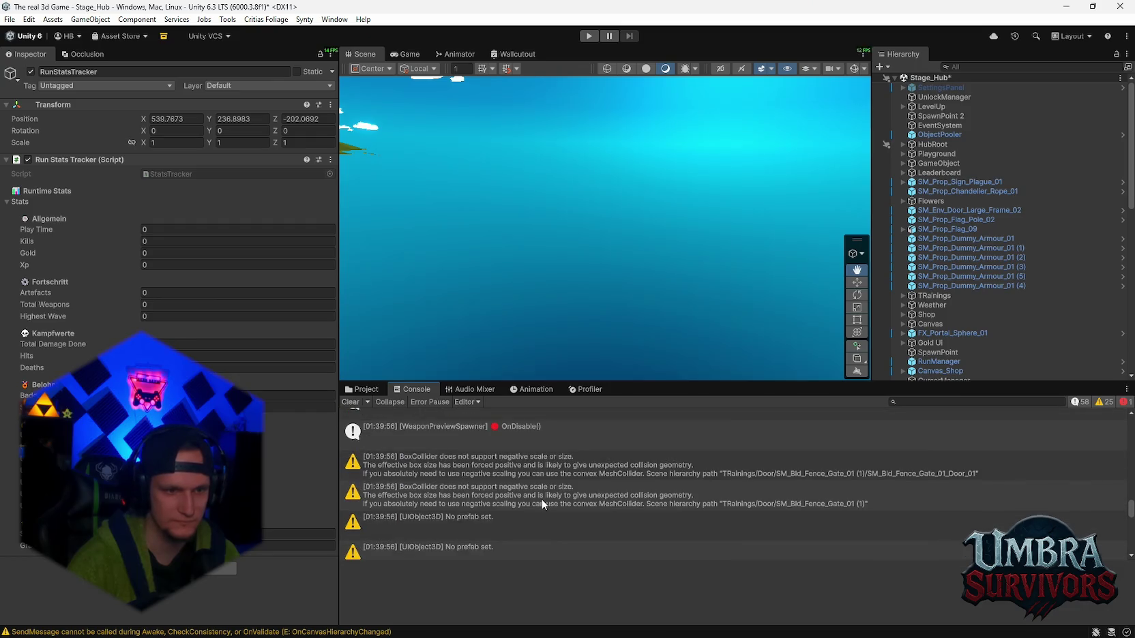
scroll(540, 499, up, 5)
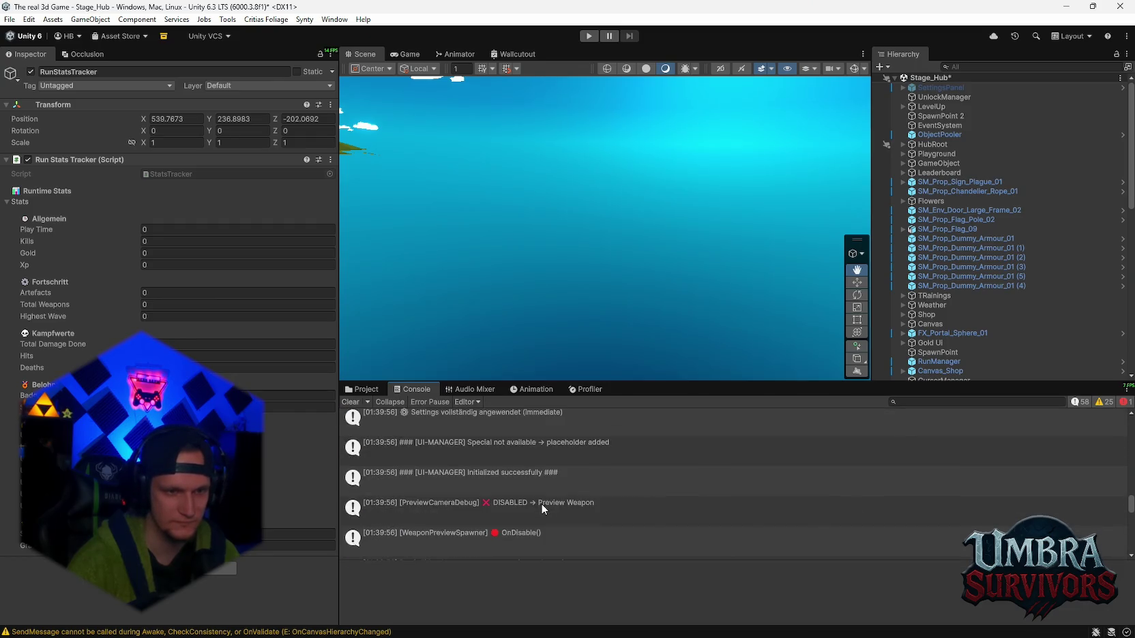
scroll(541, 503, down, 3)
scroll(541, 503, up, 3)
scroll(542, 503, down, 2)
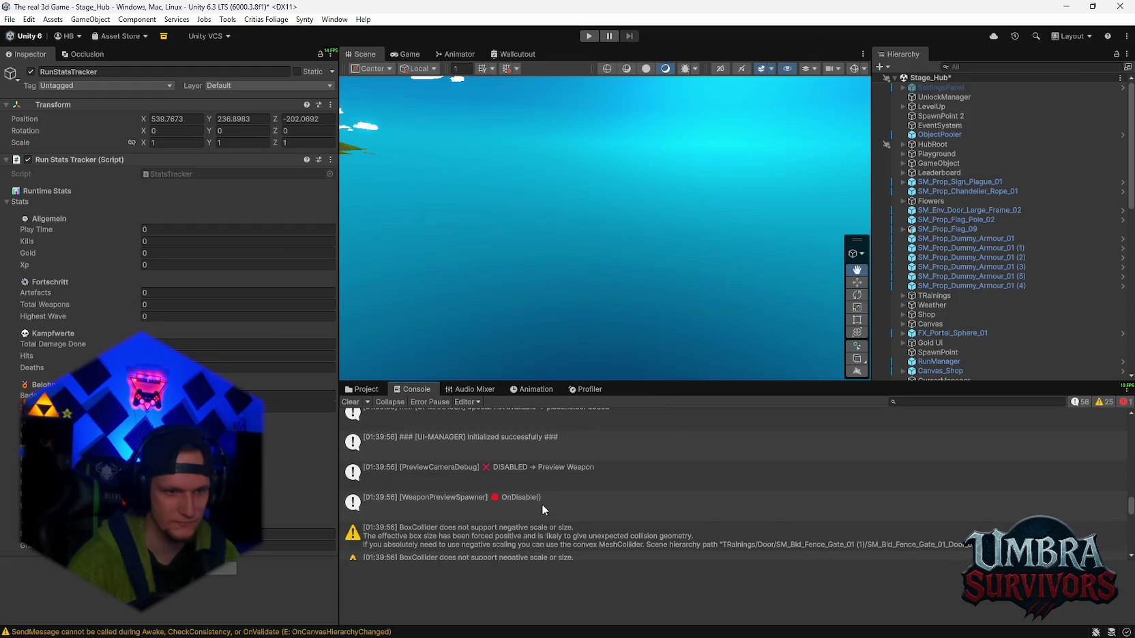
scroll(541, 504, up, 5)
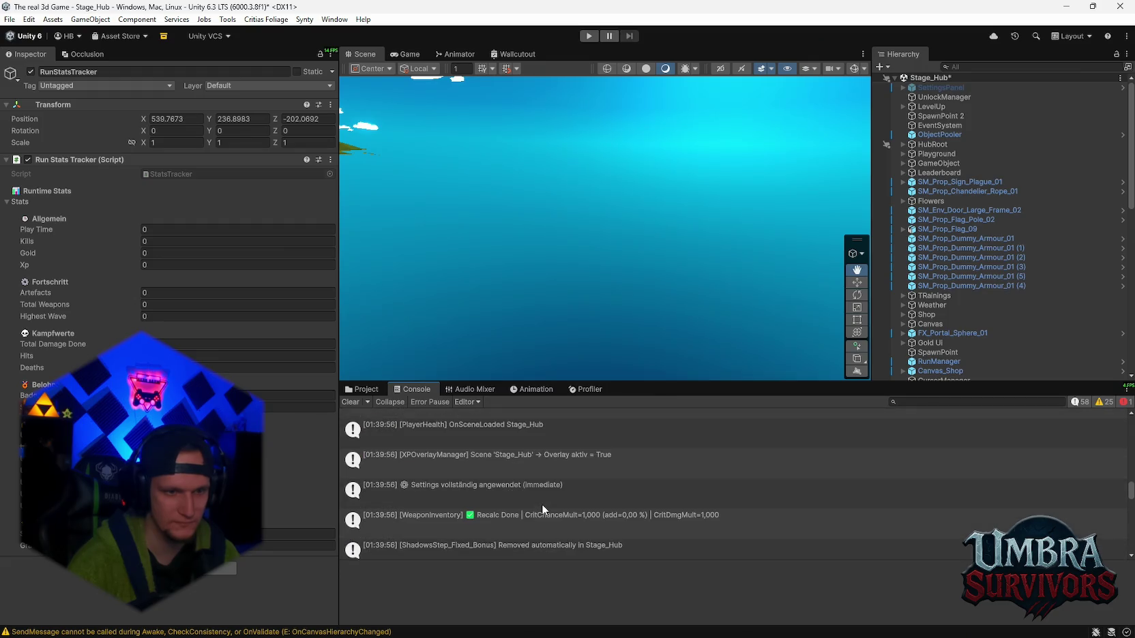
scroll(541, 503, down, 3)
scroll(541, 503, up, 5)
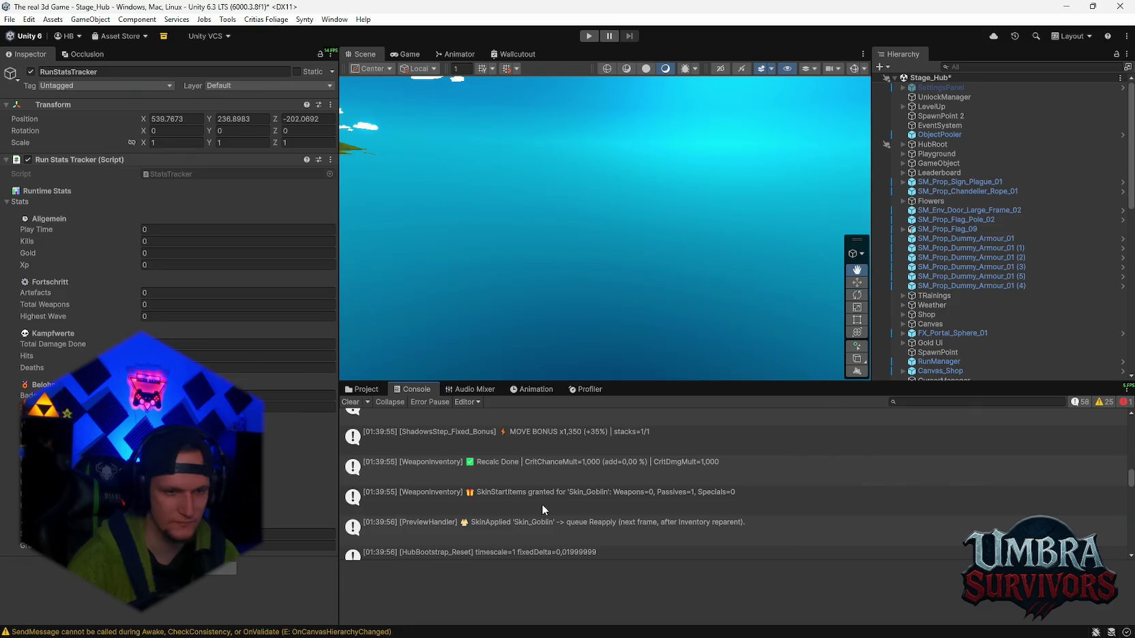
scroll(538, 510, up, 5)
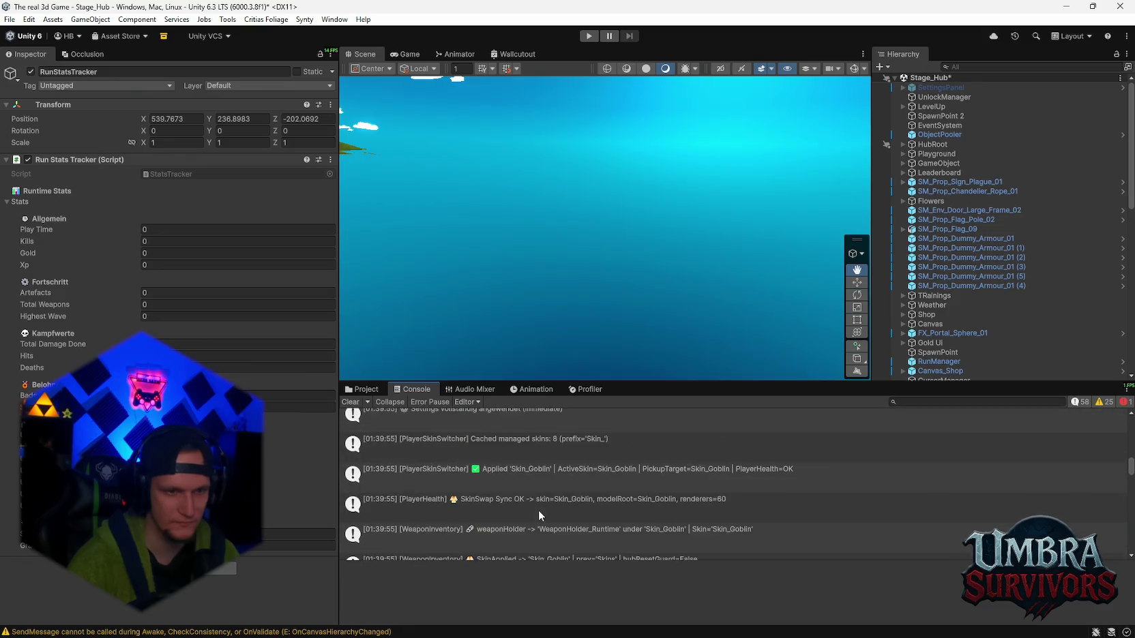
scroll(538, 510, up, 5)
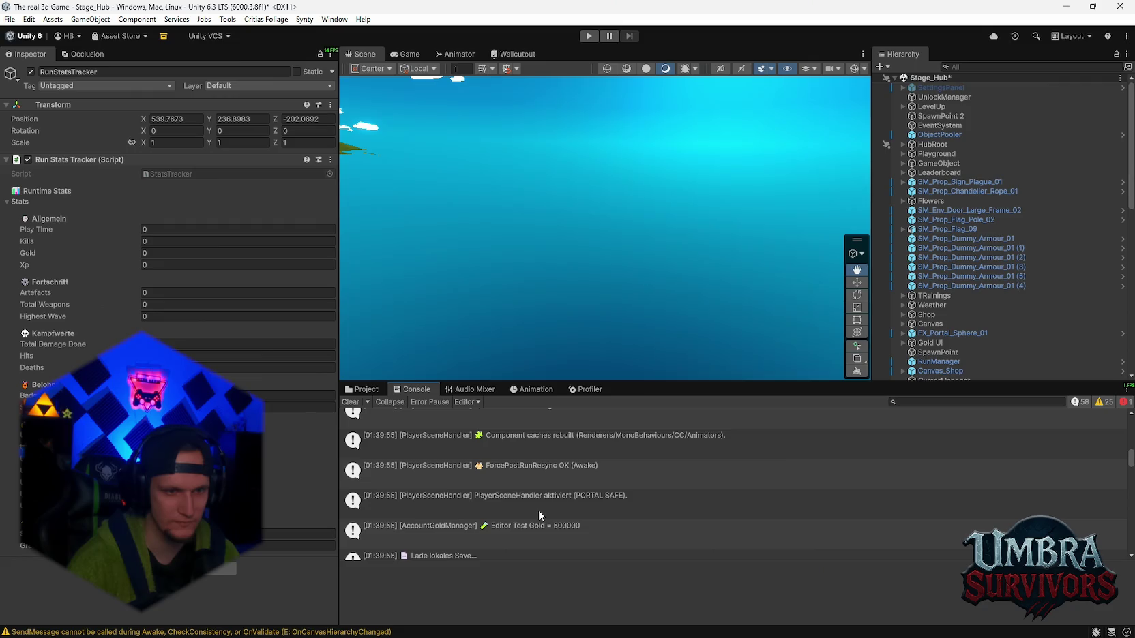
scroll(538, 510, up, 10)
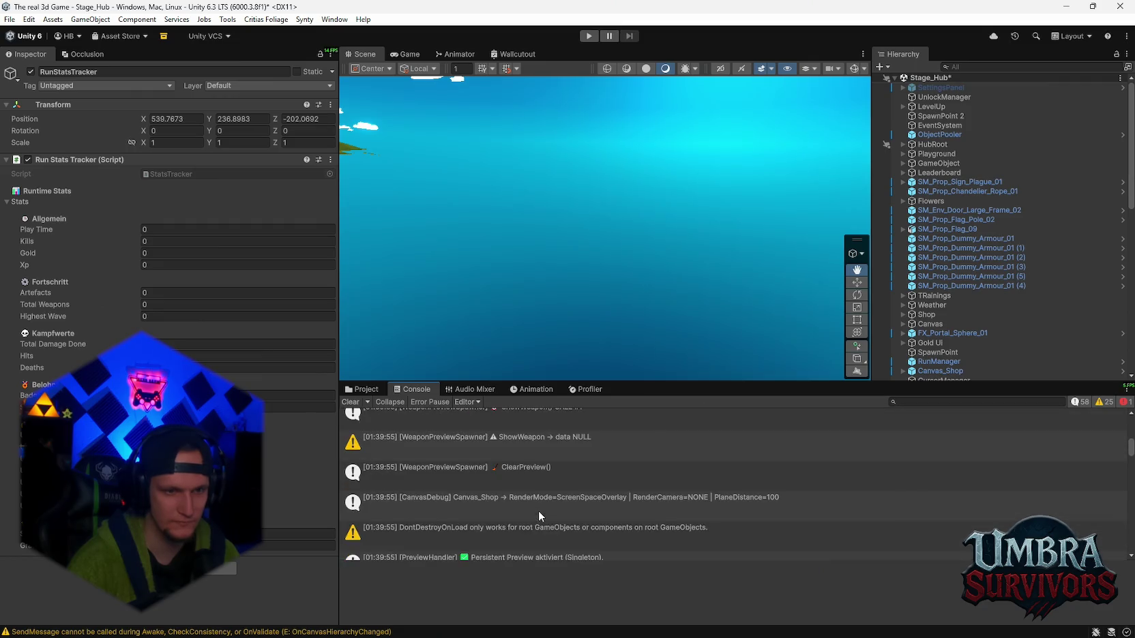
scroll(538, 511, up, 15)
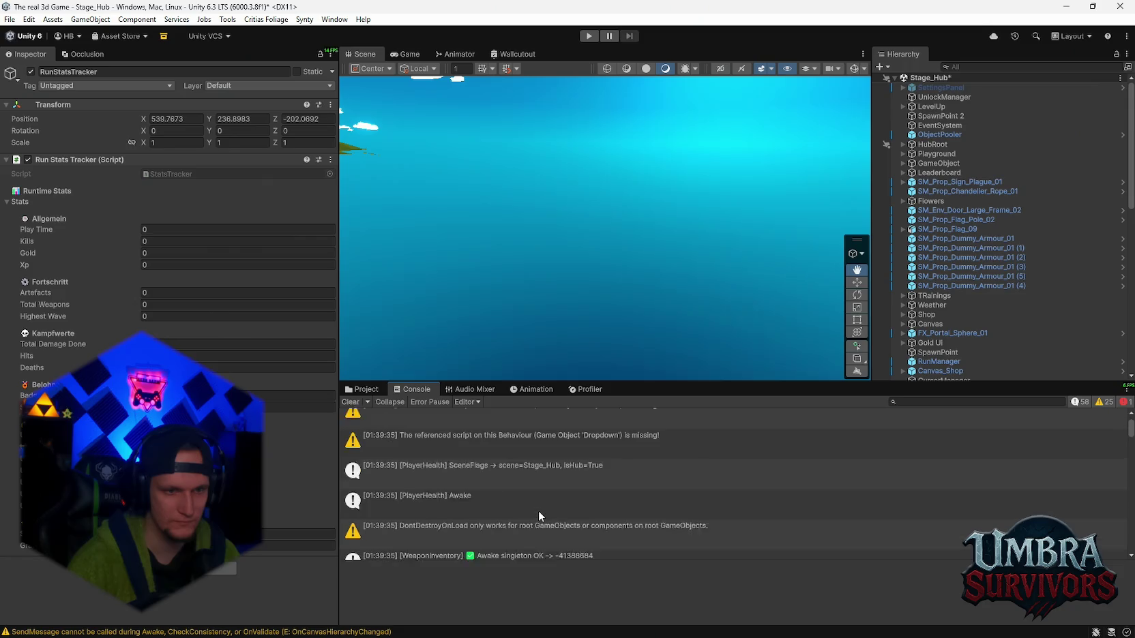
scroll(538, 510, up, 2)
Select Player under MainPlayer and collapse its Smooth Player Movement and Level Up UI Manager components.
scroll(965, 307, down, 10)
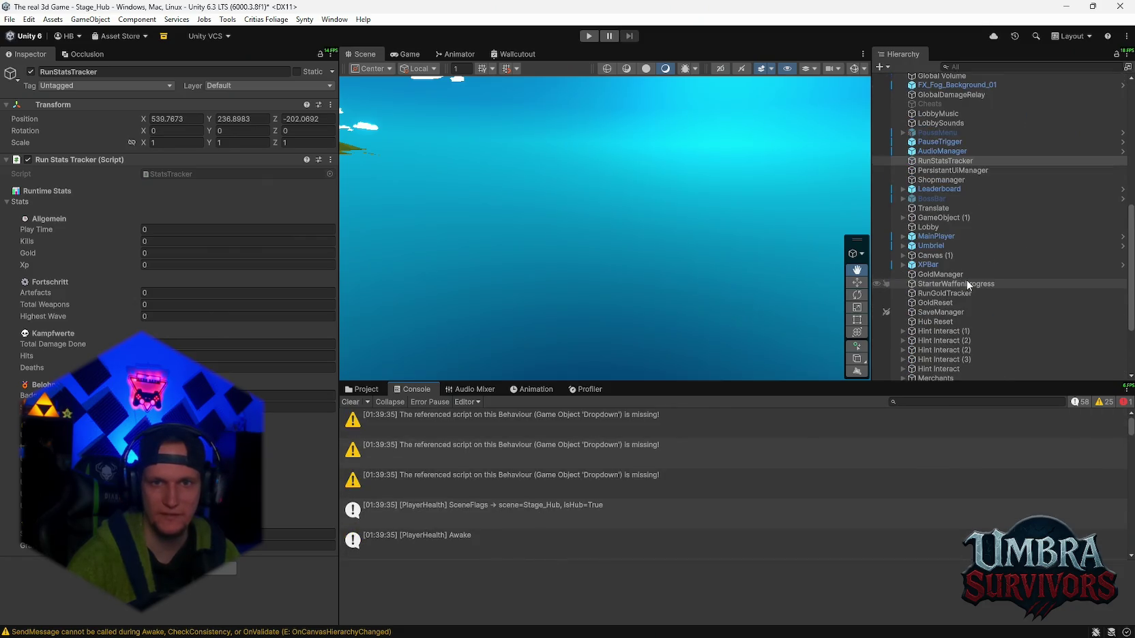
scroll(945, 225, up, 8)
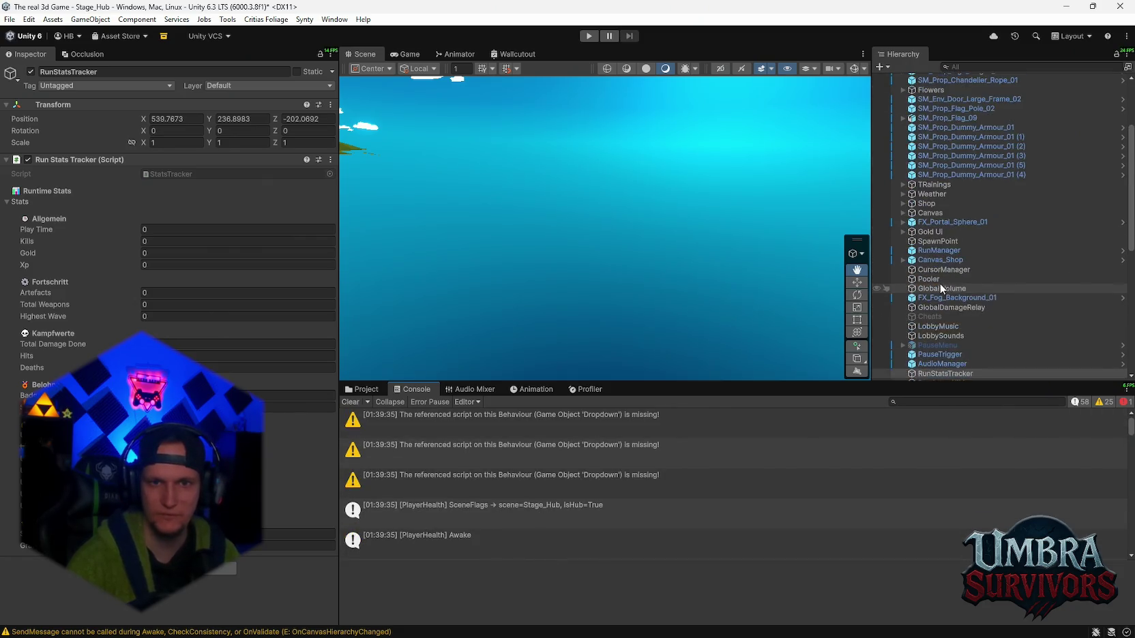
scroll(941, 283, up, 10)
scroll(945, 177, down, 8)
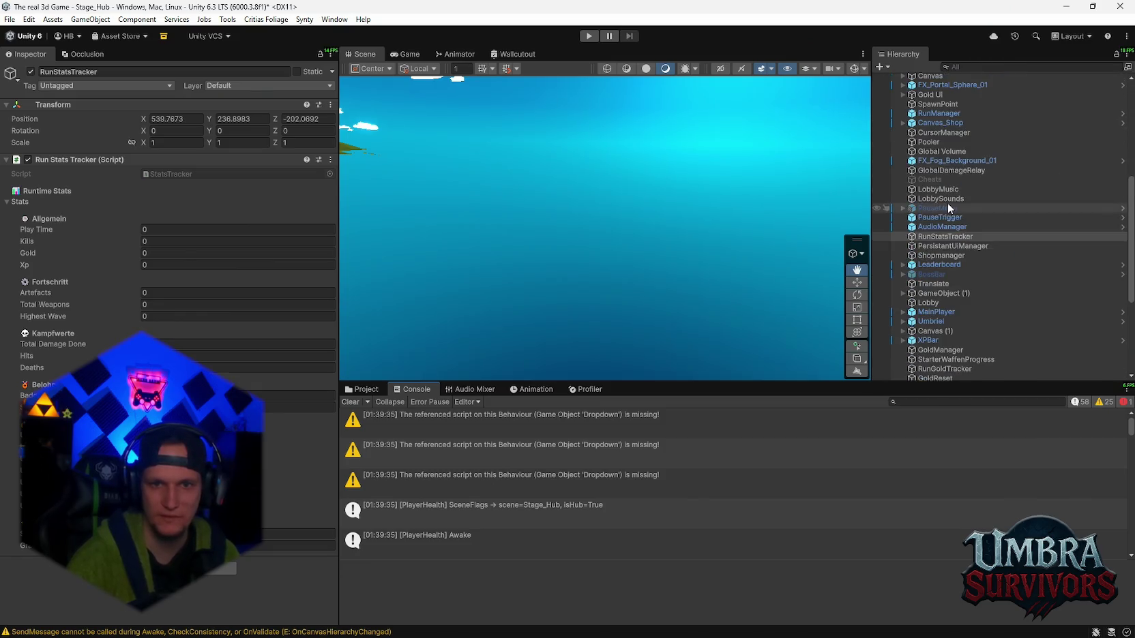
scroll(967, 318, down, 3)
click(903, 241)
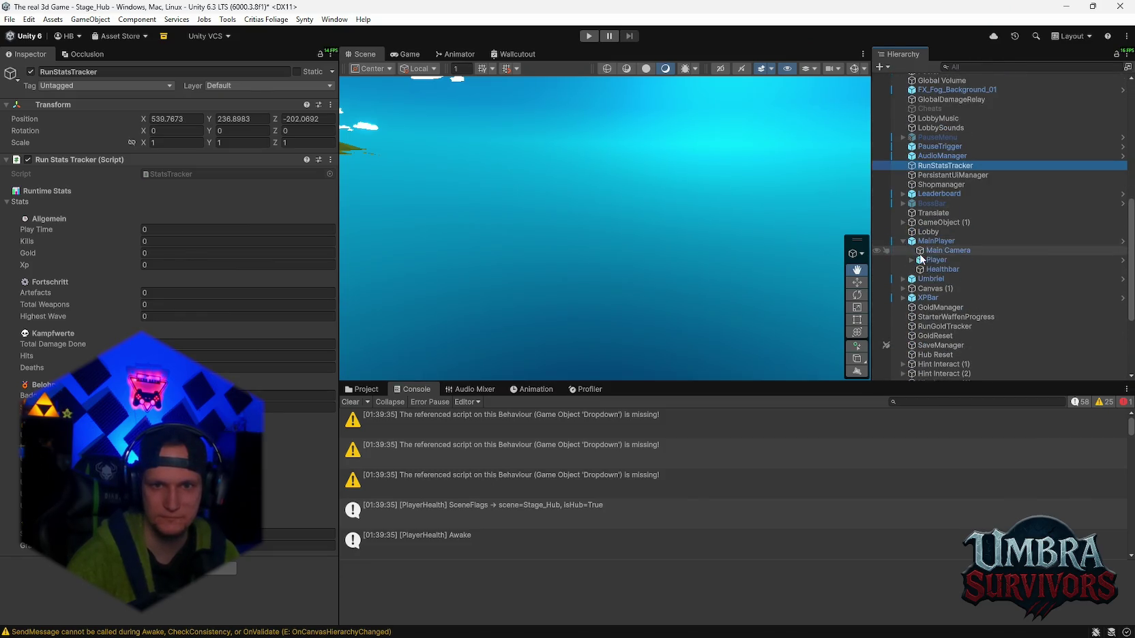
click(936, 241)
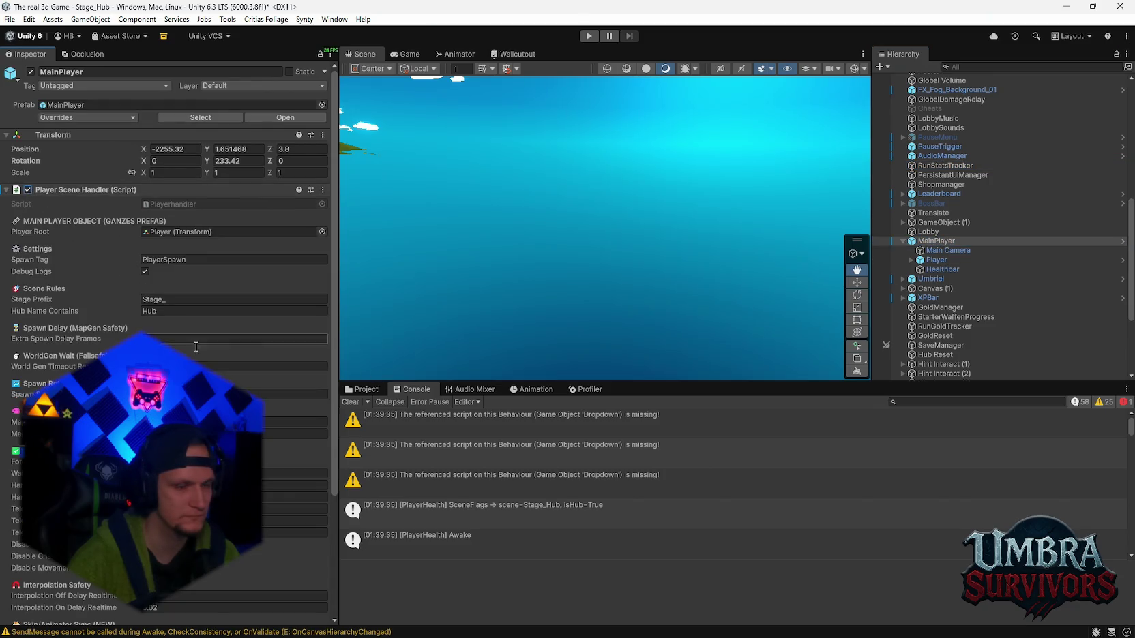
click(935, 260)
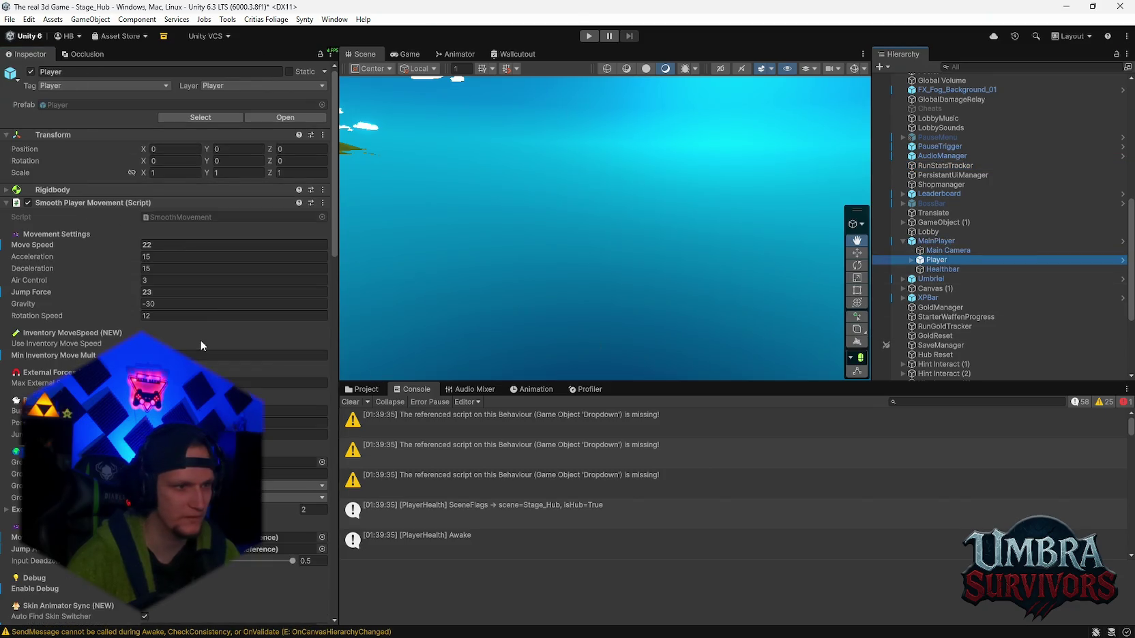
scroll(201, 346, down, 12)
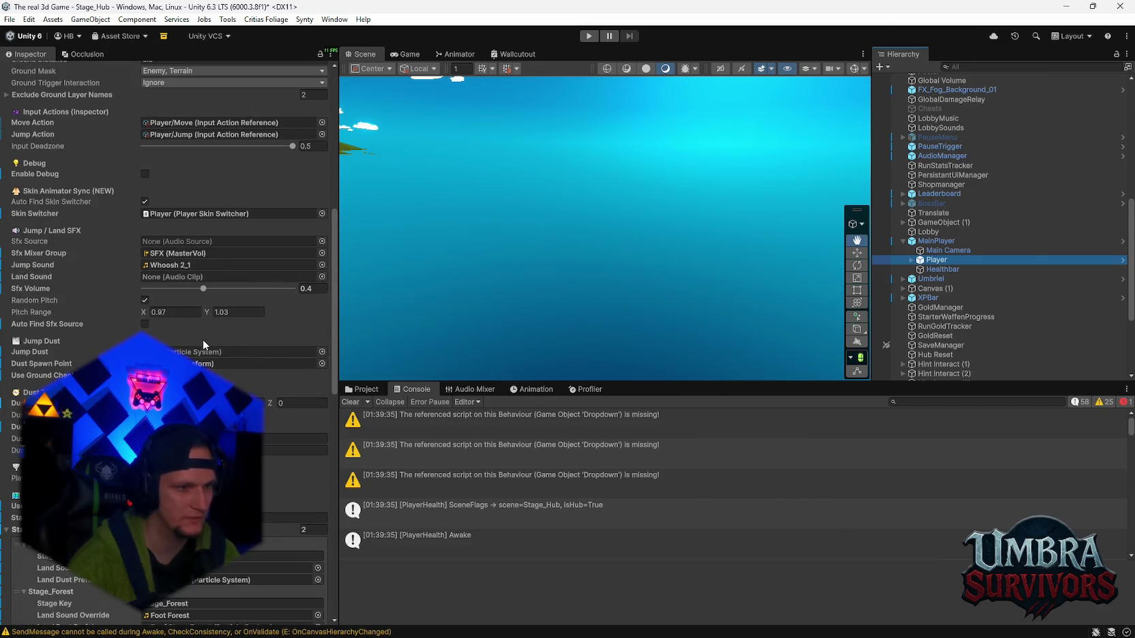
scroll(201, 346, up, 12)
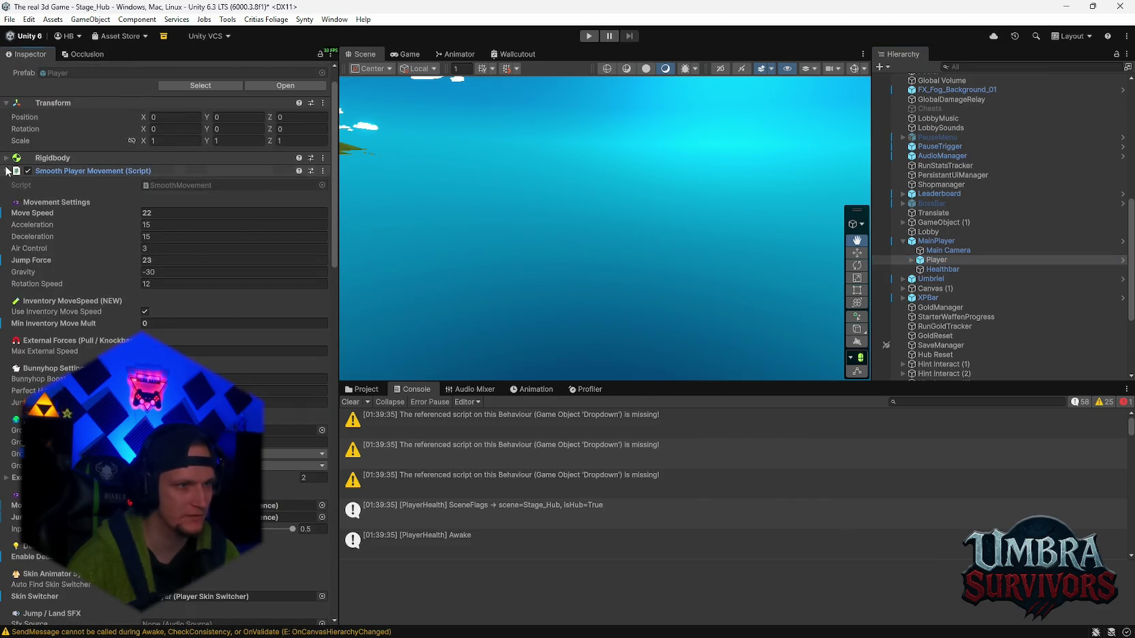
click(21, 172)
click(6, 315)
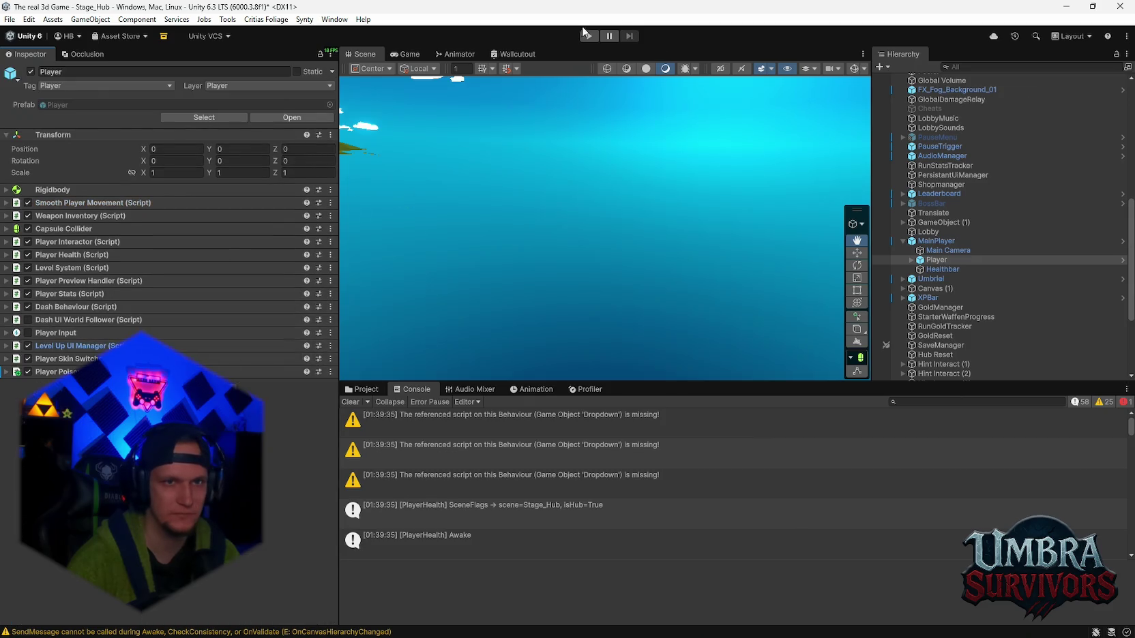
Save the project with File > Save Project.
click(10, 20)
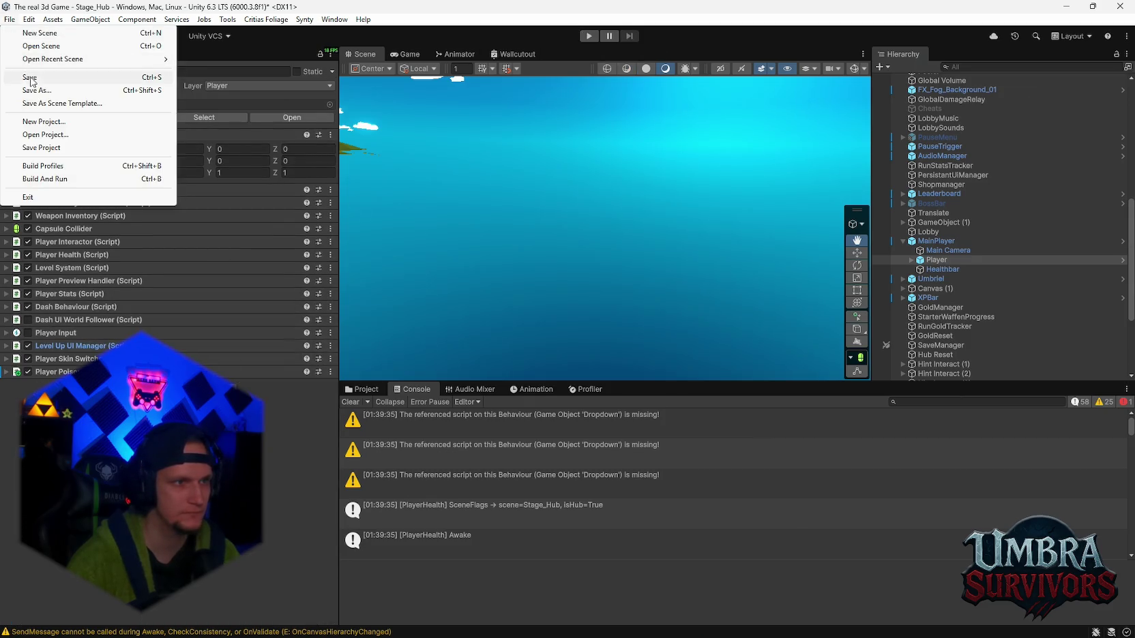
click(6, 20)
click(6, 20)
click(38, 146)
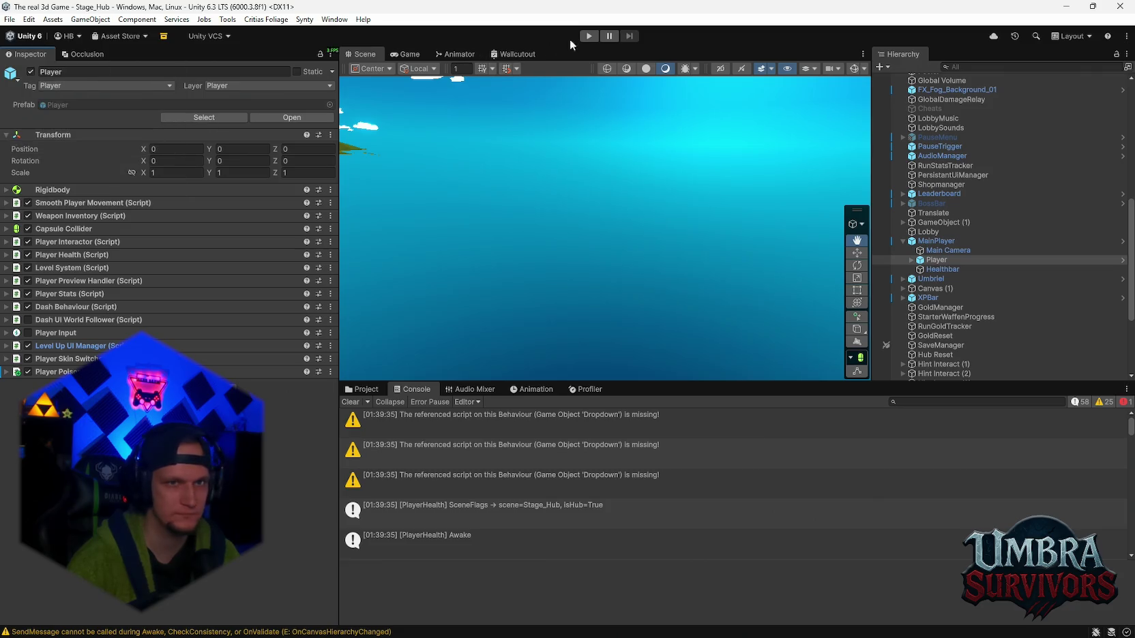
Start a hub test run, walk to the graveyard gate and open the weapon book.
click(589, 35)
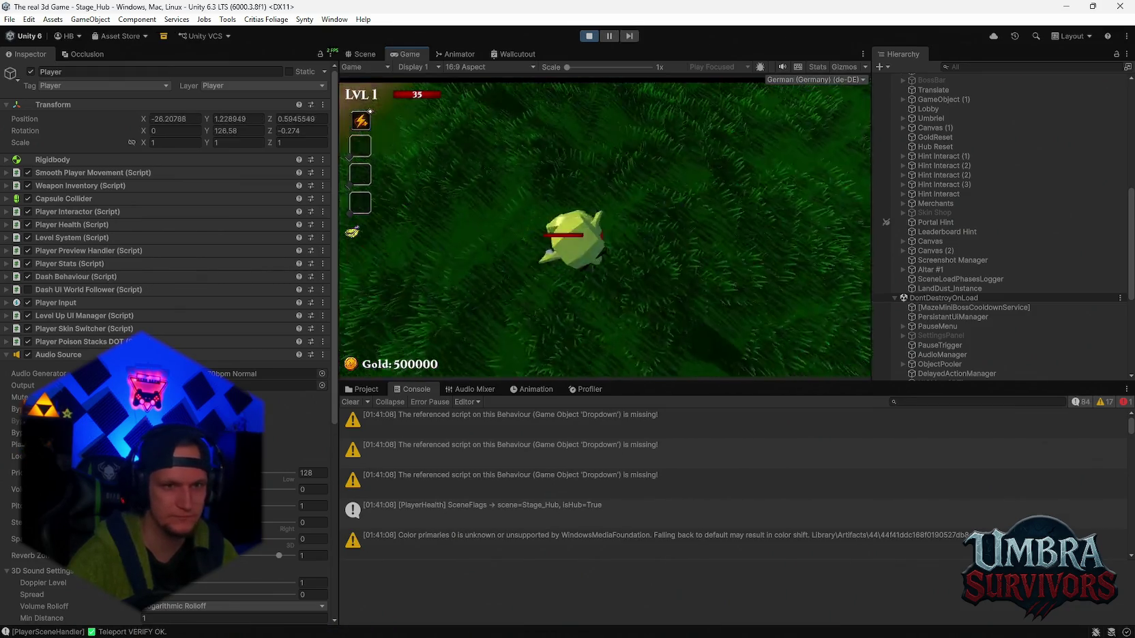
key(w)
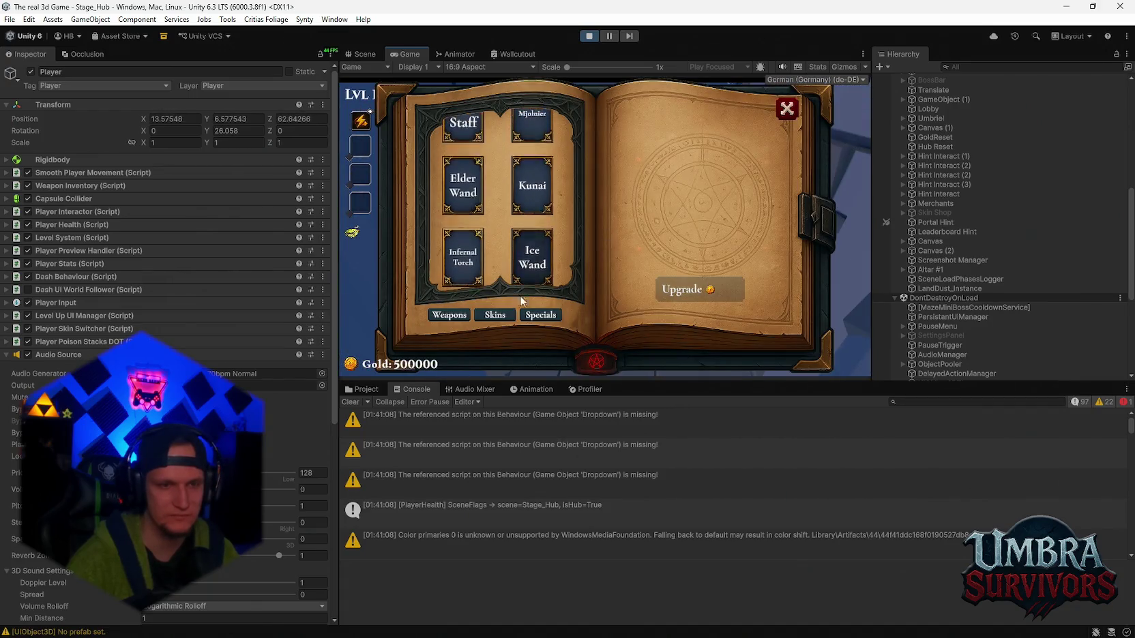
key(Escape)
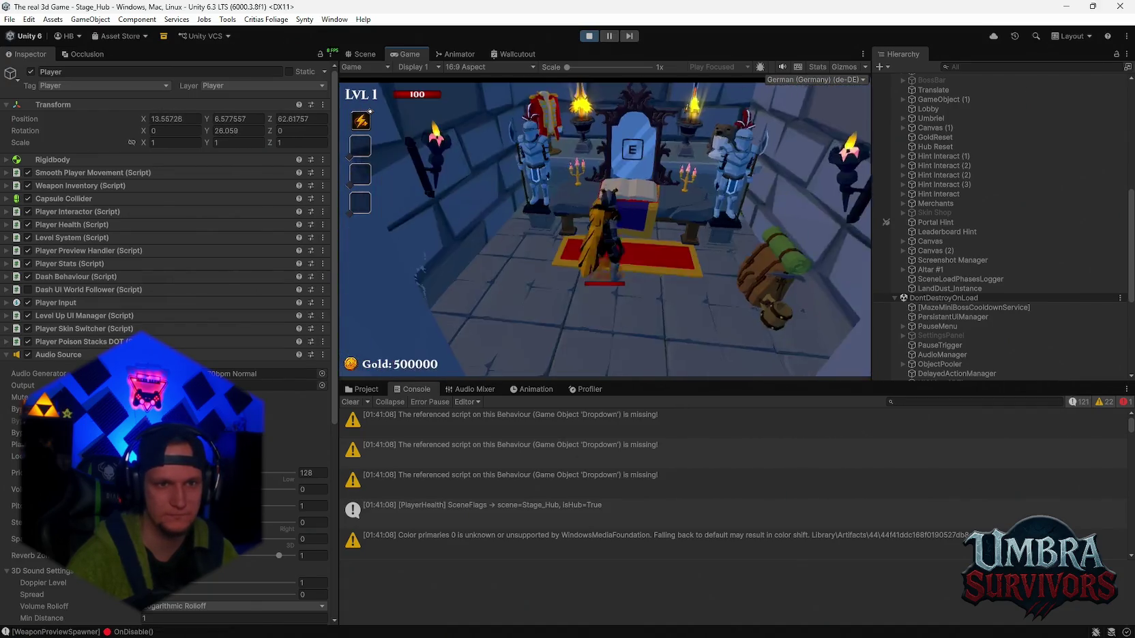
key(s)
key(w)
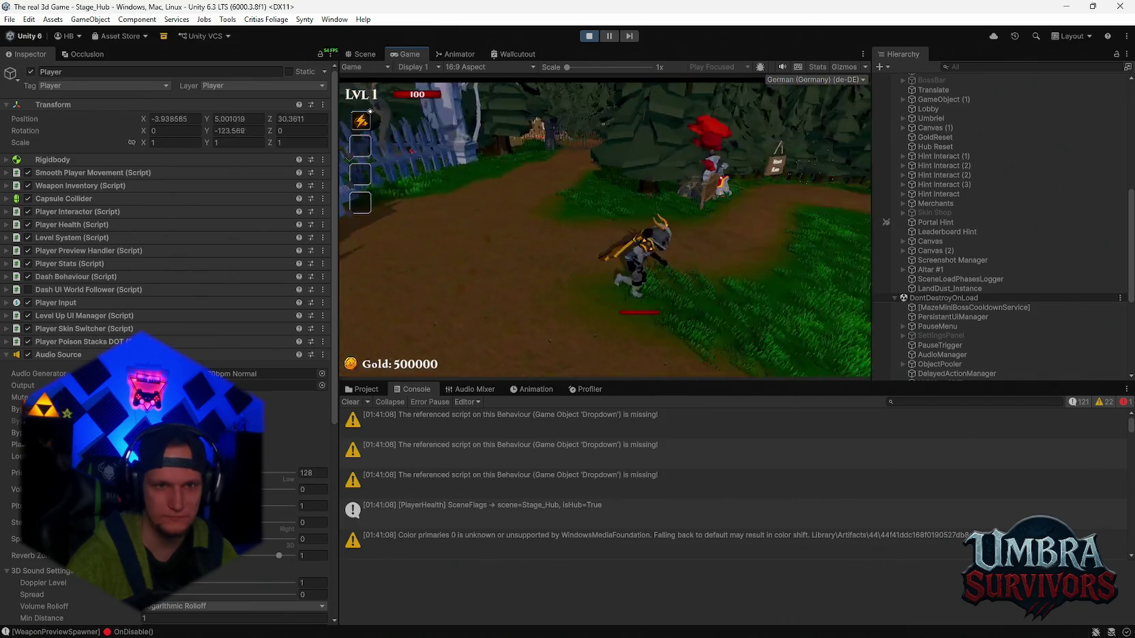
key(w)
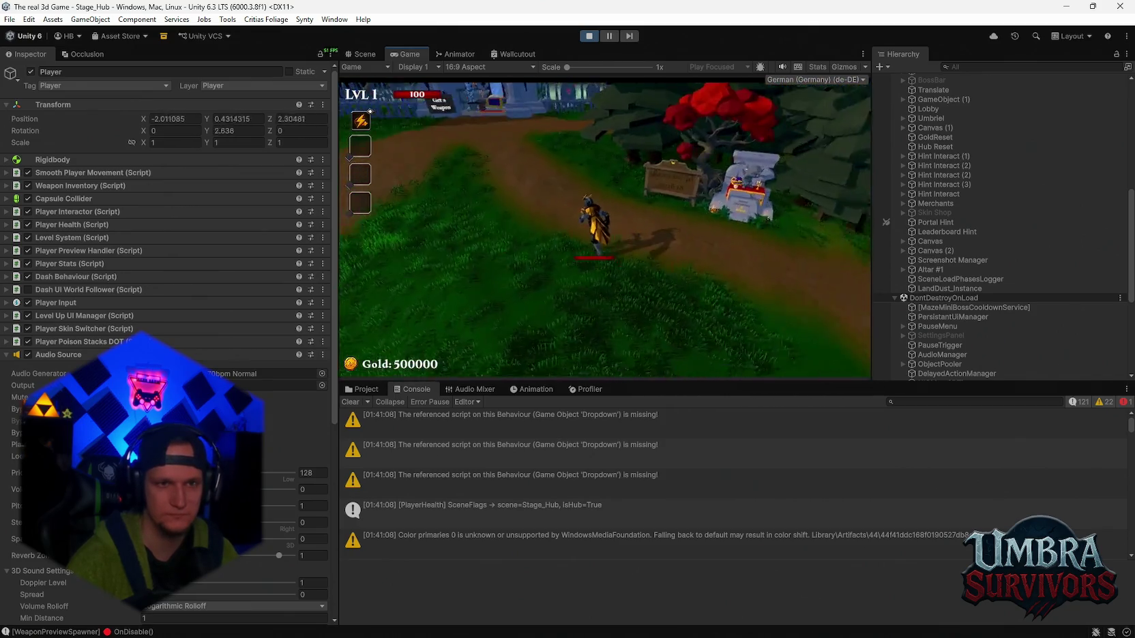
key(w)
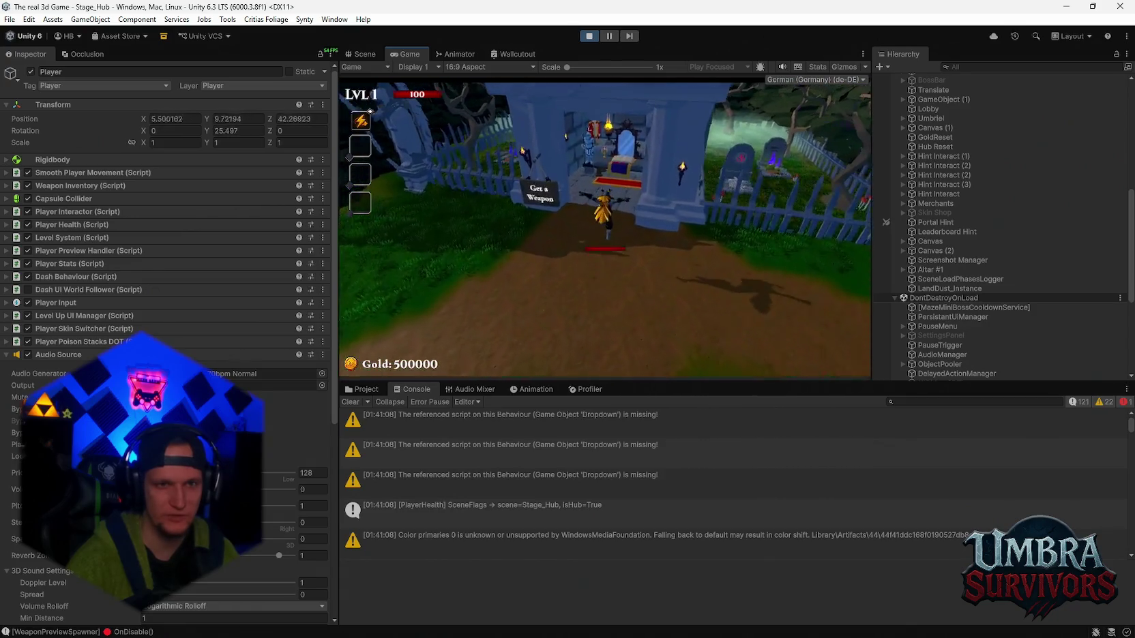
key(e)
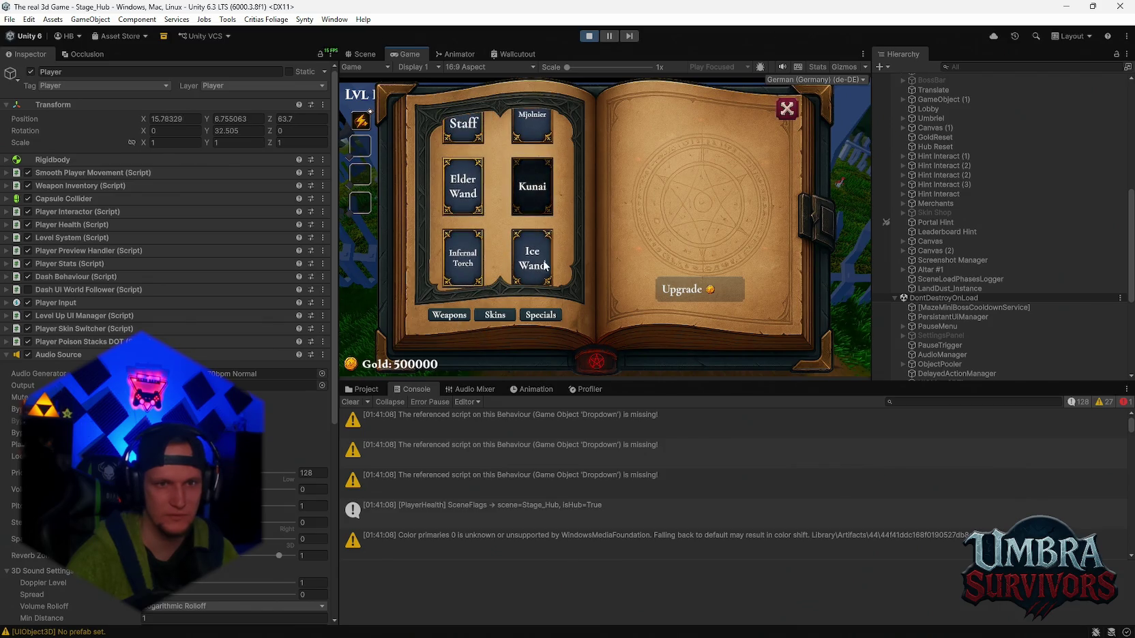
Upgrade the Fire Staff to MAX, leaving 495900 gold, and close the book.
click(545, 265)
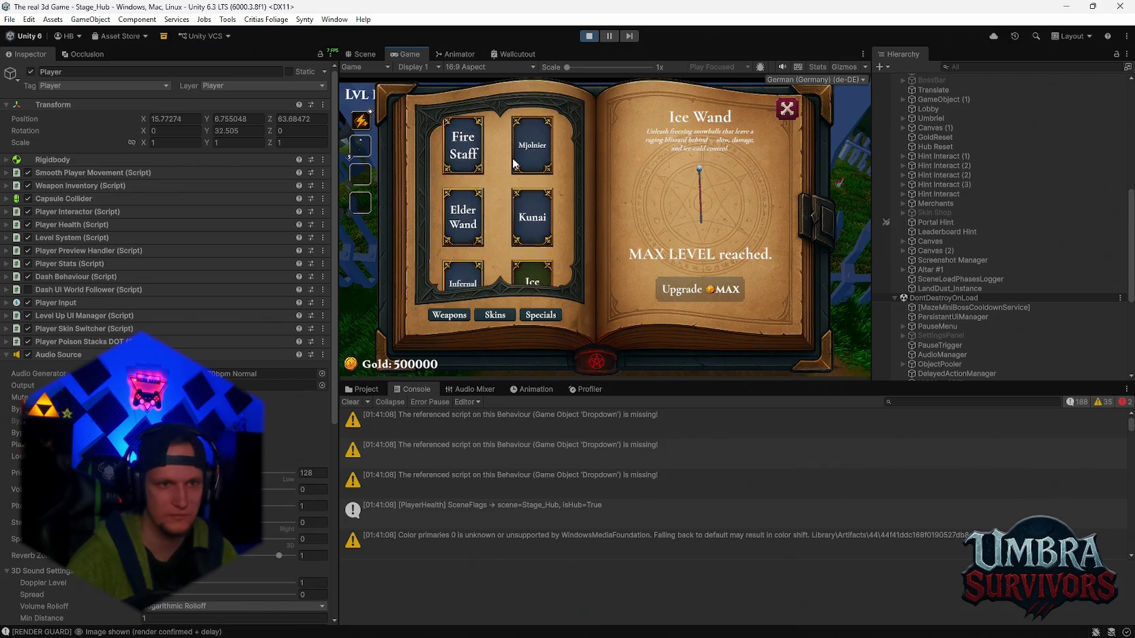
scroll(495, 256, down, 3)
click(463, 194)
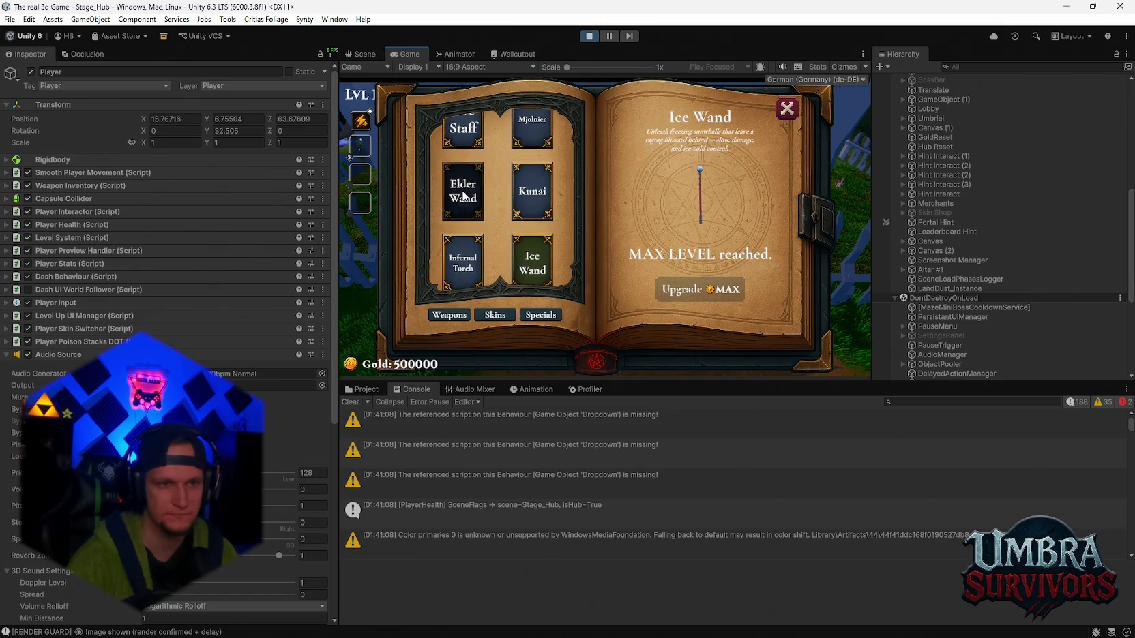
scroll(491, 205, up, 2)
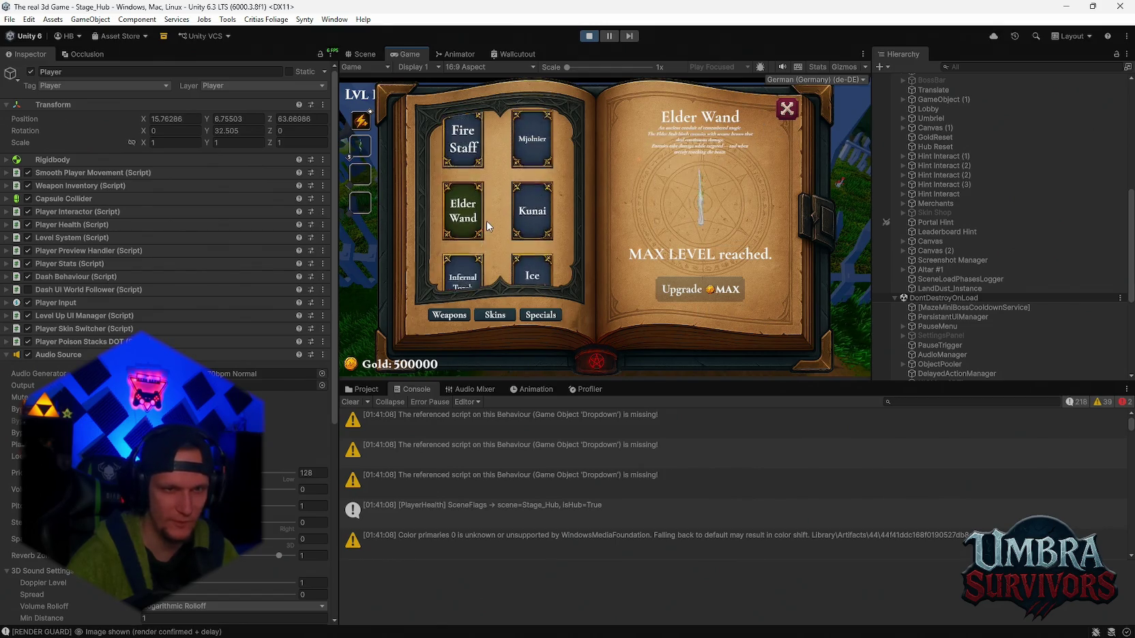
click(464, 145)
click(690, 286)
click(690, 287)
click(786, 109)
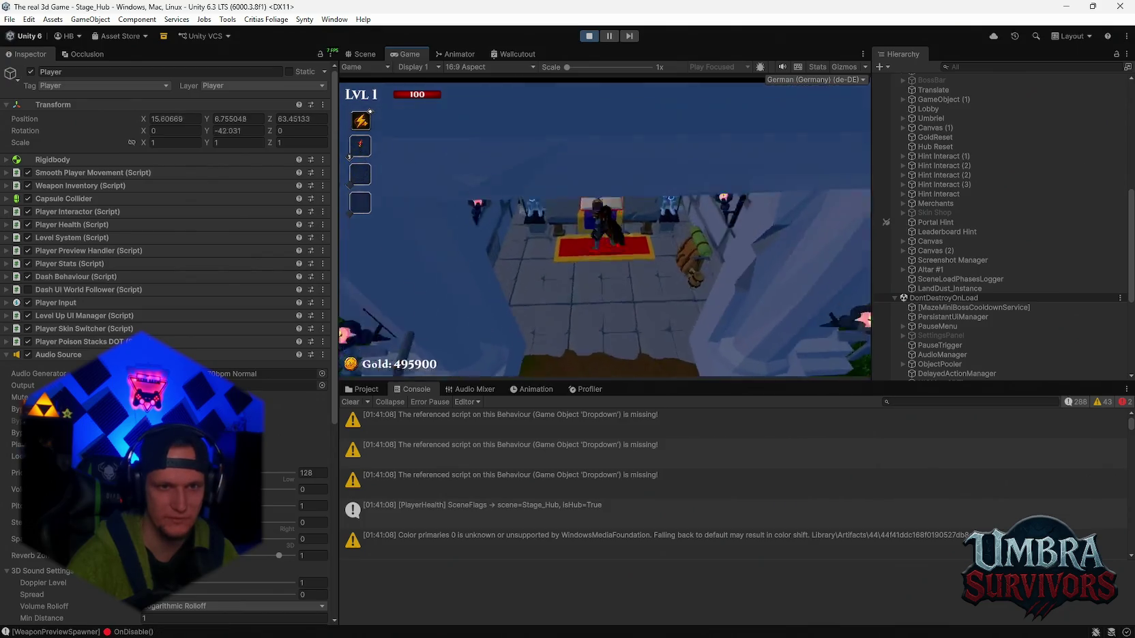
key(s)
key(s)
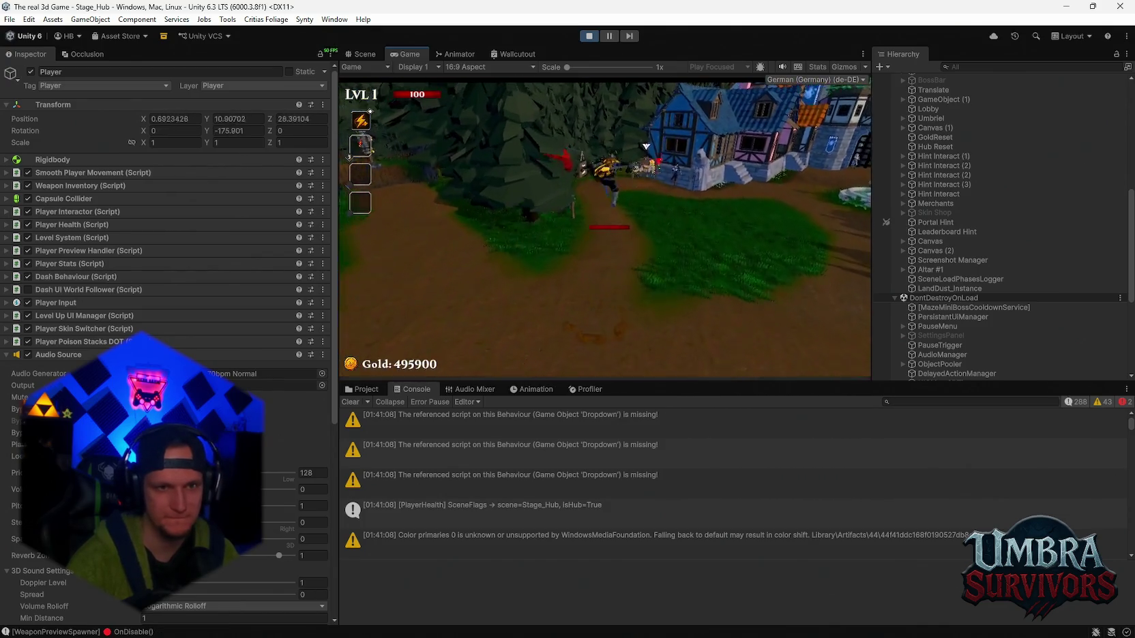
Enter Stage_Forest through the portal, play Wave 1 with WASD, and pause the run.
key(w)
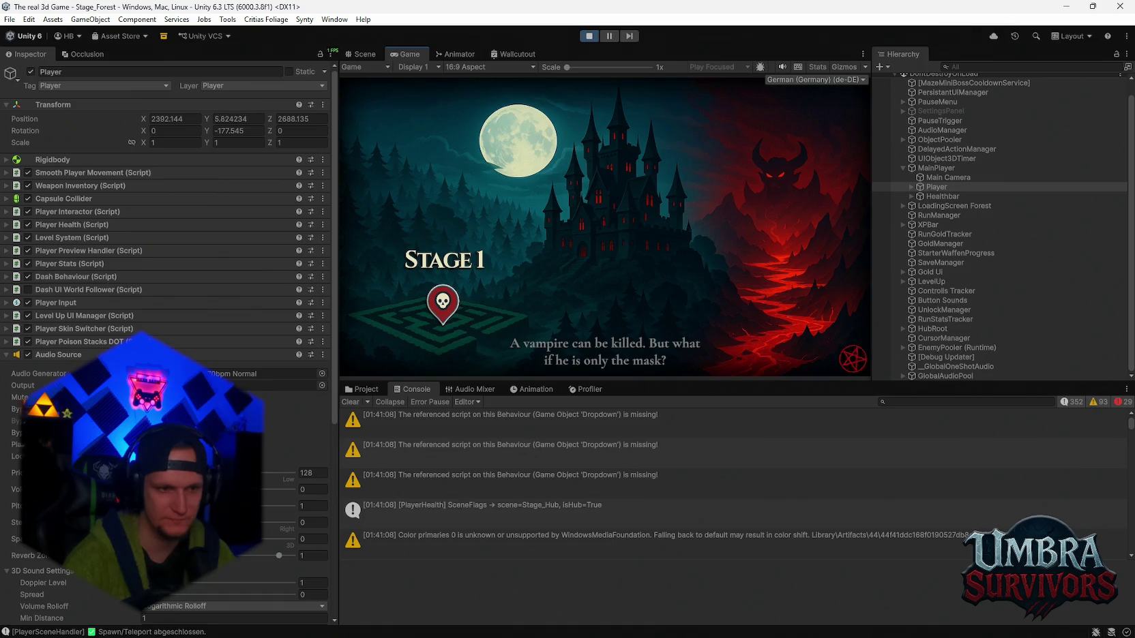
key(space)
key(w)
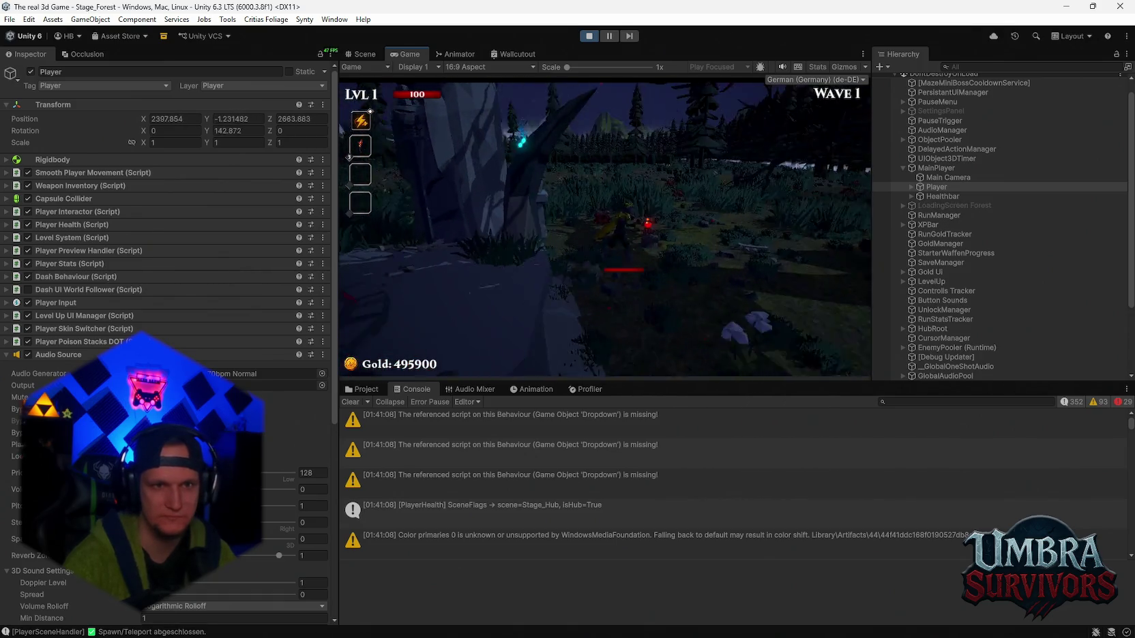
key(d)
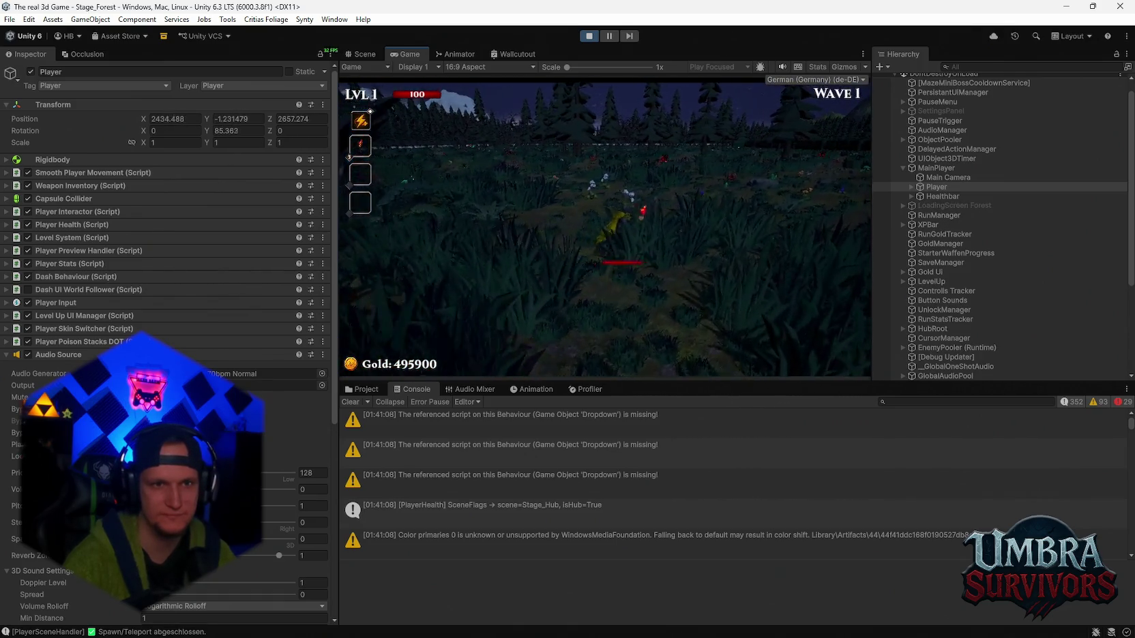
key(s)
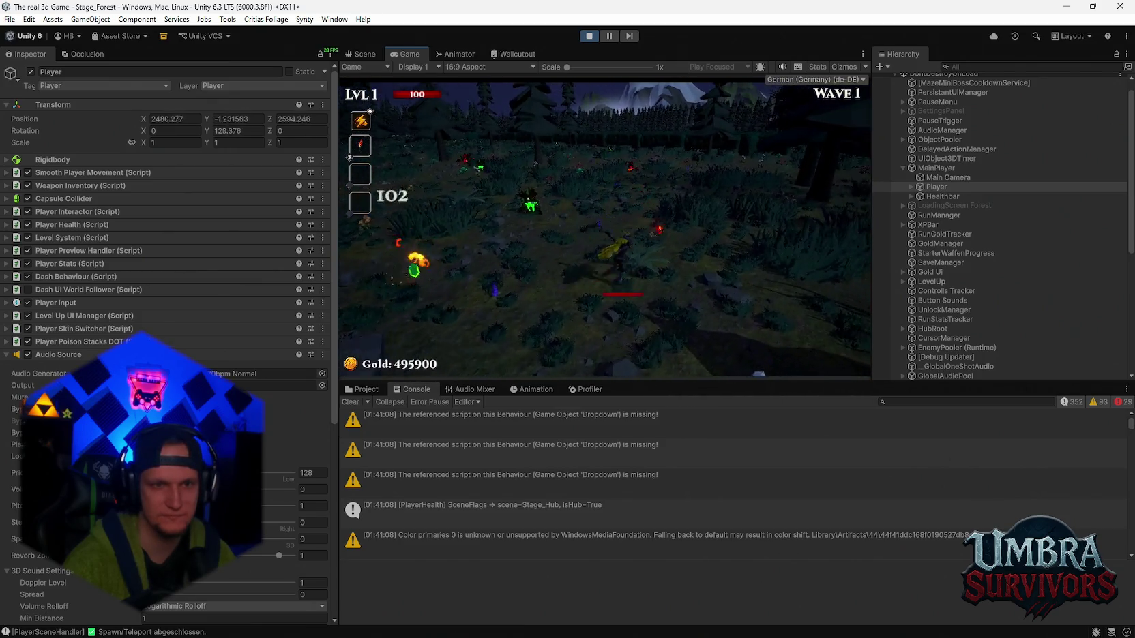
key(w)
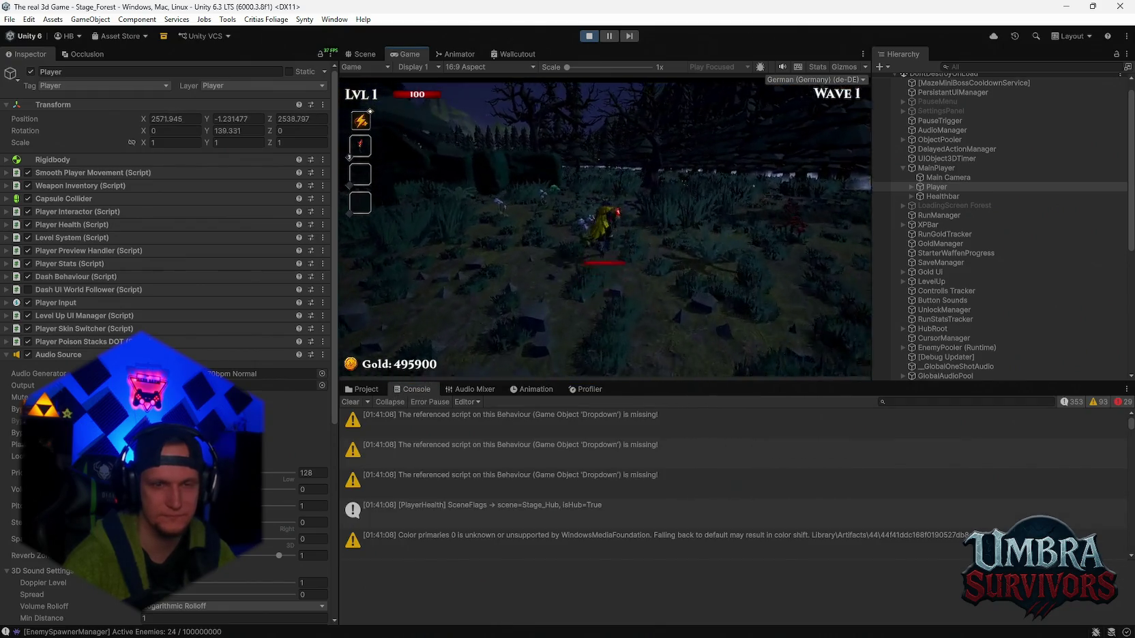
key(Escape)
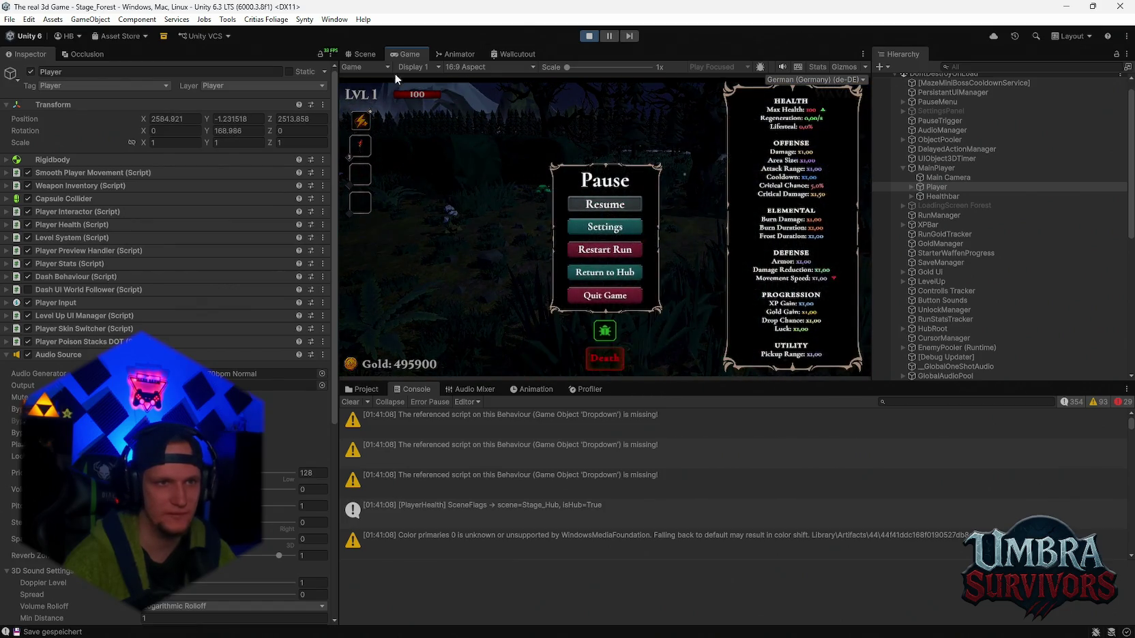
Maximize the Game view, resume, and play through waves 2 and 3 past the hedge maze before pausing.
double_click(411, 58)
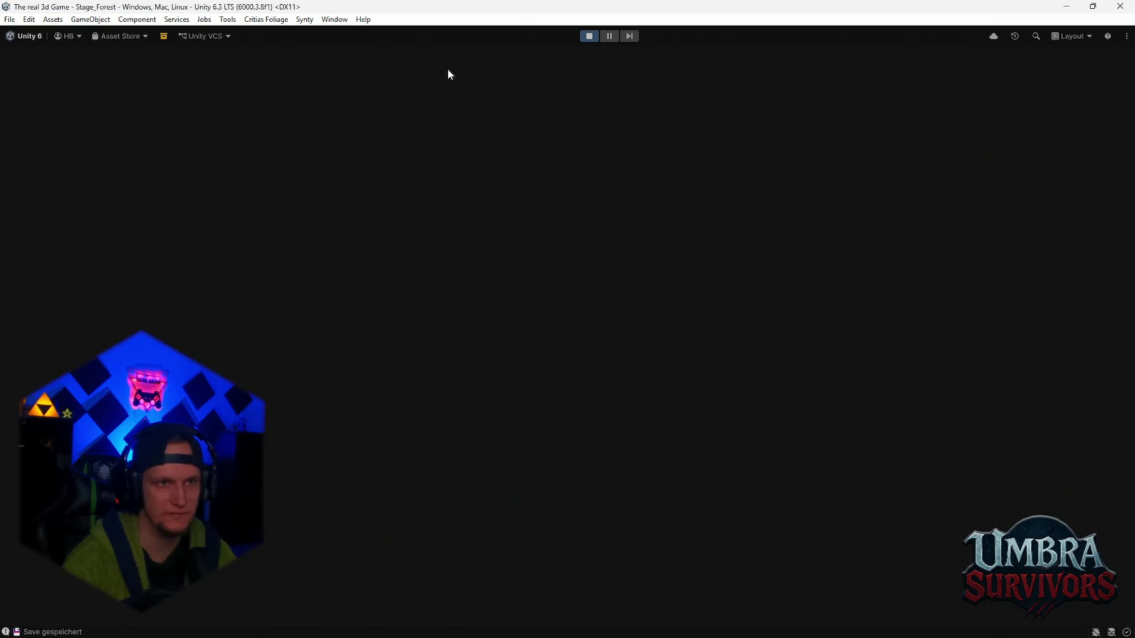
key(Escape)
key(w)
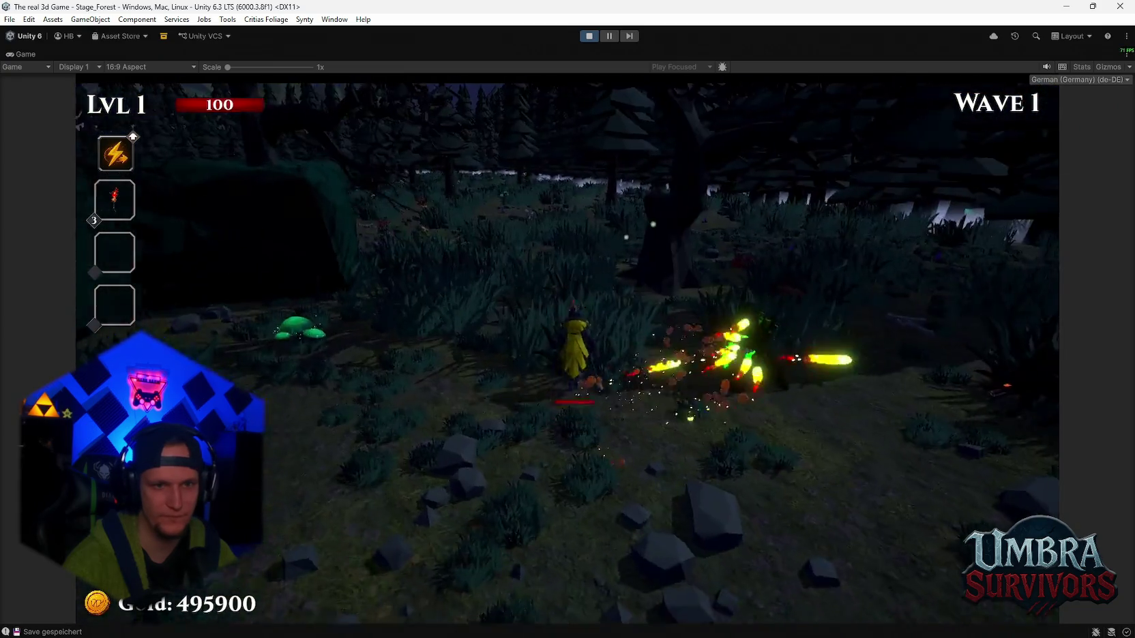
key(w)
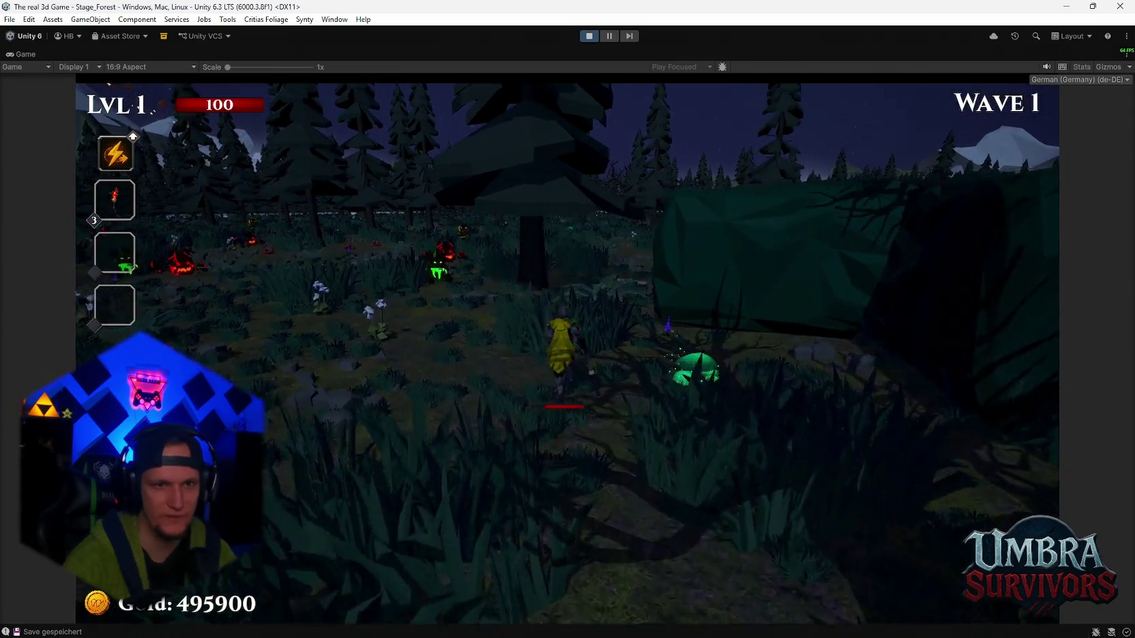
key(w)
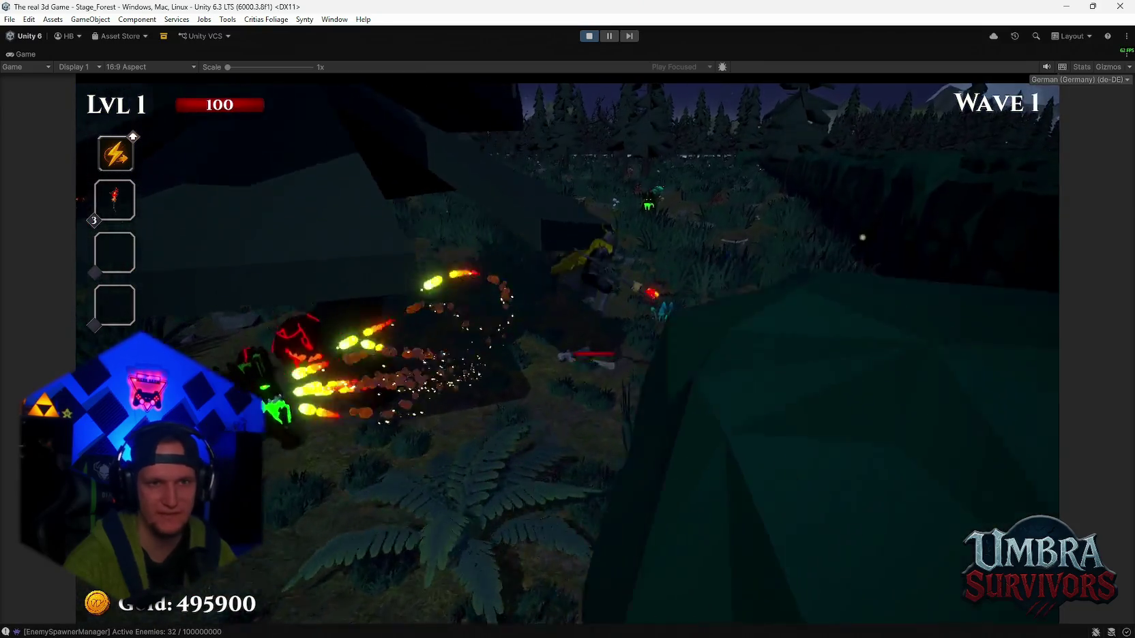
key(w)
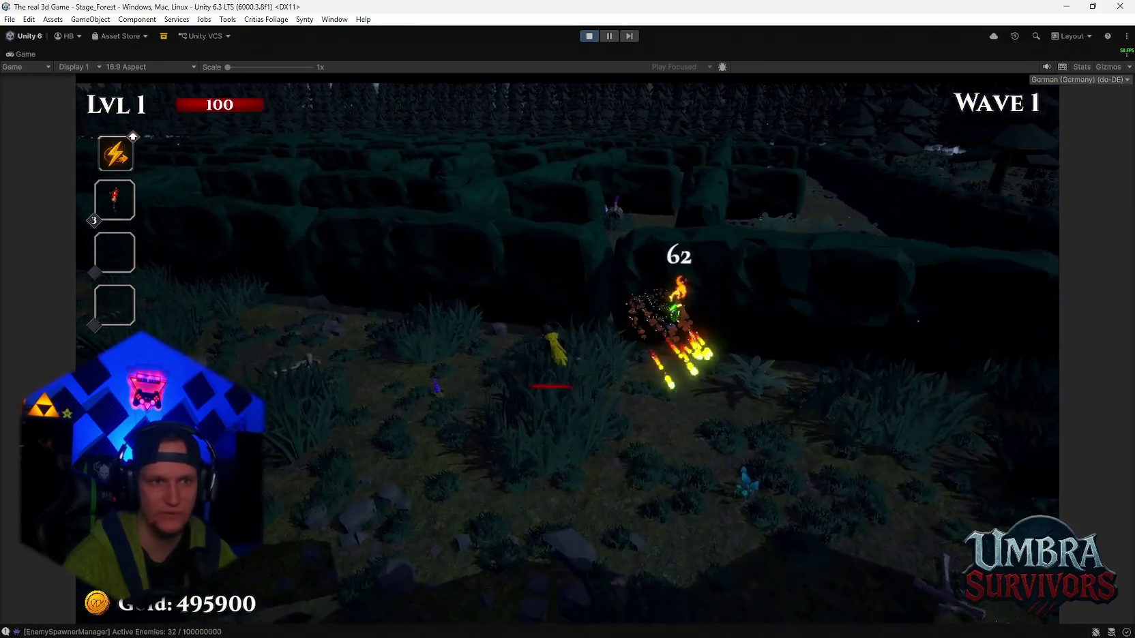
key(w)
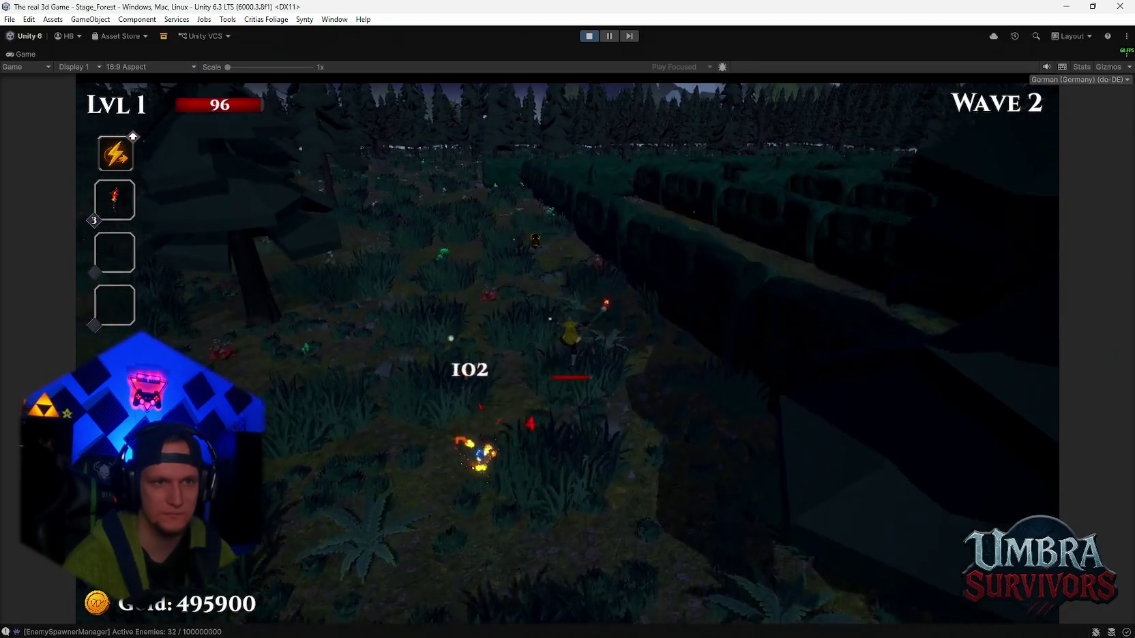
key(w)
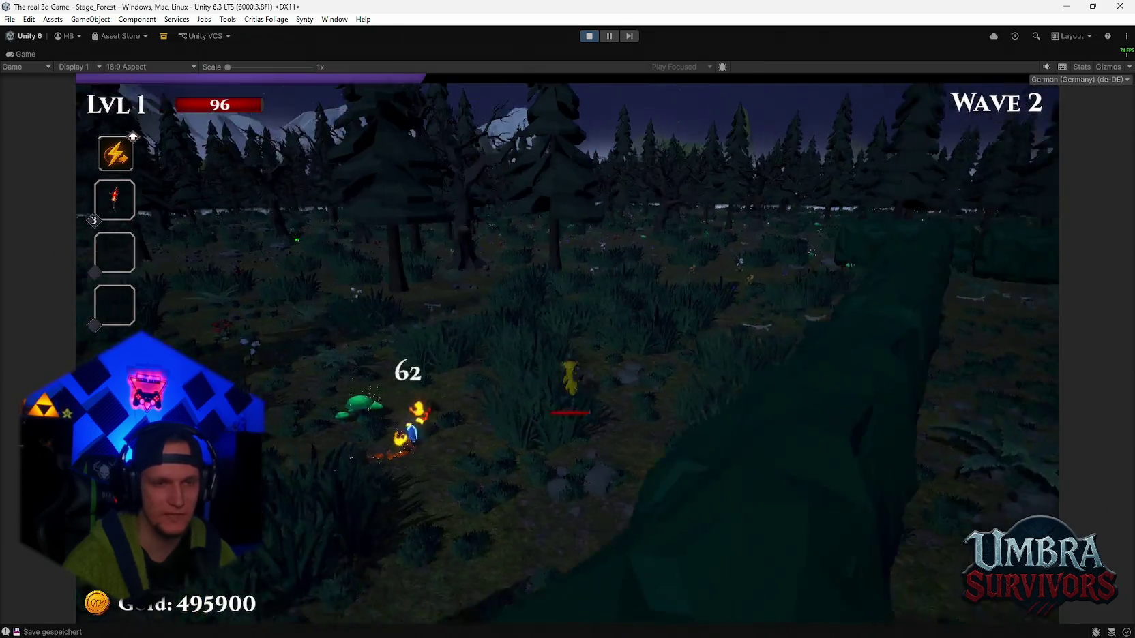
key(w)
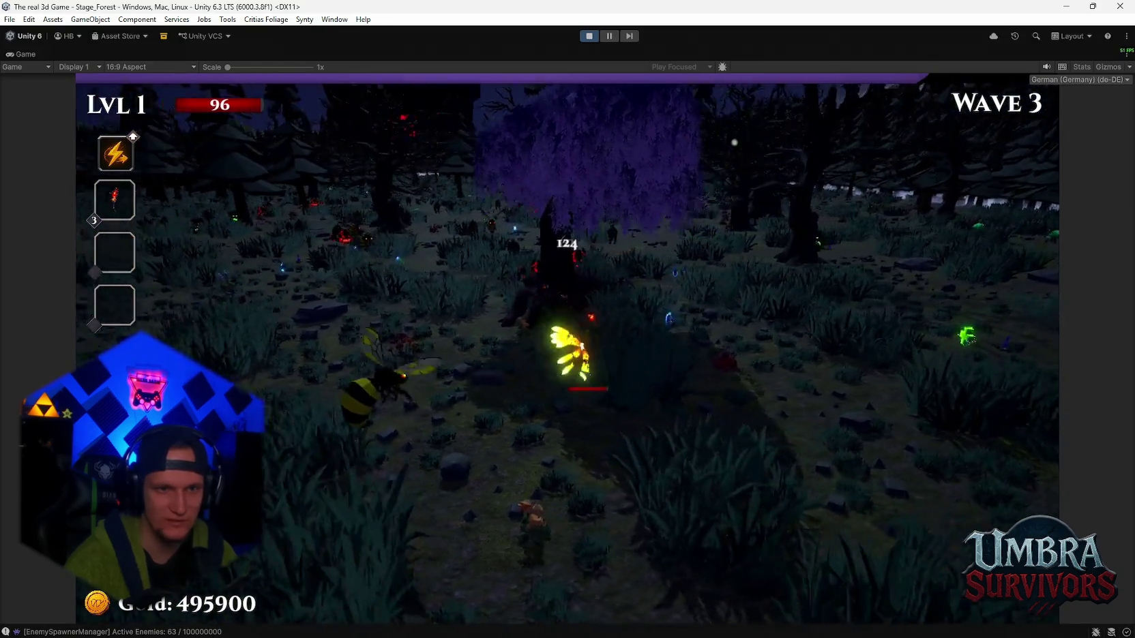
key(Escape)
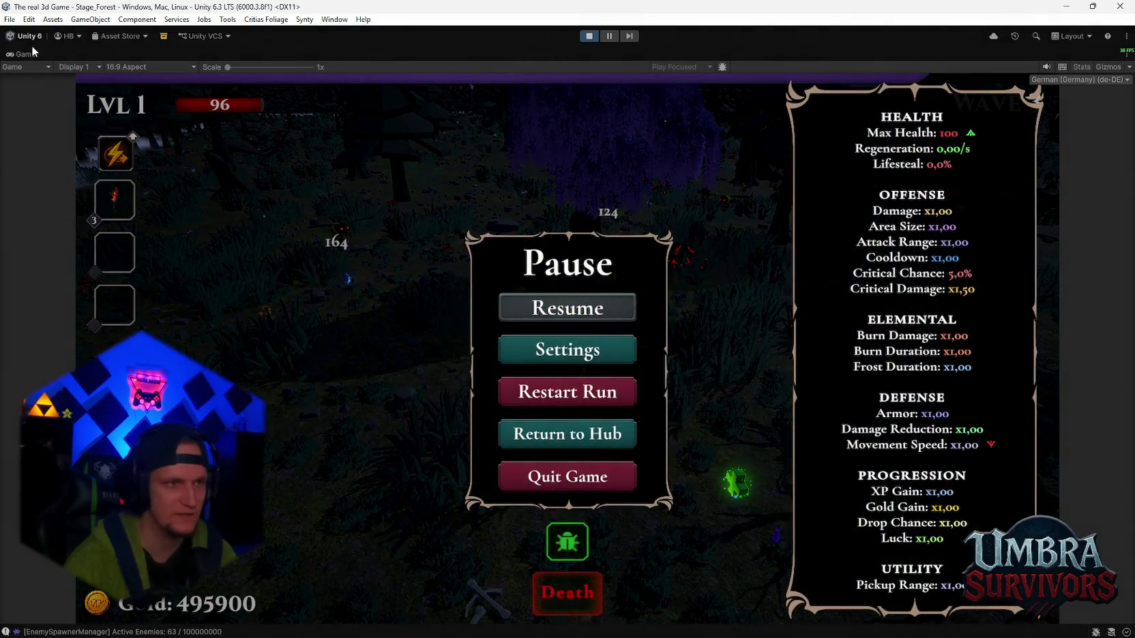
Restore the editor layout and select the purple disguise tree in the Scene view.
double_click(26, 54)
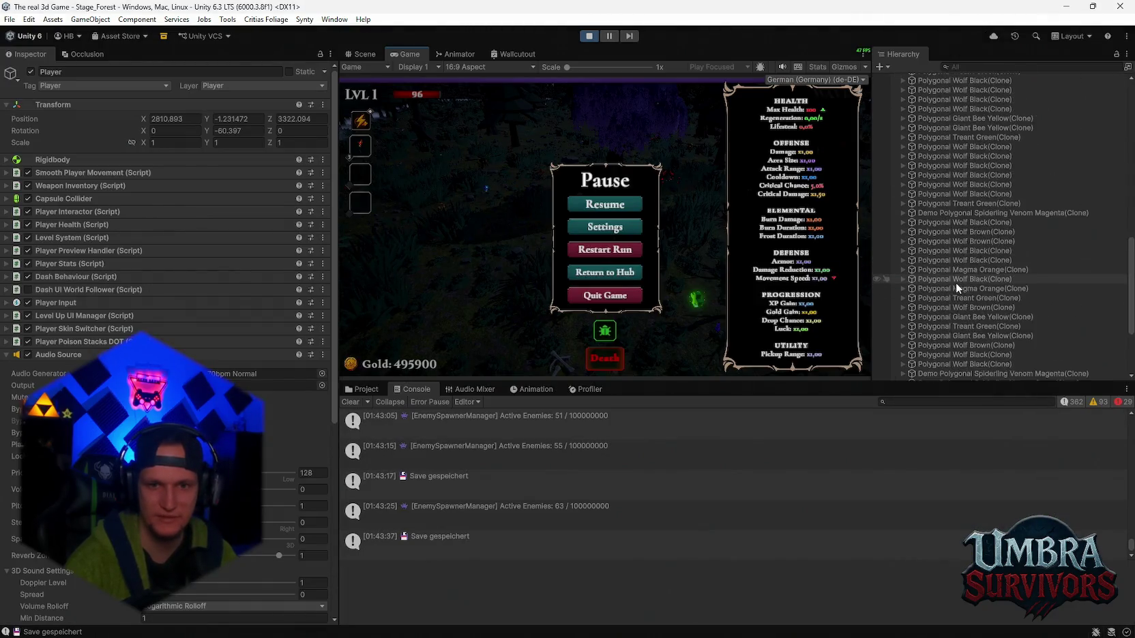
scroll(958, 288, down, 5)
click(361, 54)
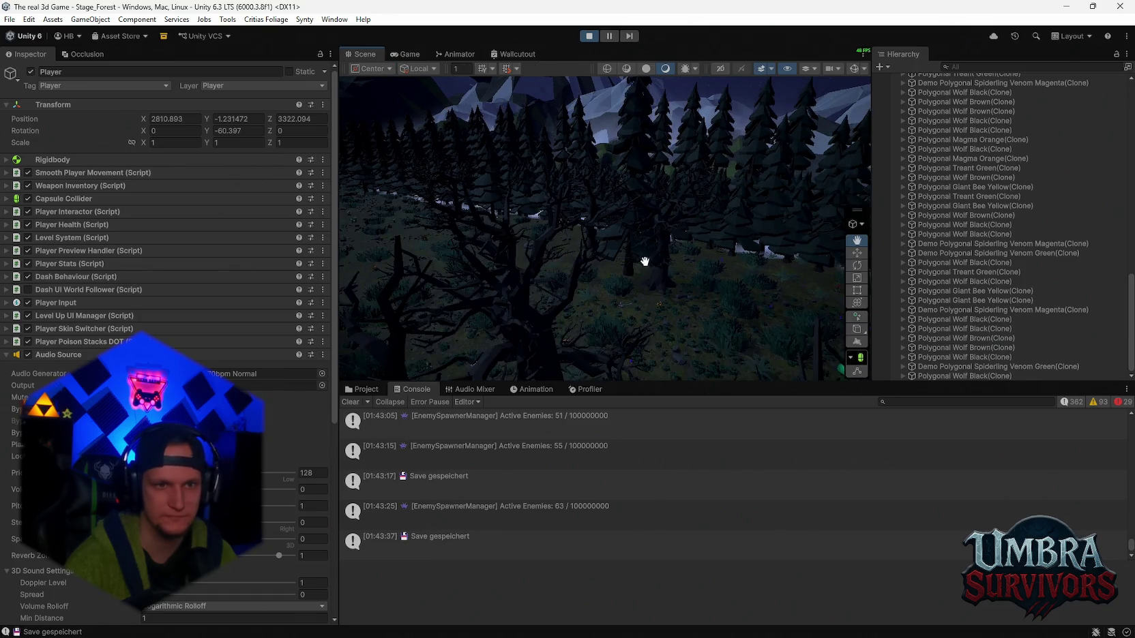
mouse_move(645, 261)
mouse_down()
mouse_move(677, 233)
mouse_move(656, 279)
mouse_move(635, 242)
mouse_up()
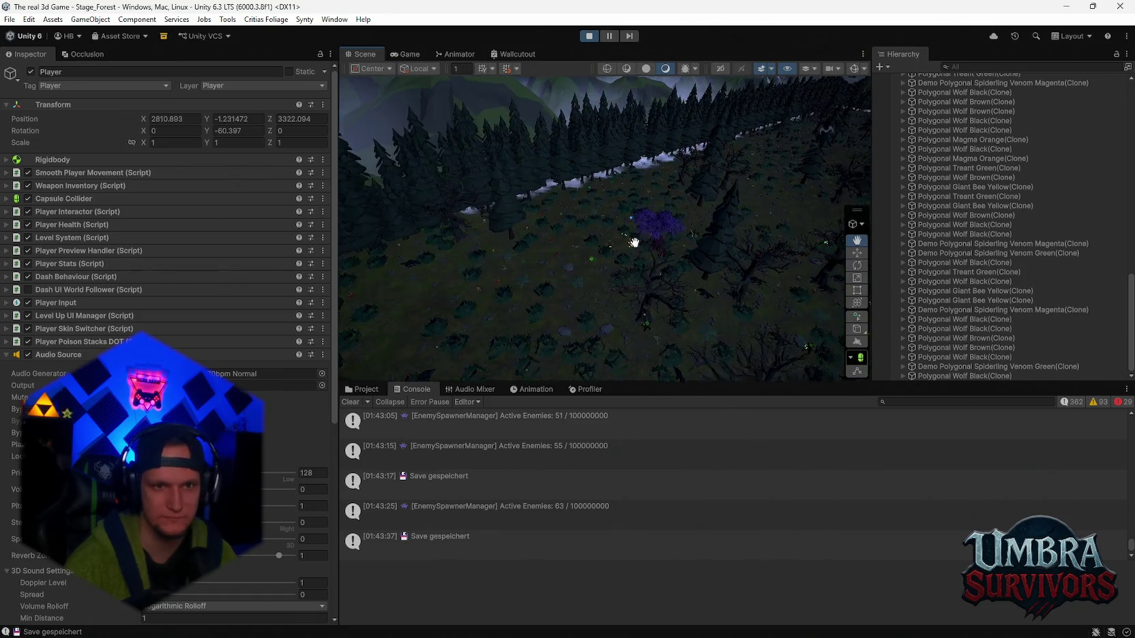
scroll(659, 236, up, 3)
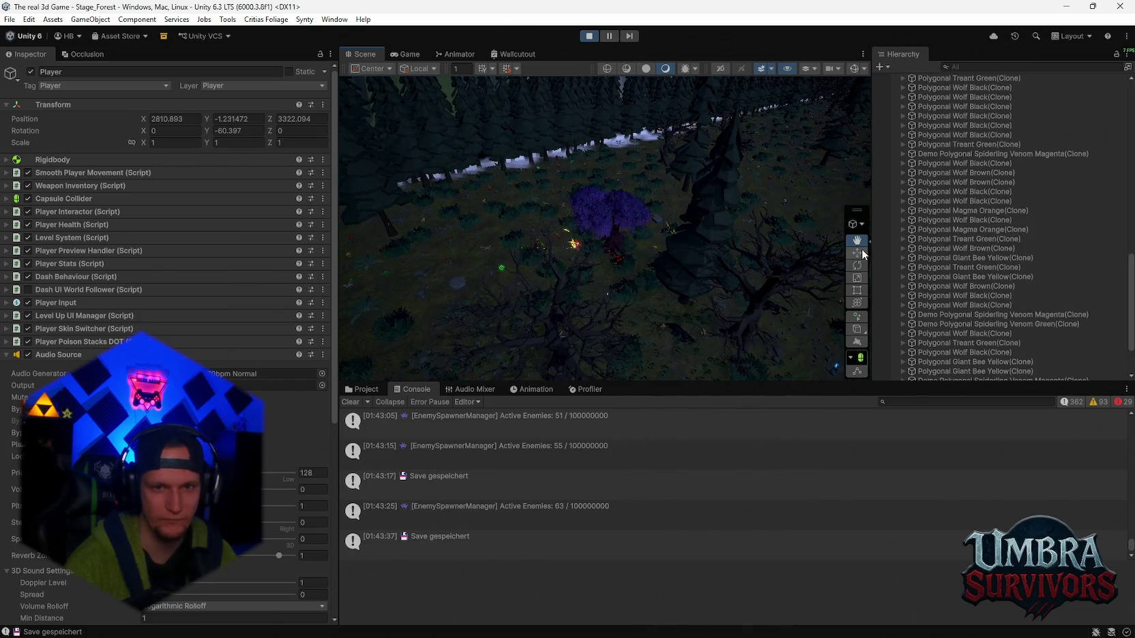
click(854, 254)
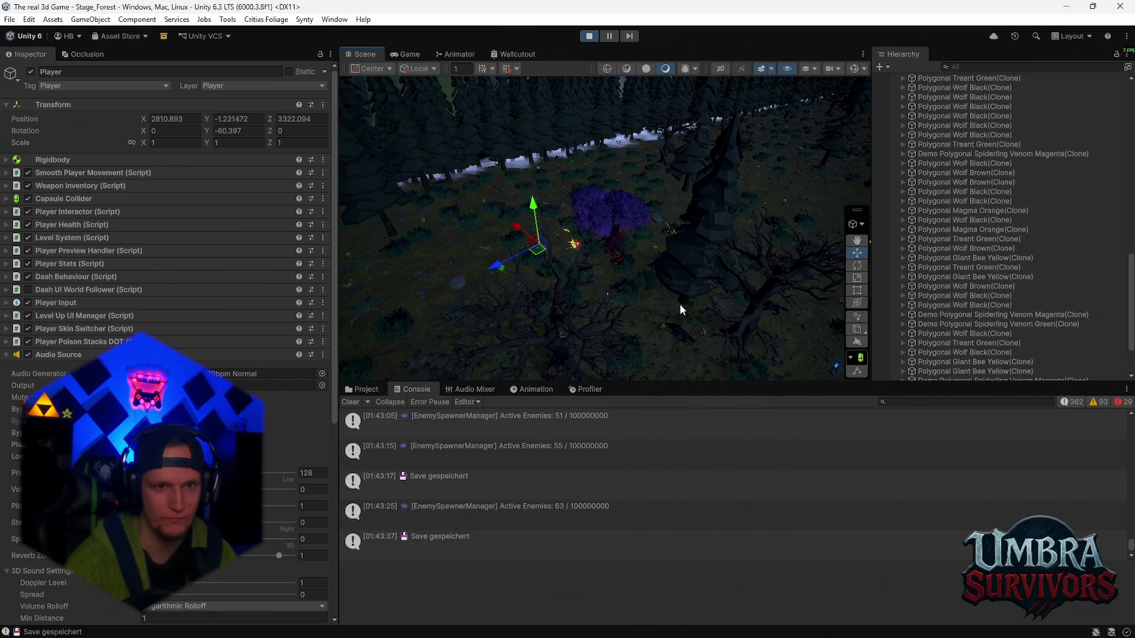
click(630, 255)
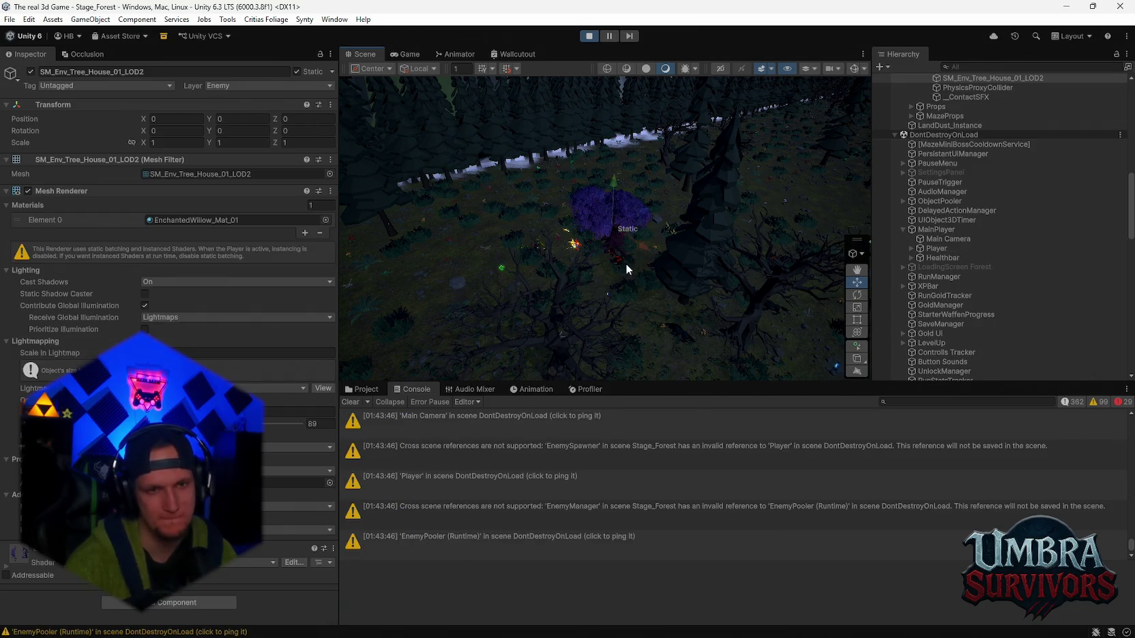
Frame POI_Wood Sprite BOSS, drag it out of POI to the Hierarchy root, and return to the Game view.
scroll(982, 250, up, 5)
click(955, 180)
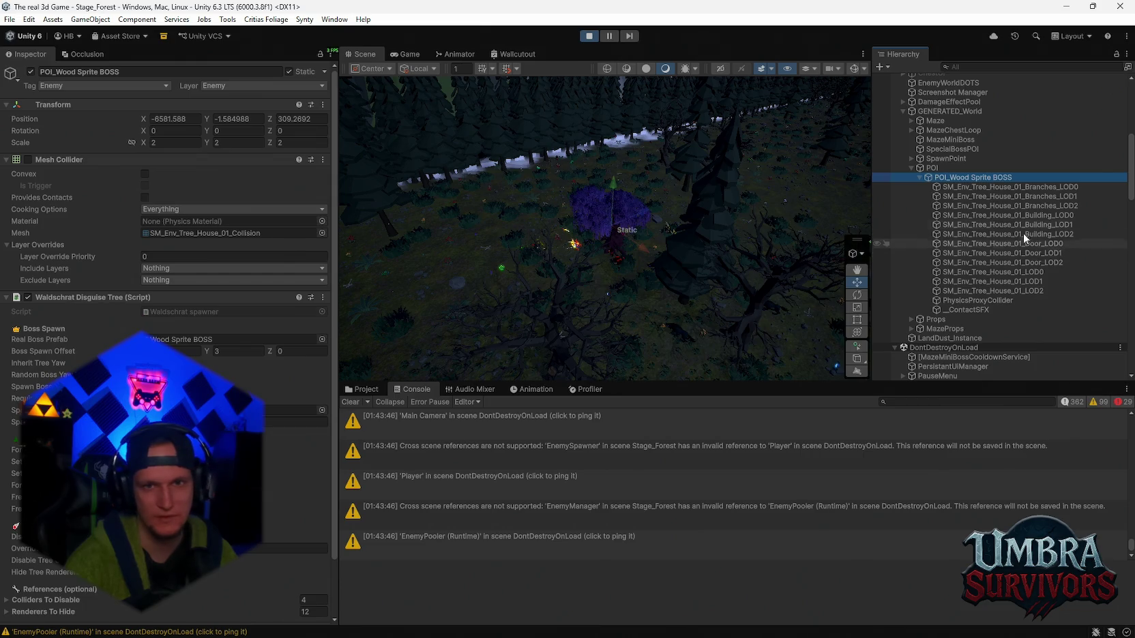
scroll(1016, 239, up, 3)
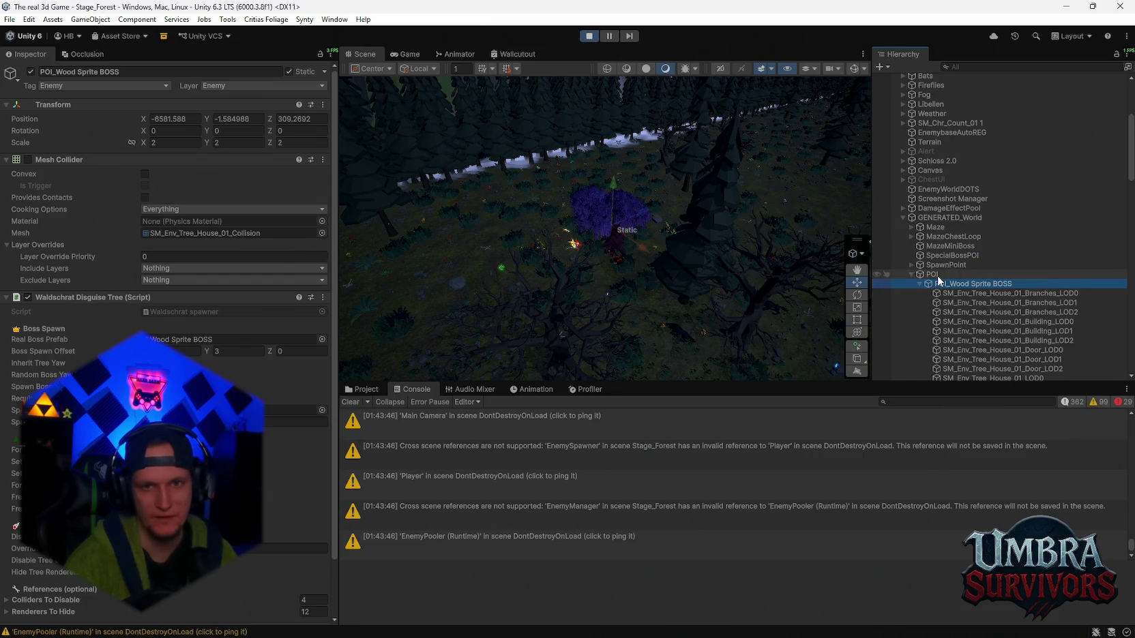
scroll(967, 275, up, 1)
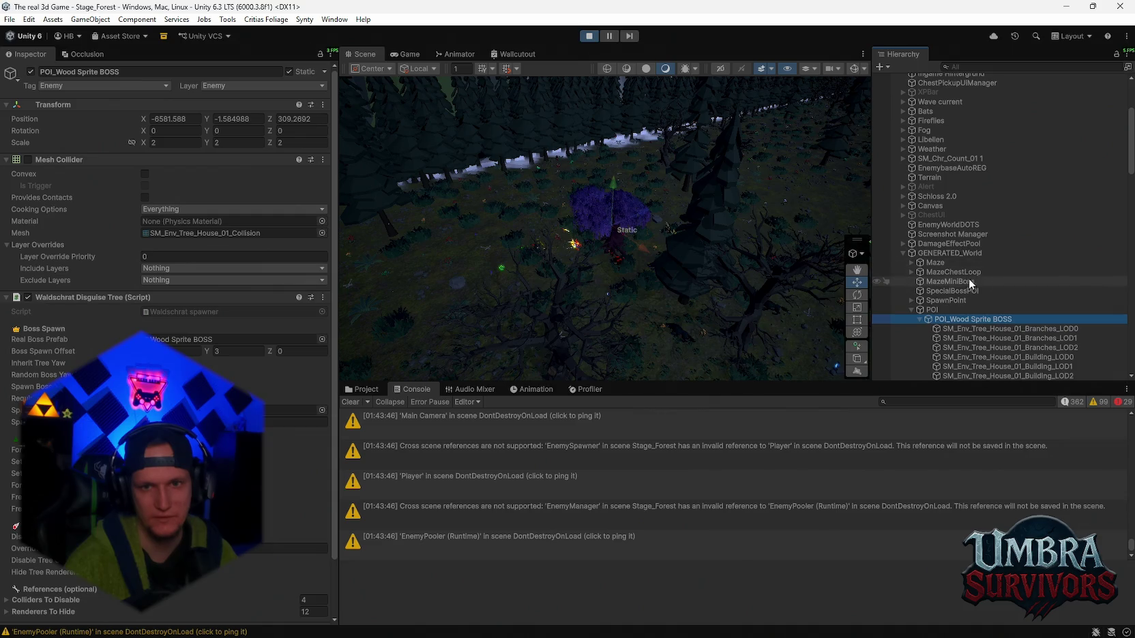
click(942, 262)
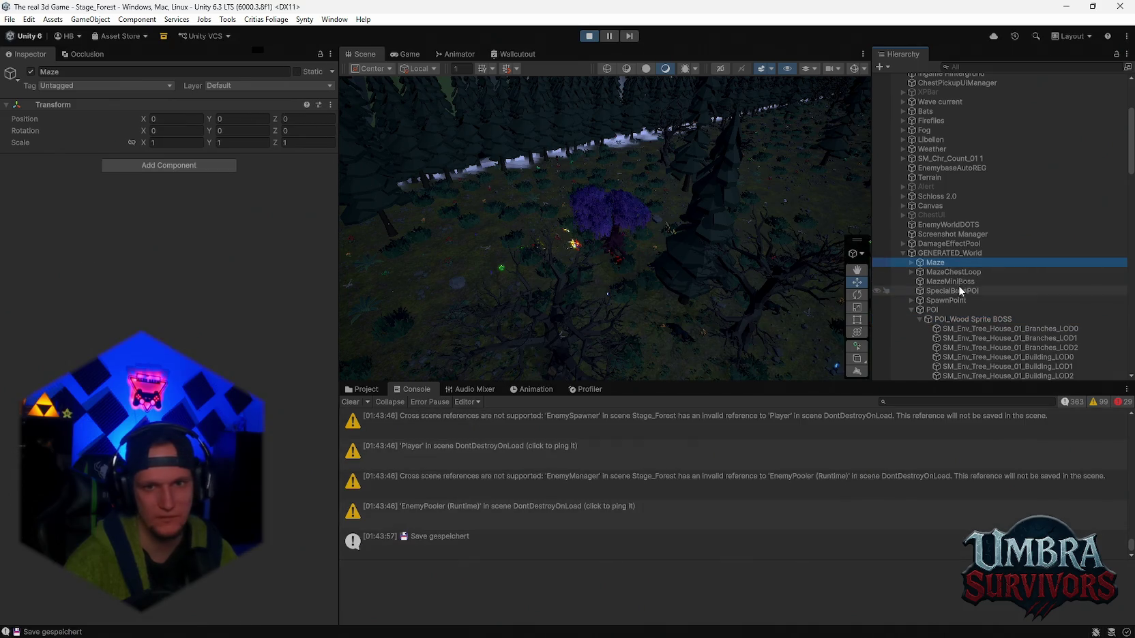
scroll(955, 239, down, 3)
double_click(959, 214)
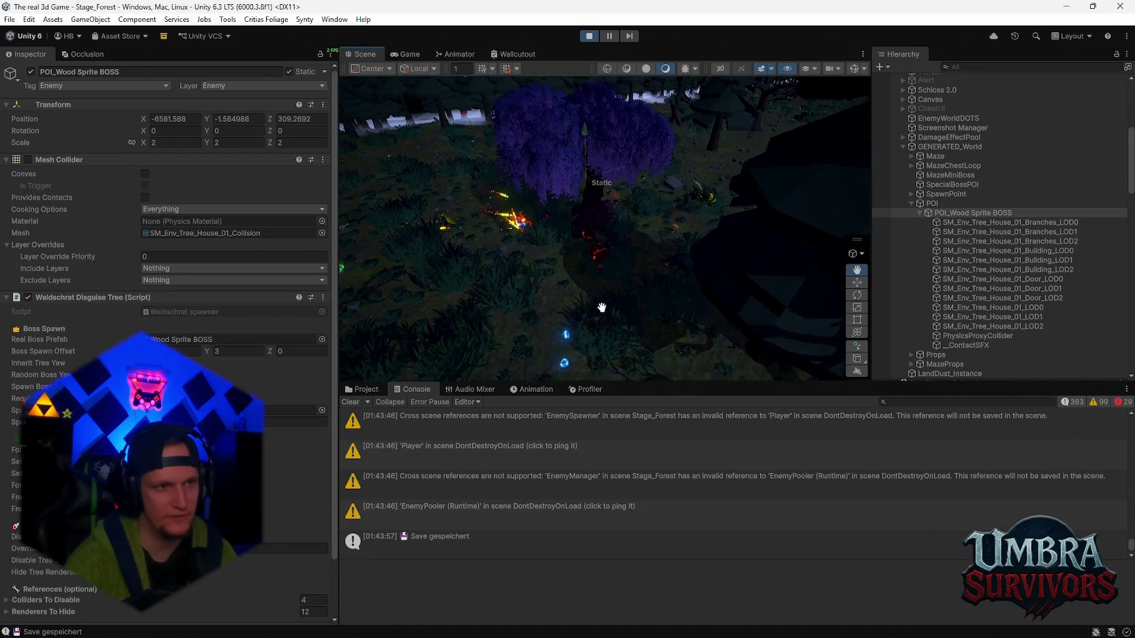
scroll(614, 263, up, 2)
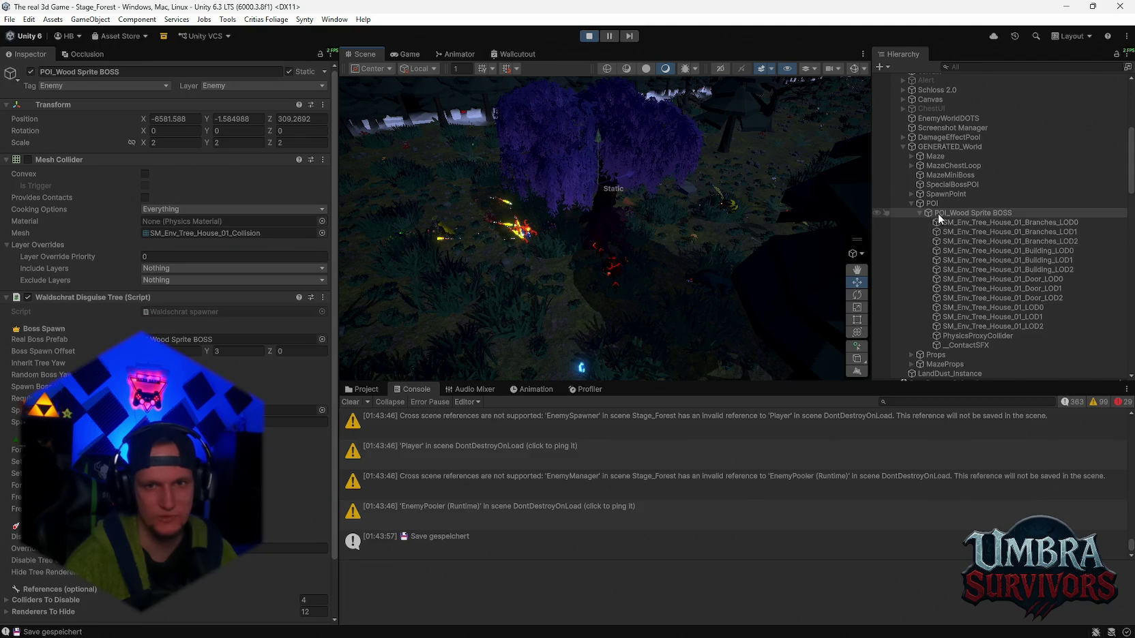
drag(948, 209, 935, 143)
click(404, 50)
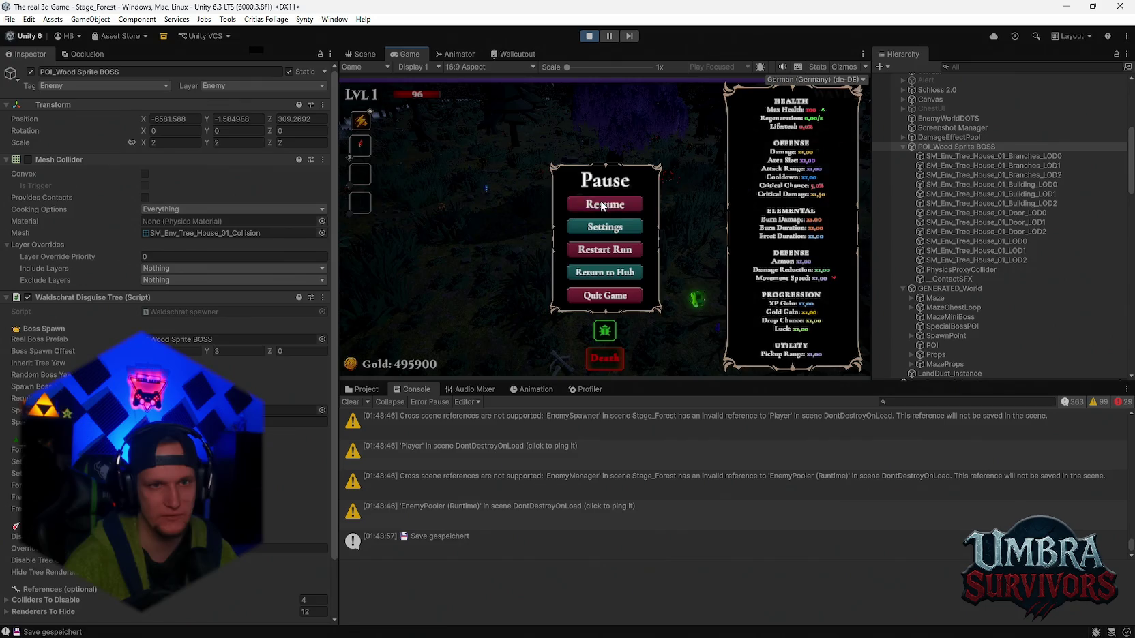
Resume the run, take two level-up upgrades to reach level 3 at wave 4, and pause.
click(602, 206)
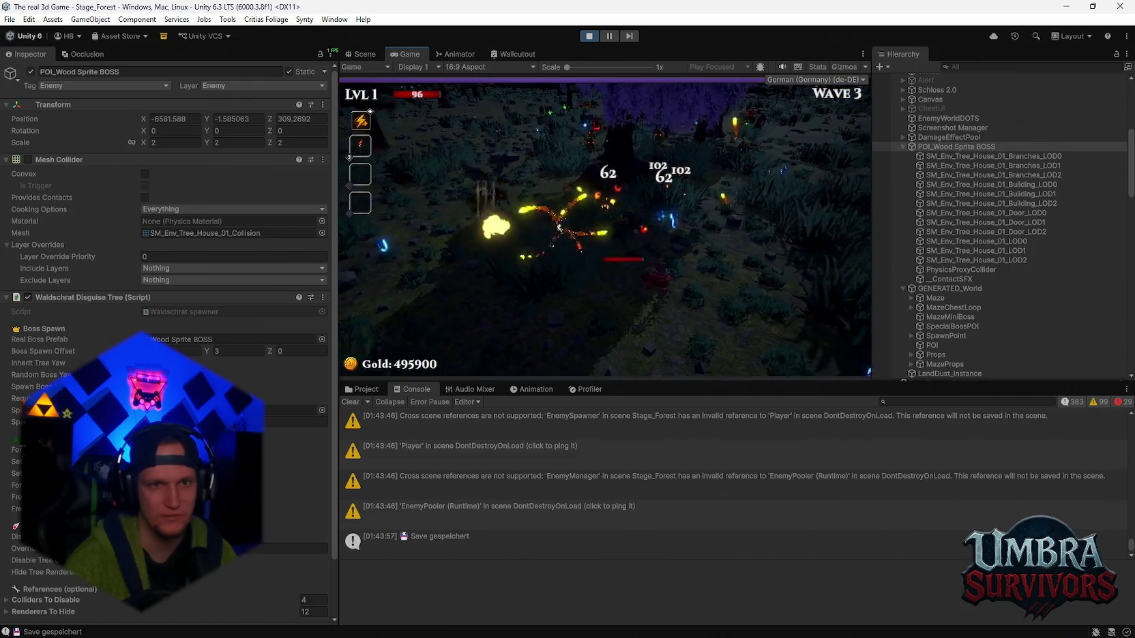
click(609, 240)
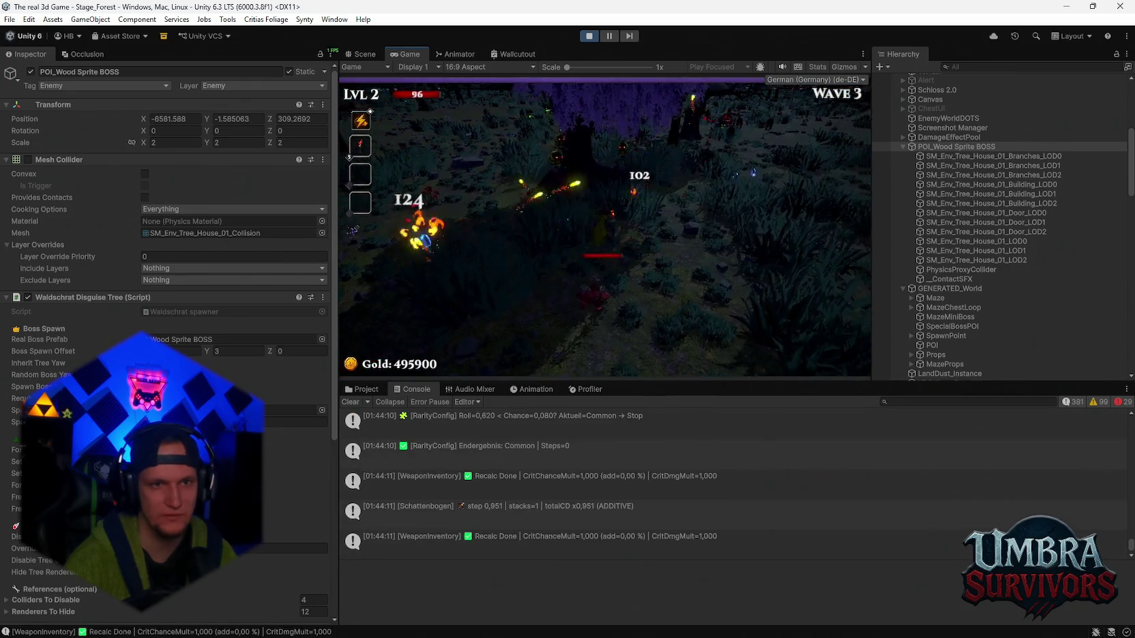
click(614, 236)
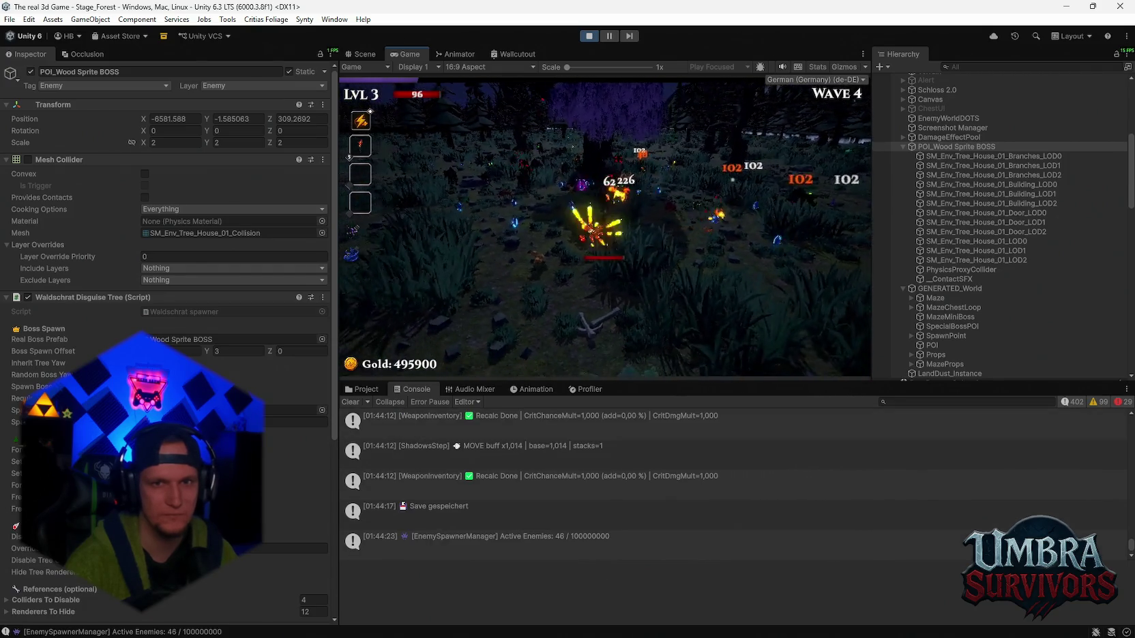
key(Escape)
scroll(206, 307, down, 3)
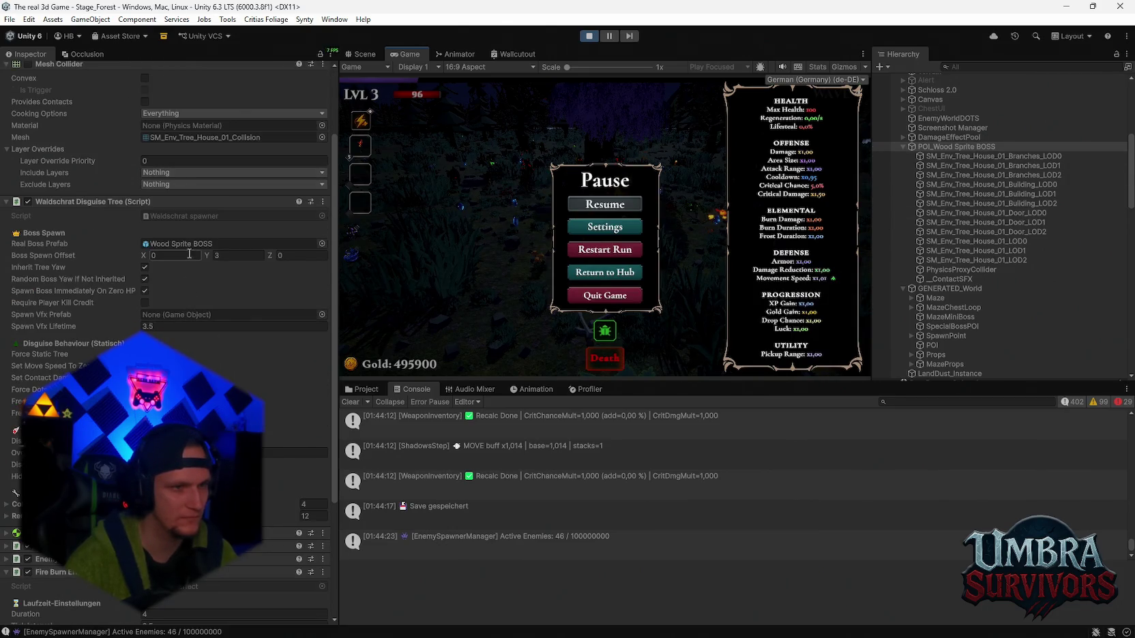
Review the Waldschrat Disguise Tree component in the Inspector, then stop Play mode.
scroll(210, 307, down, 2)
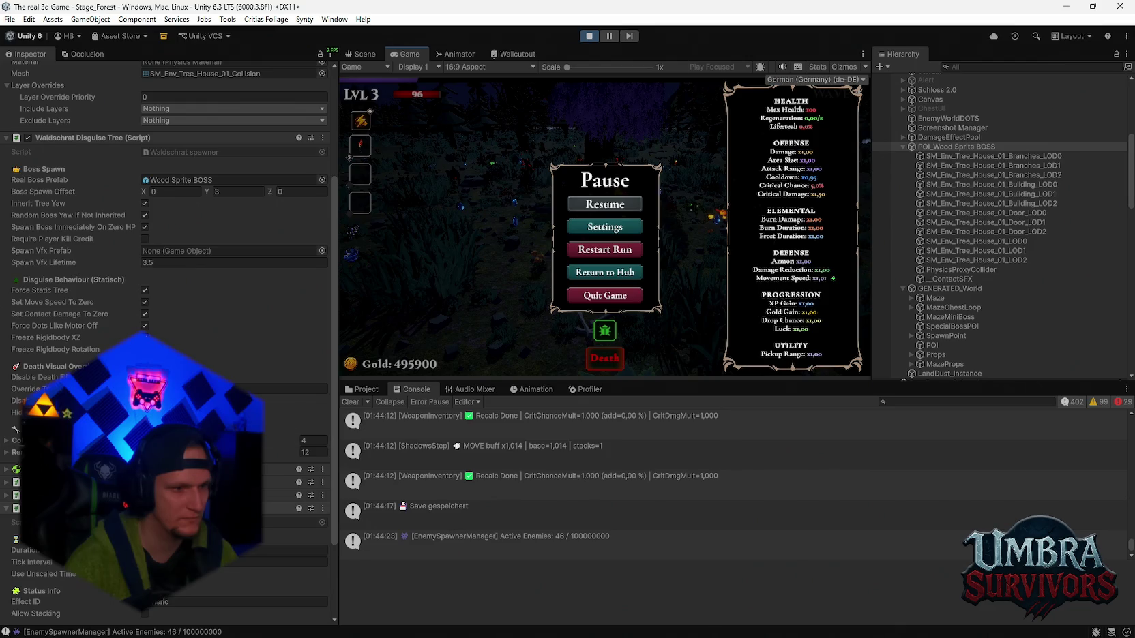
scroll(6, 501, down, 7)
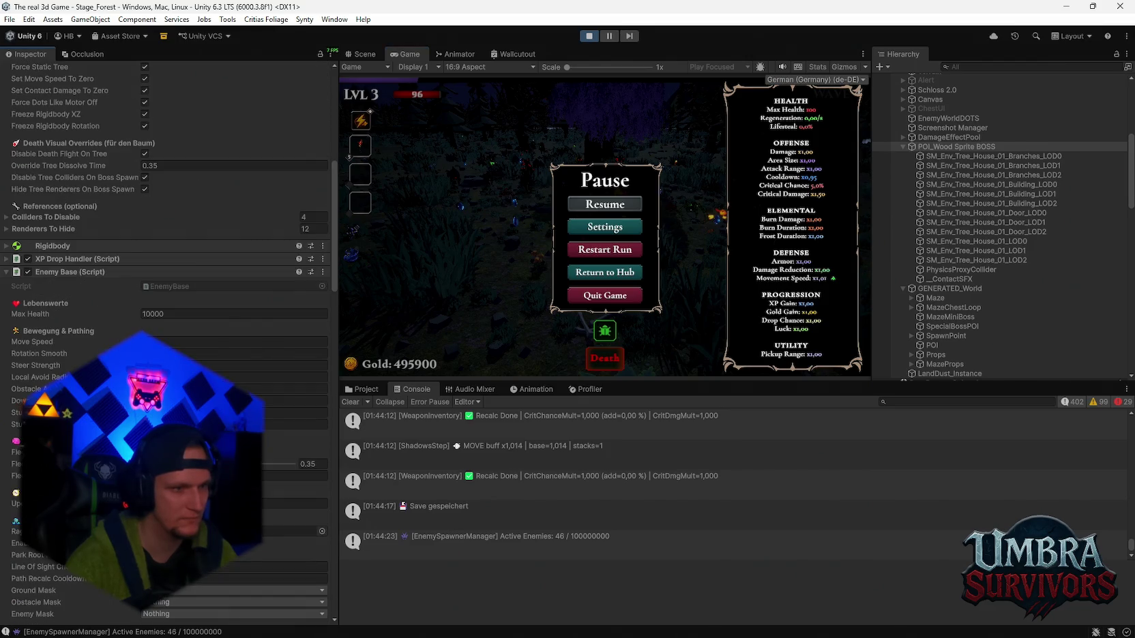
scroll(7, 391, up, 12)
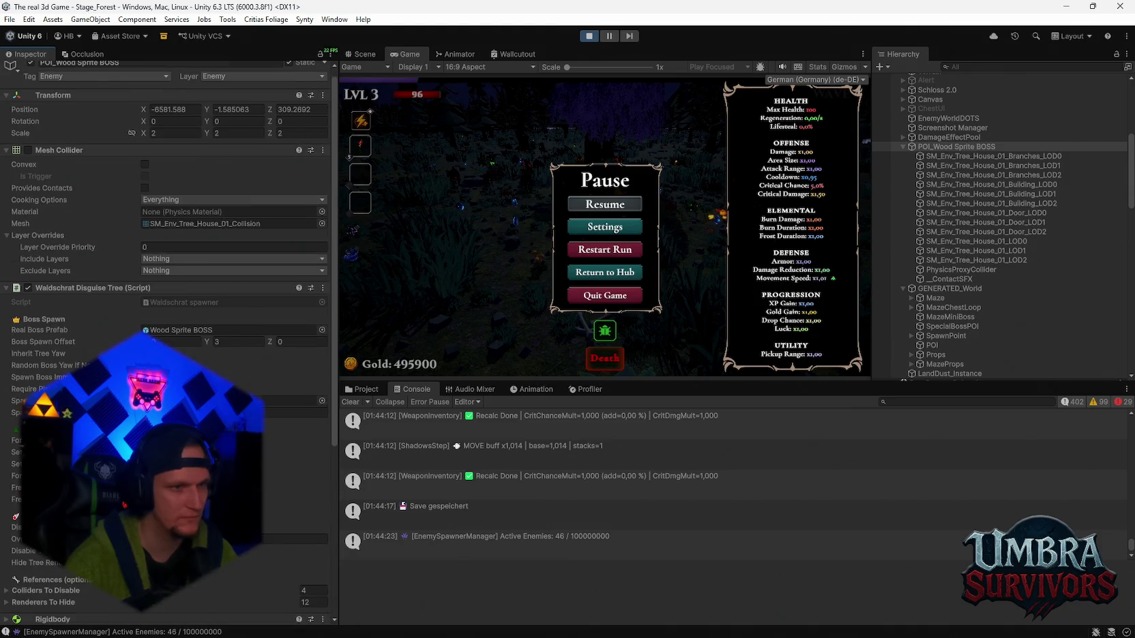
scroll(170, 341, up, 1)
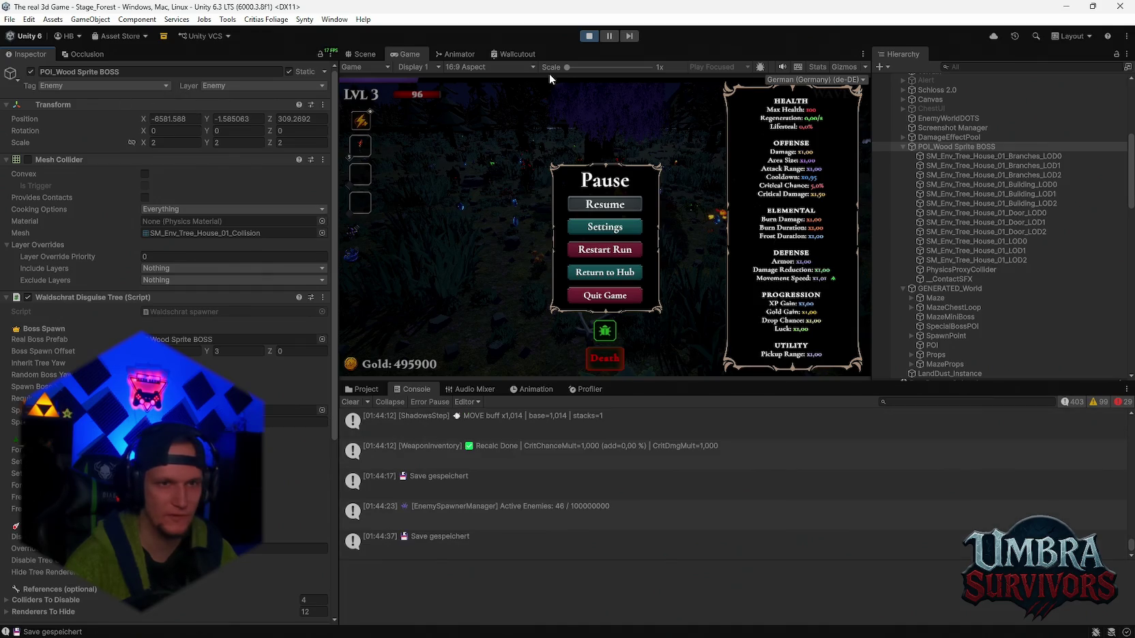
click(601, 205)
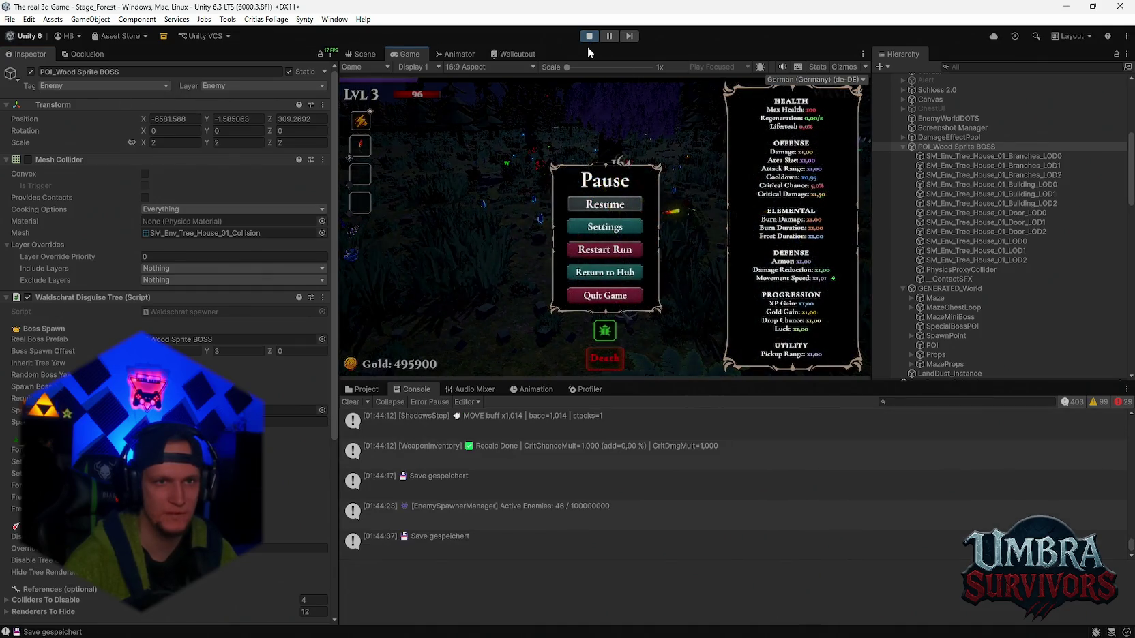
click(589, 36)
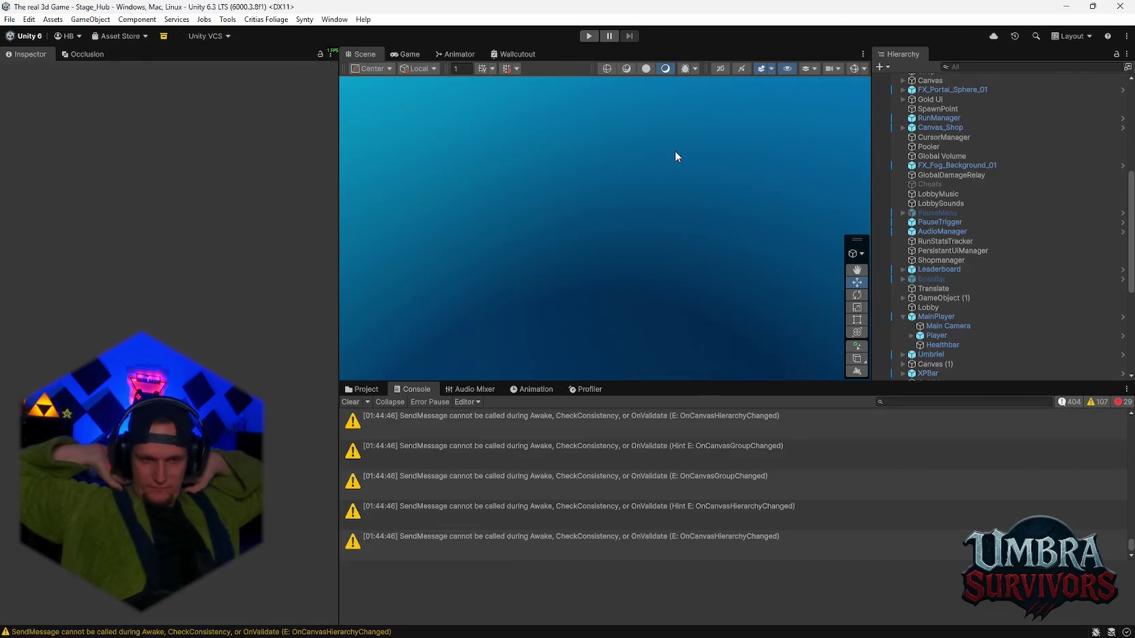
Select SpawnPoint 2 in Stage_Hub and frame the Scene view on it.
scroll(955, 205, up, 6)
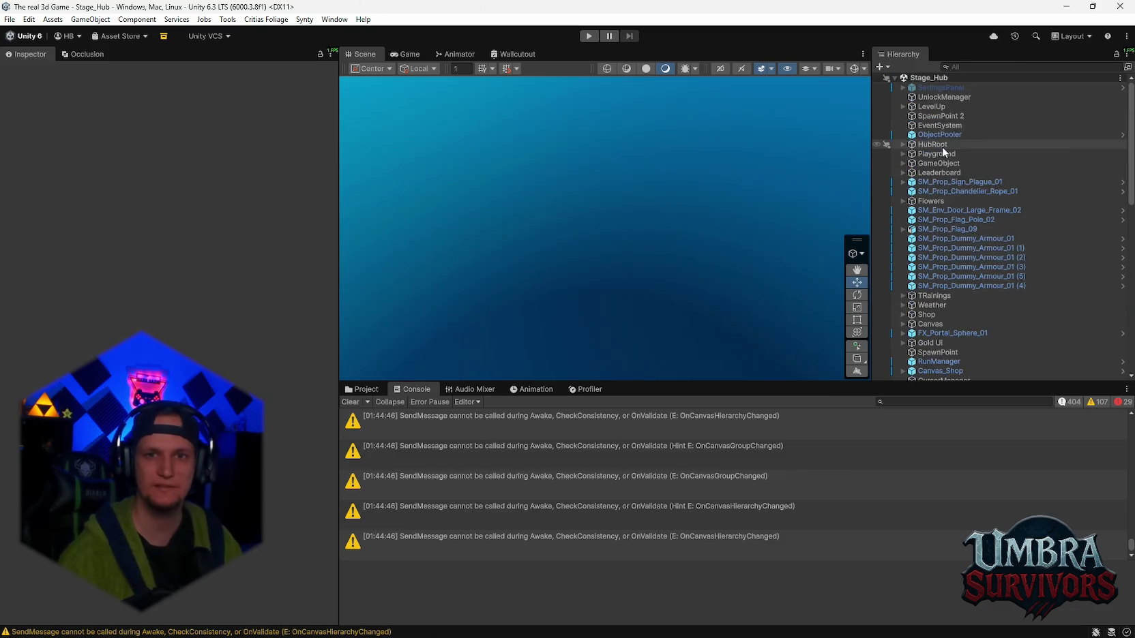
click(936, 118)
key(f)
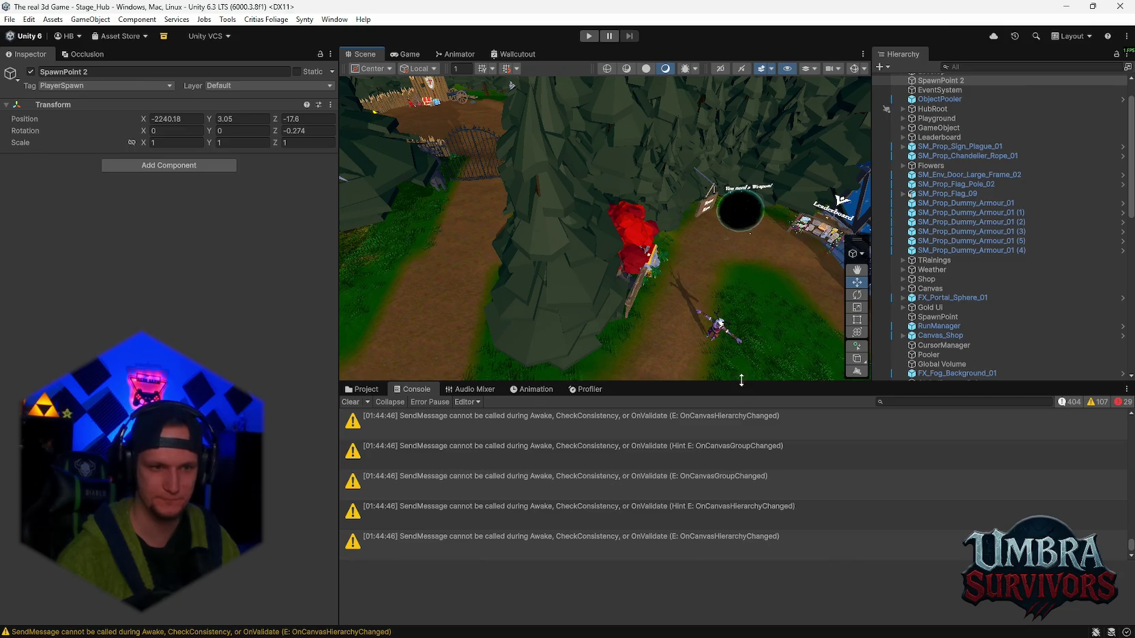
click(361, 389)
Clear the Console log and return to the Project window.
click(412, 389)
click(350, 402)
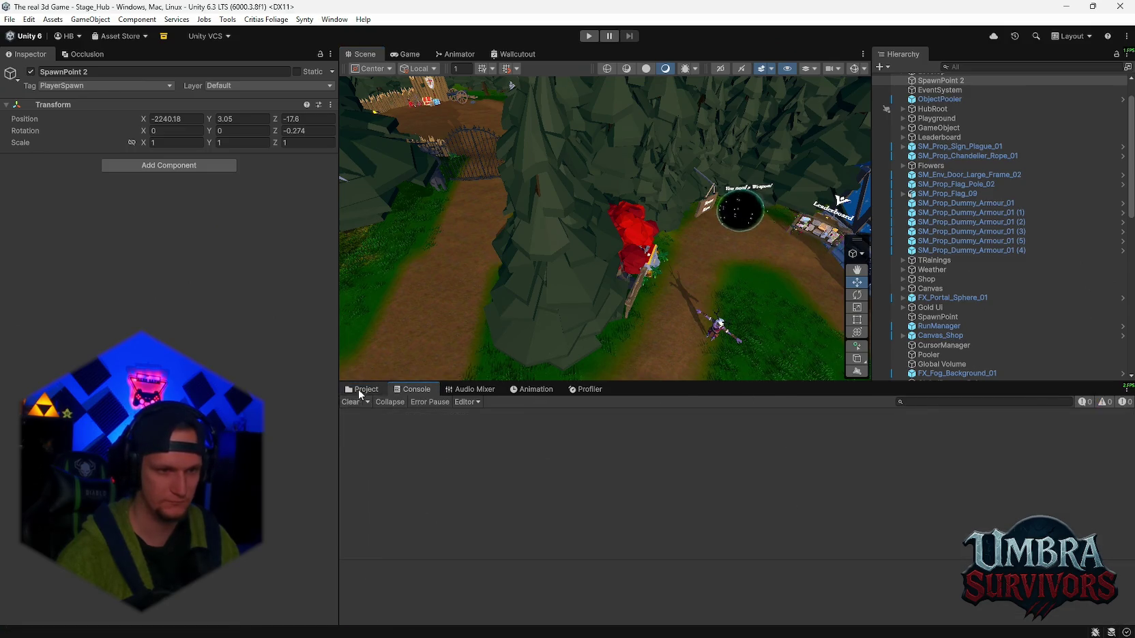
click(361, 389)
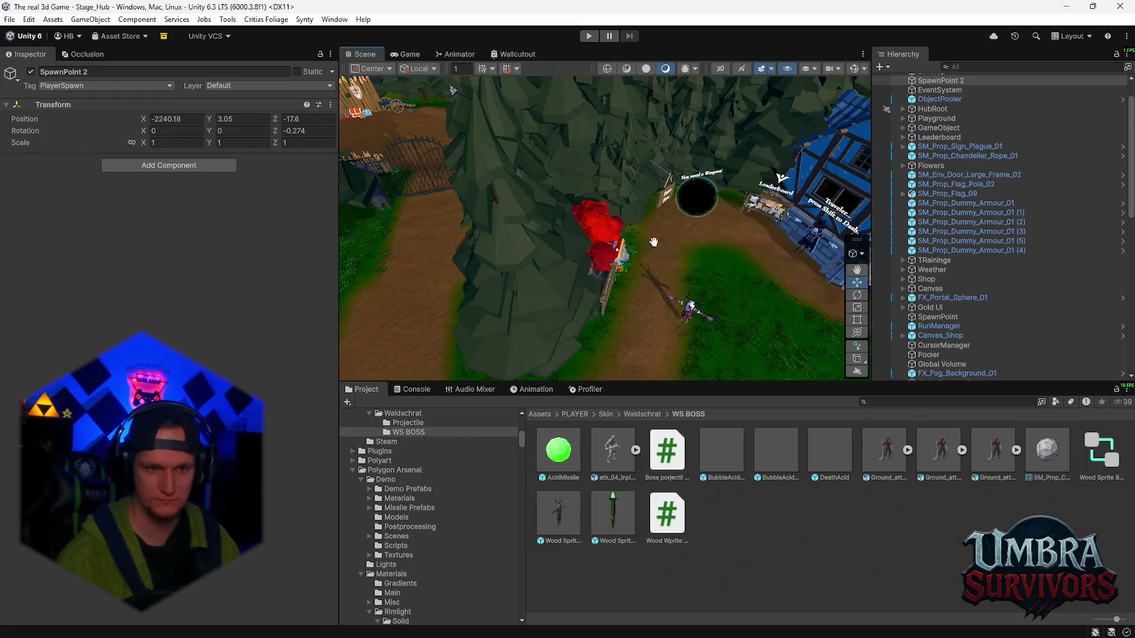
Place the SM_Env_Tree_House_01 prefab near the hub portal, lowered to Y -1.78, and start Play mode.
scroll(436, 518, up, 4)
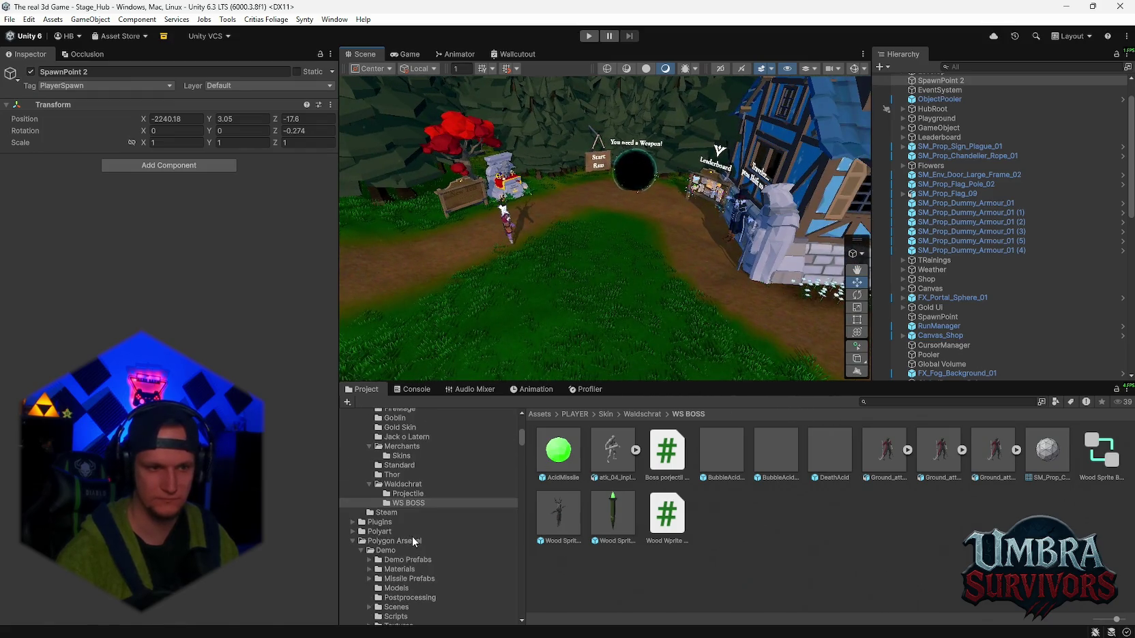
key(BackSpace)
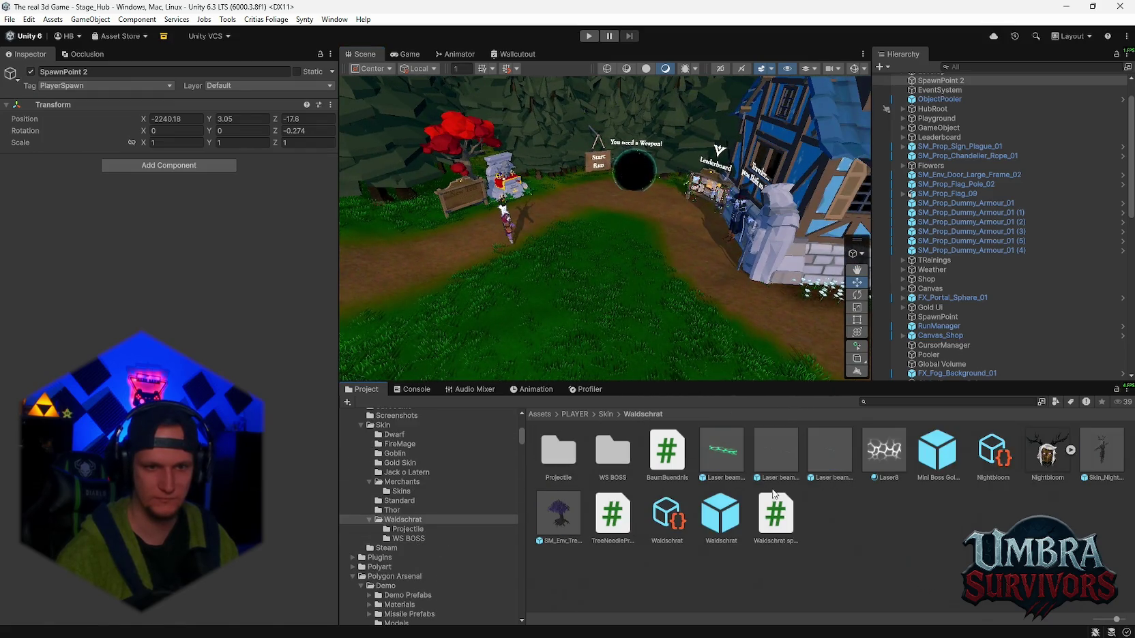
drag(671, 320, 658, 266)
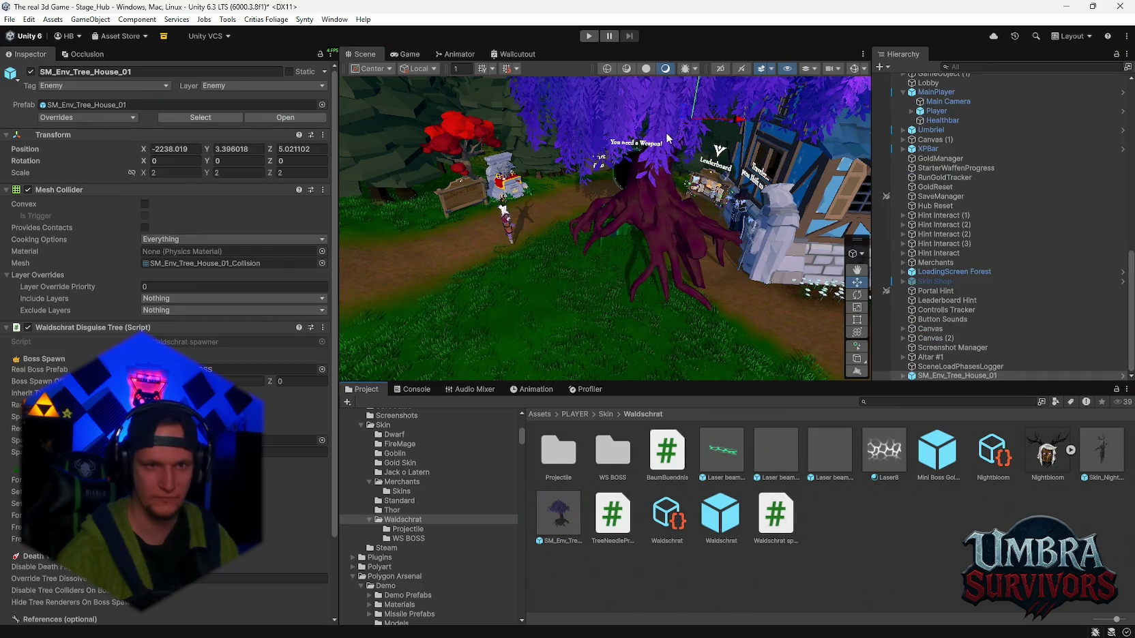
drag(697, 100, 566, 216)
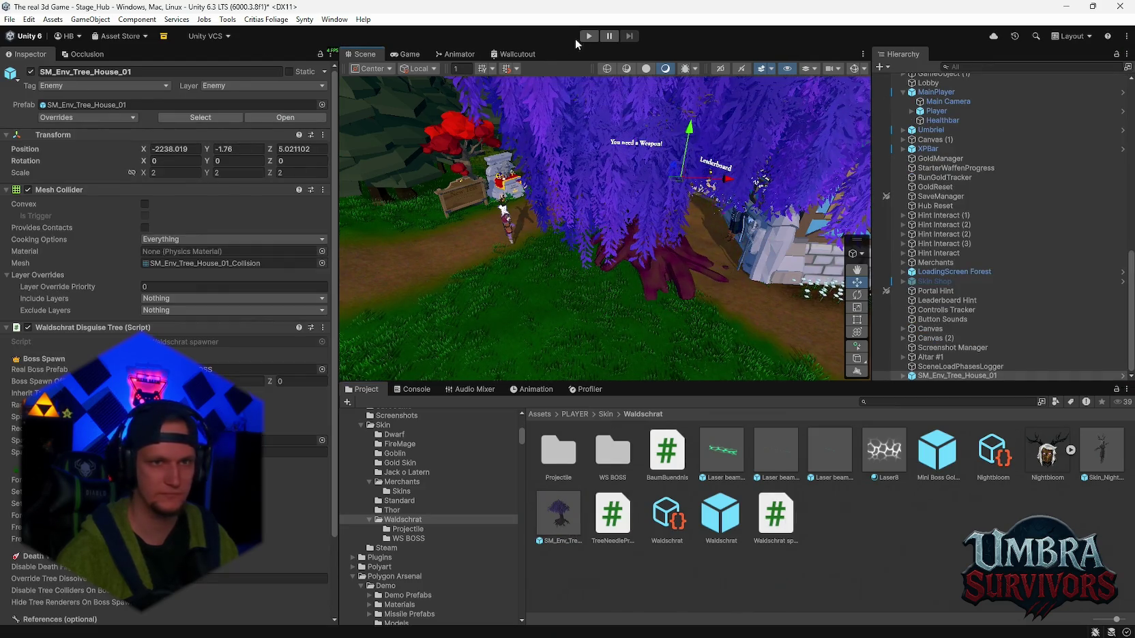
click(588, 36)
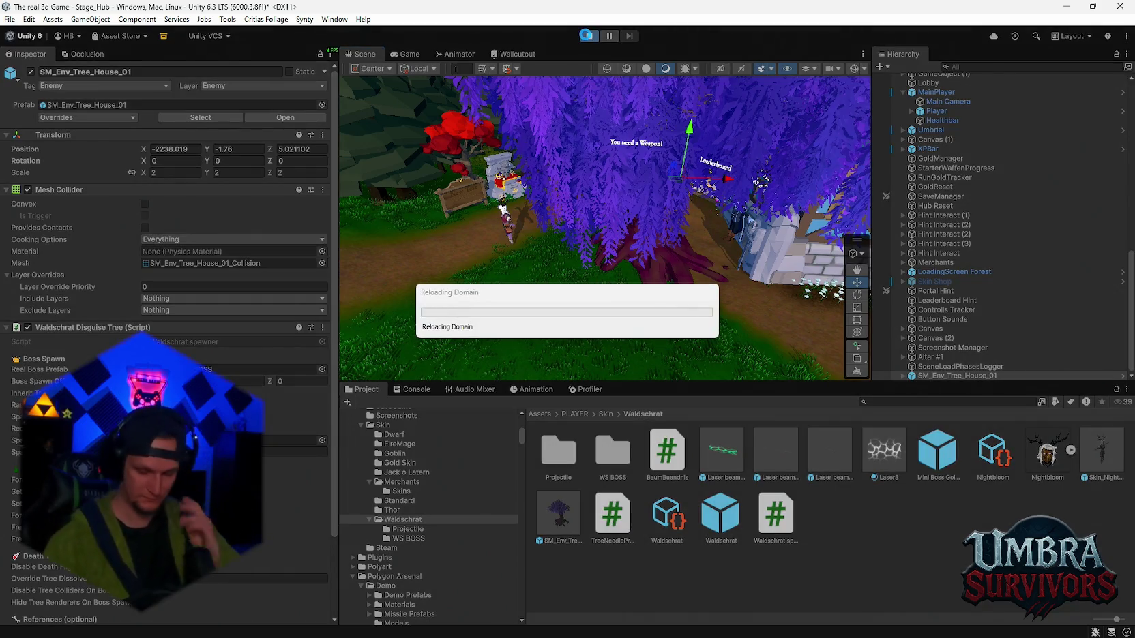
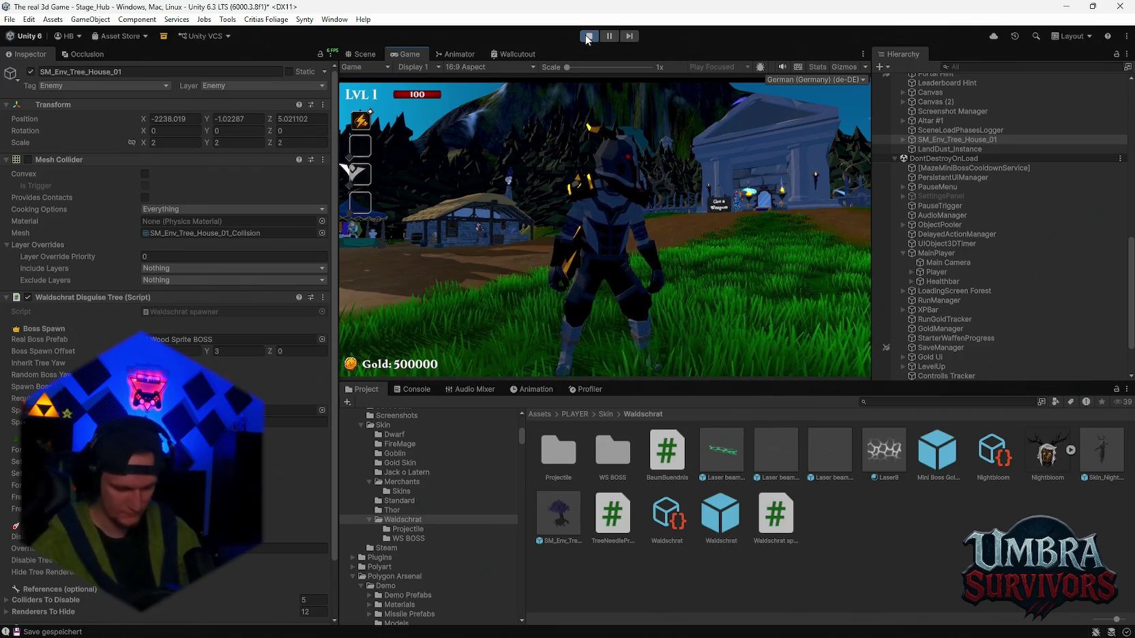
Run to the throne and view the Staff in the weapon book, then close it.
key(w)
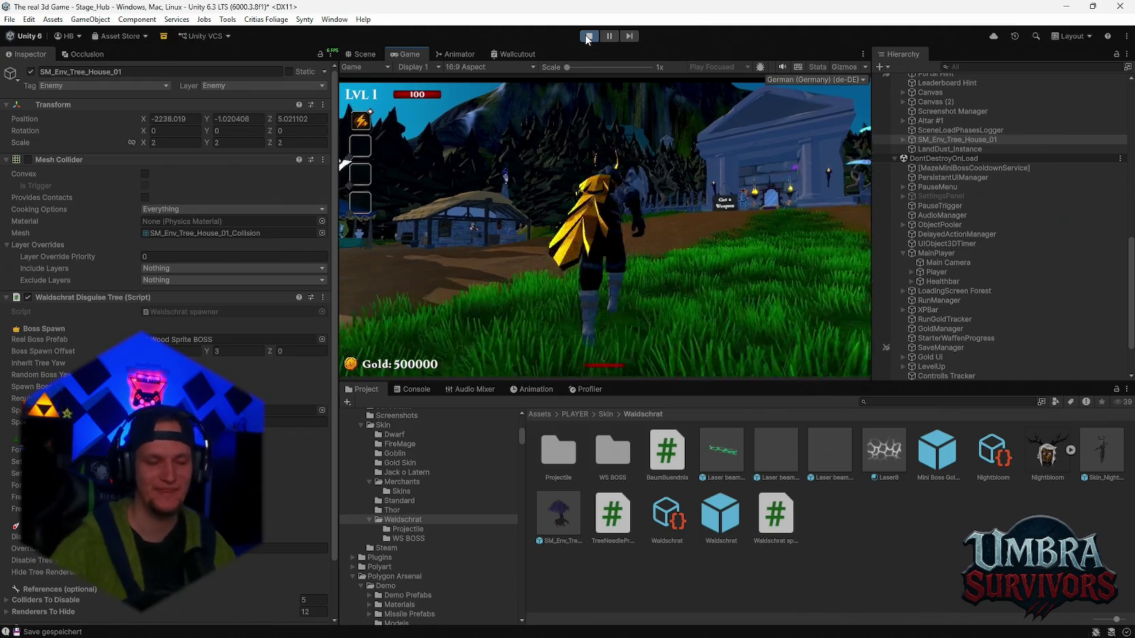
key(w)
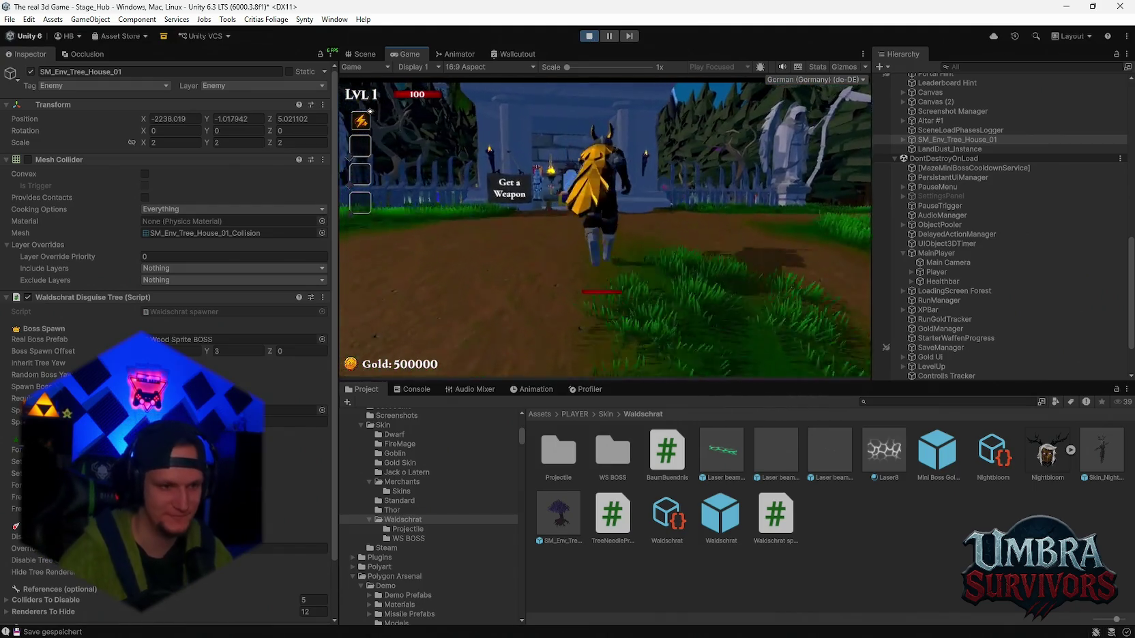
key(w)
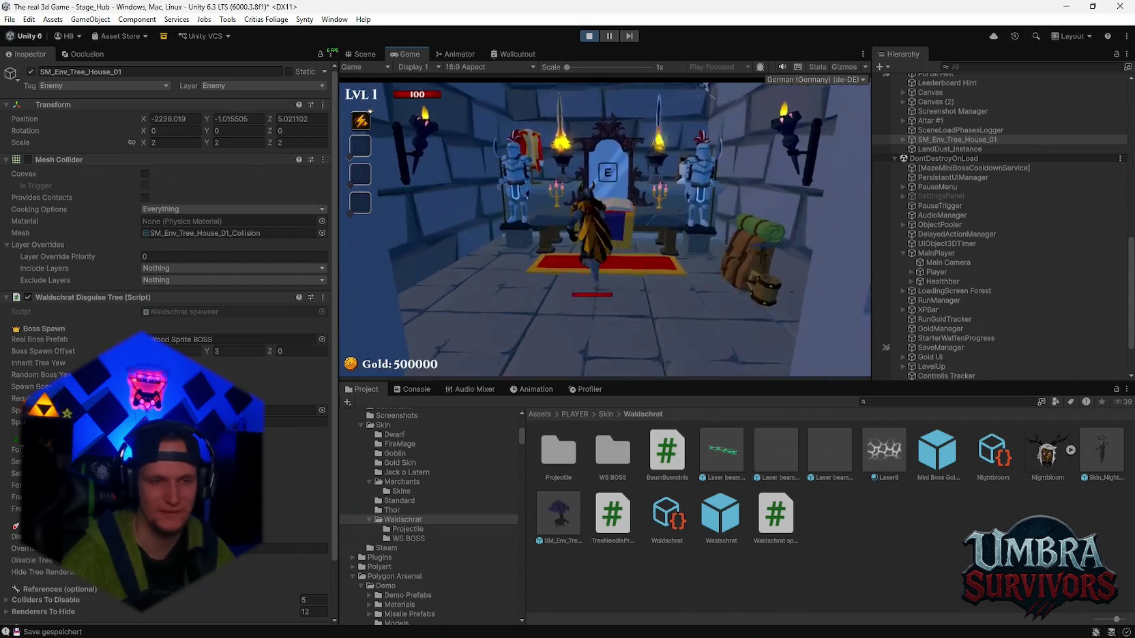
key(e)
click(462, 136)
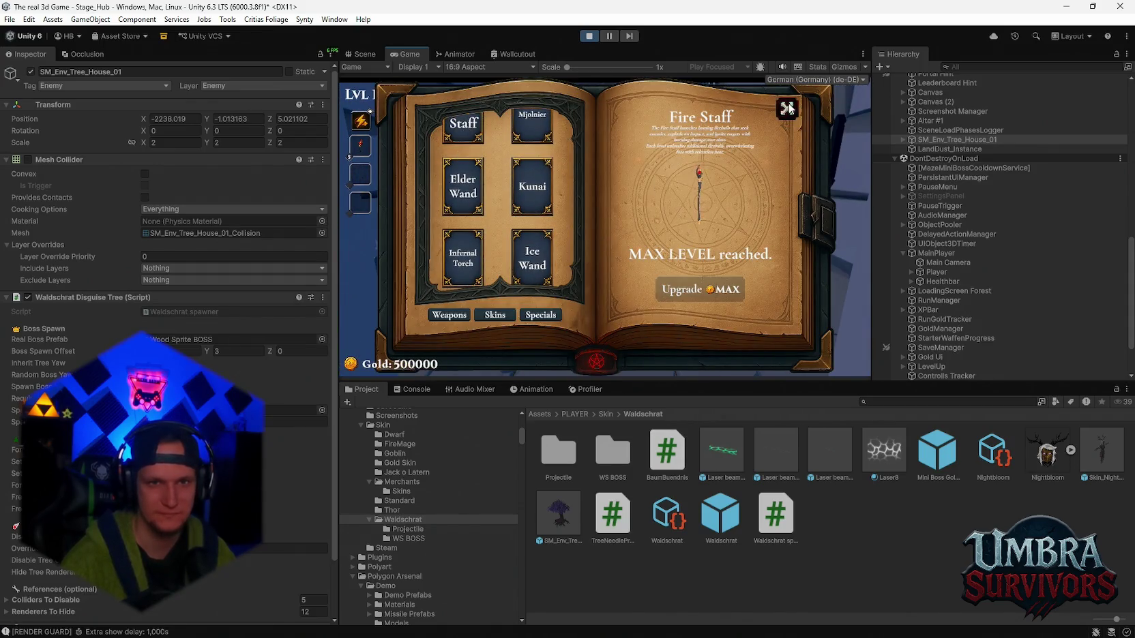
click(787, 109)
Run around the village grass near the purple tree, then pause the game.
key(w)
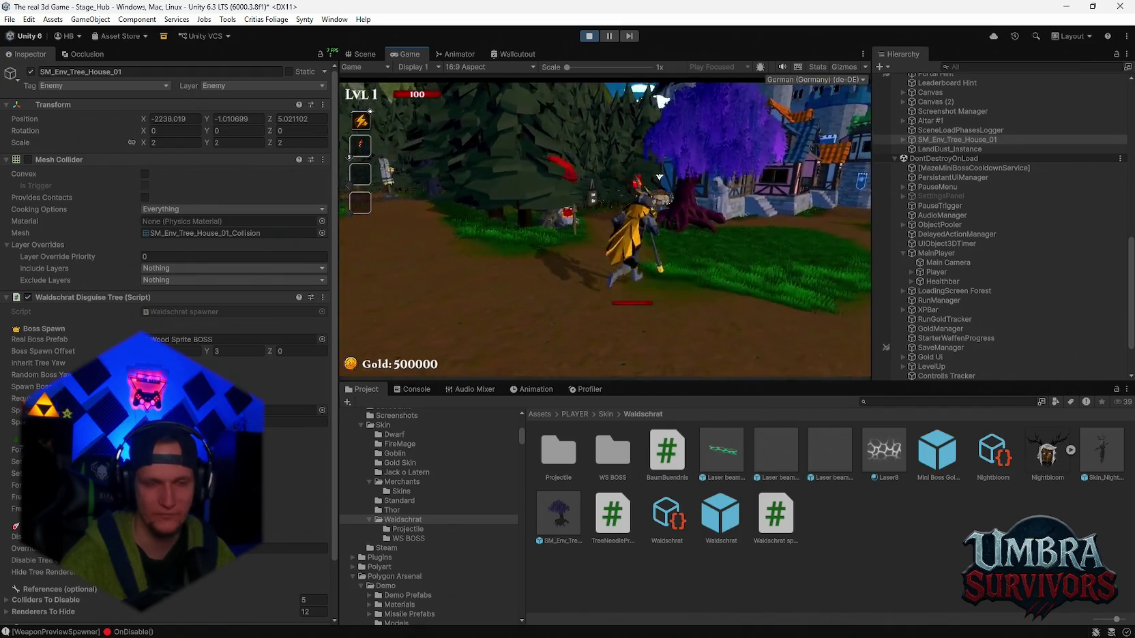
key(s)
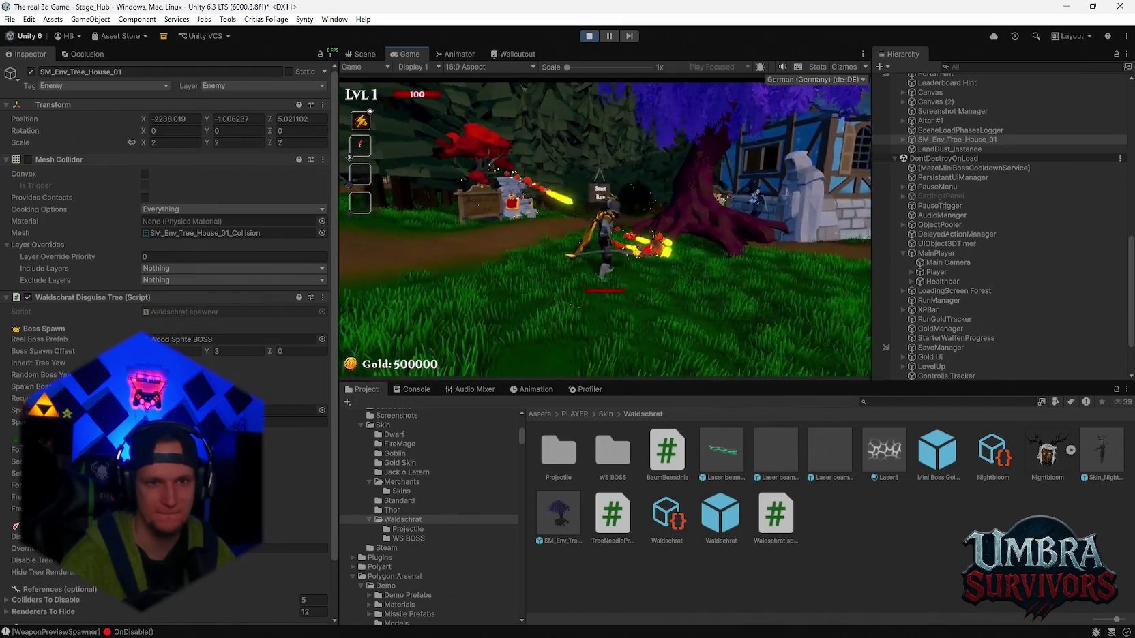
key(w)
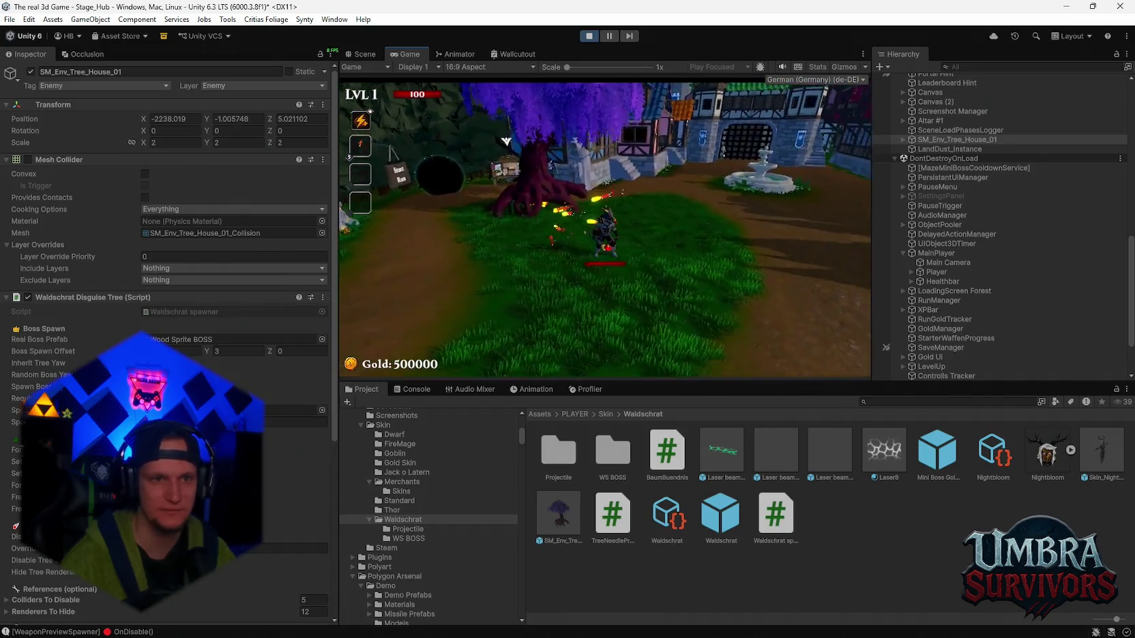
key(a)
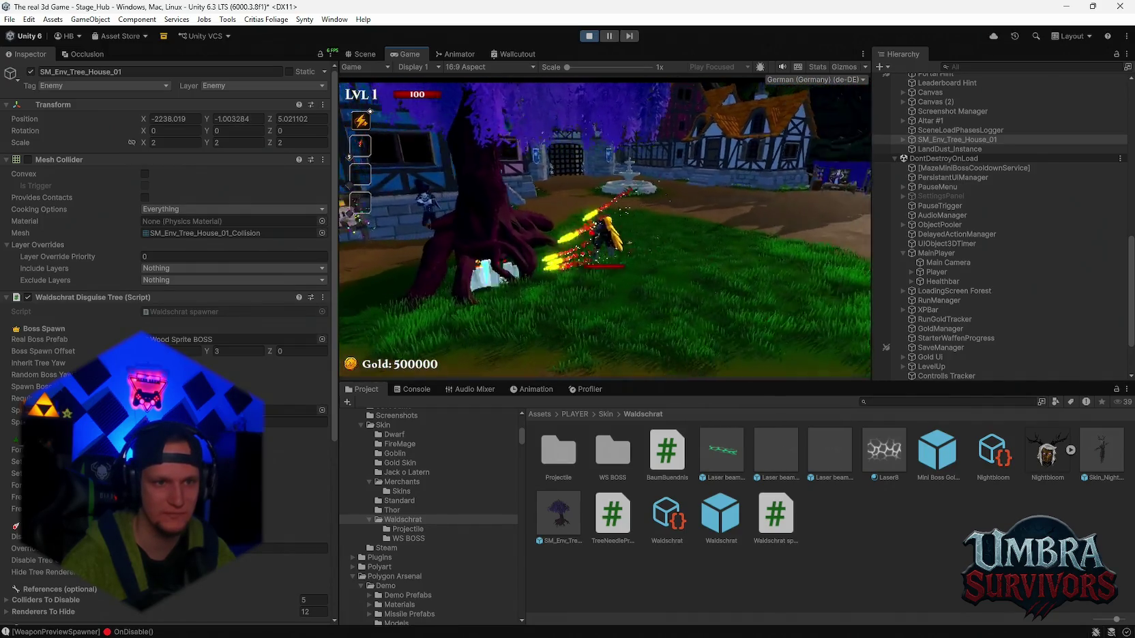
key(d)
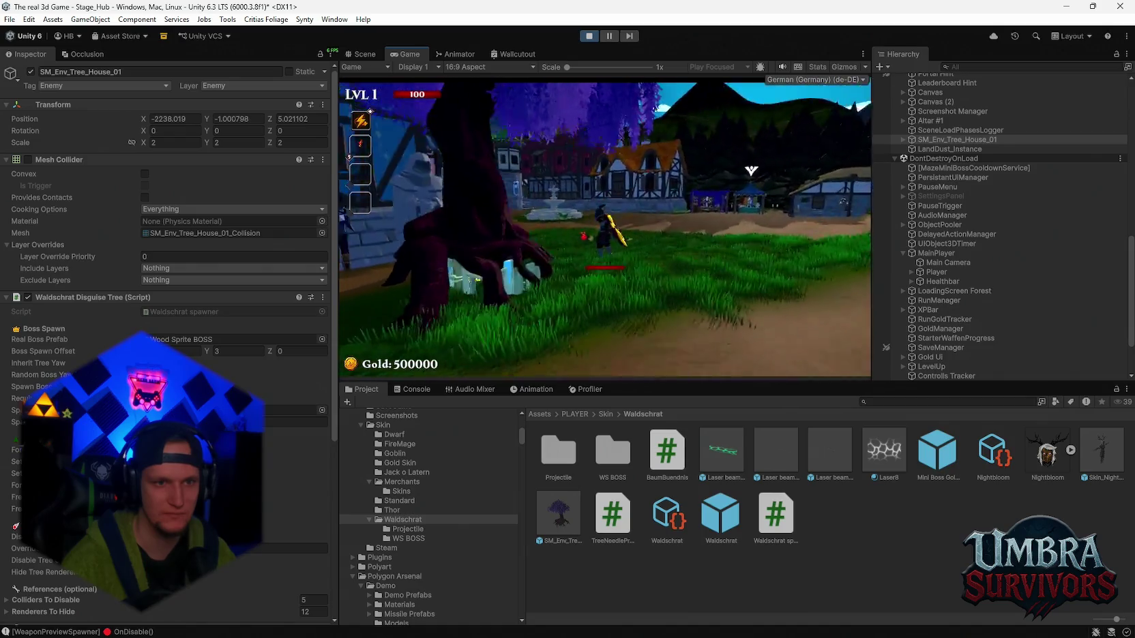
key(s)
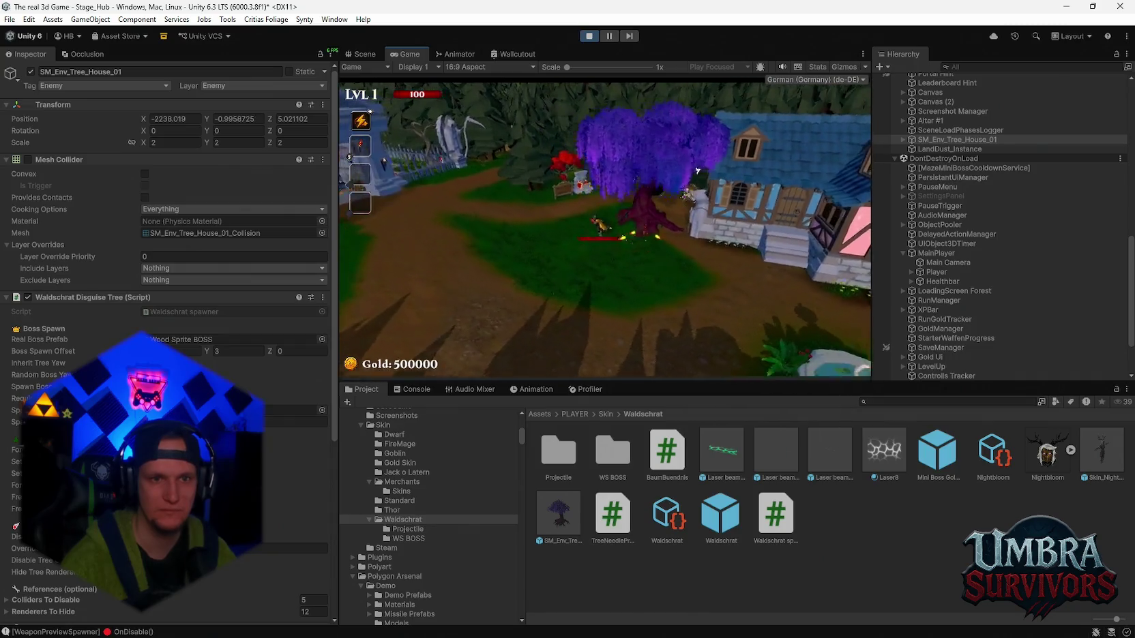
key(Escape)
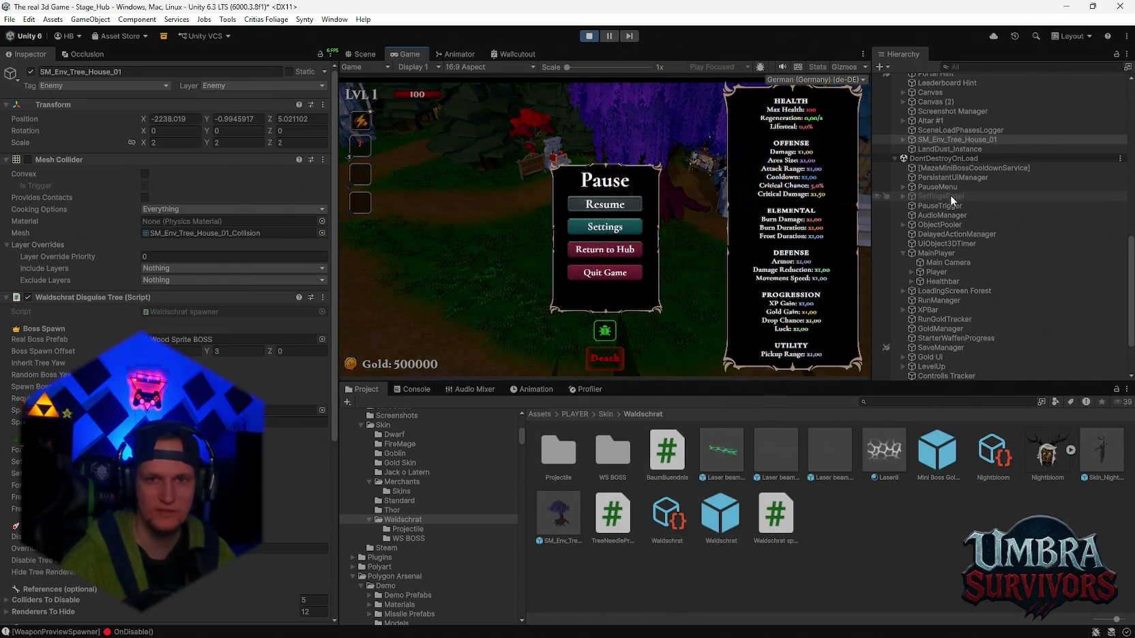
Resume the game and run past the pink house and fountain toward the blue house.
scroll(924, 223, up, 5)
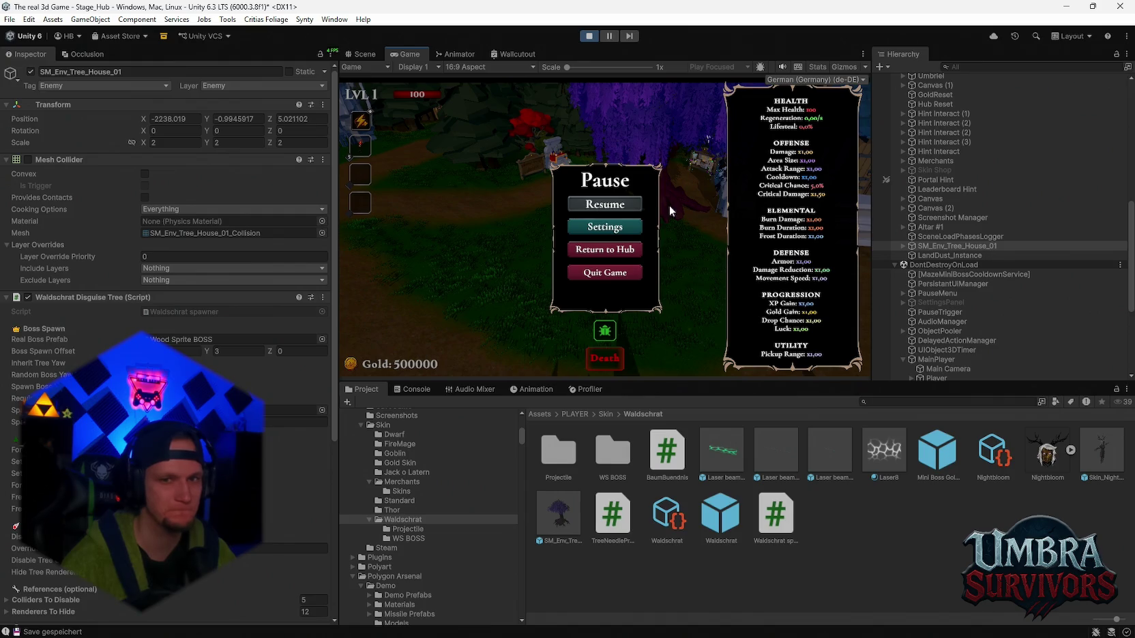
click(599, 202)
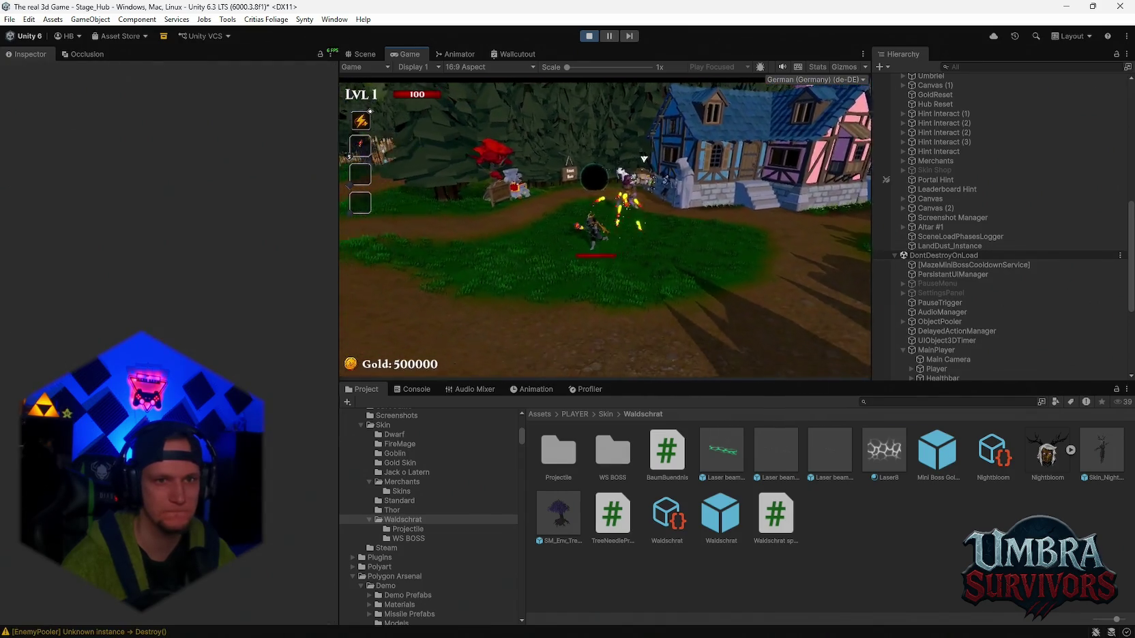
key(w)
key(d)
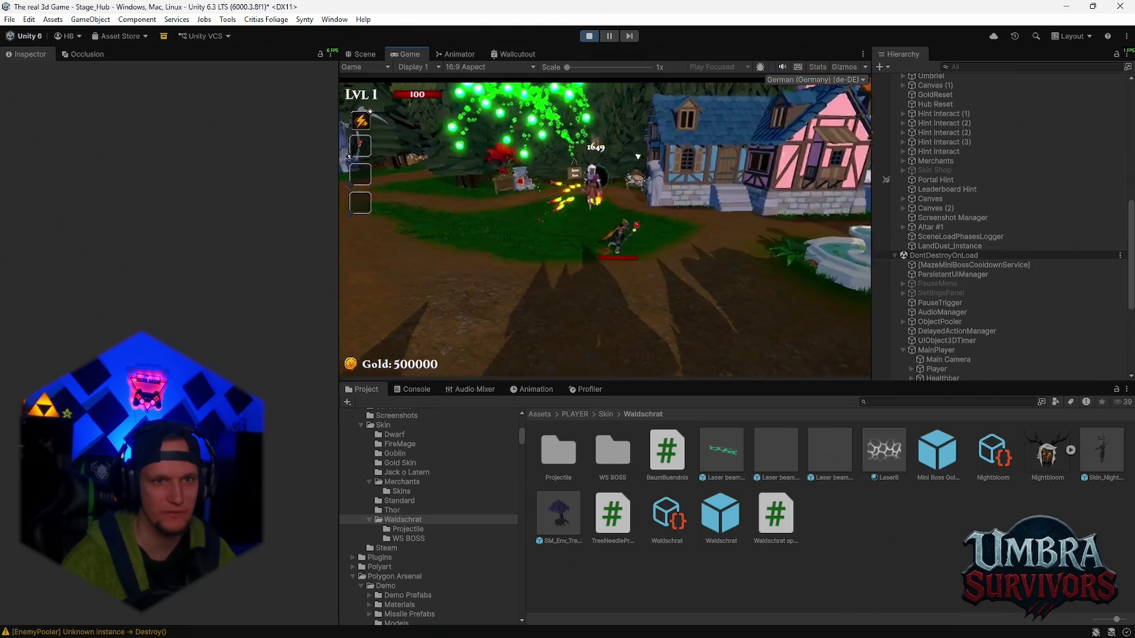
key(s)
key(a)
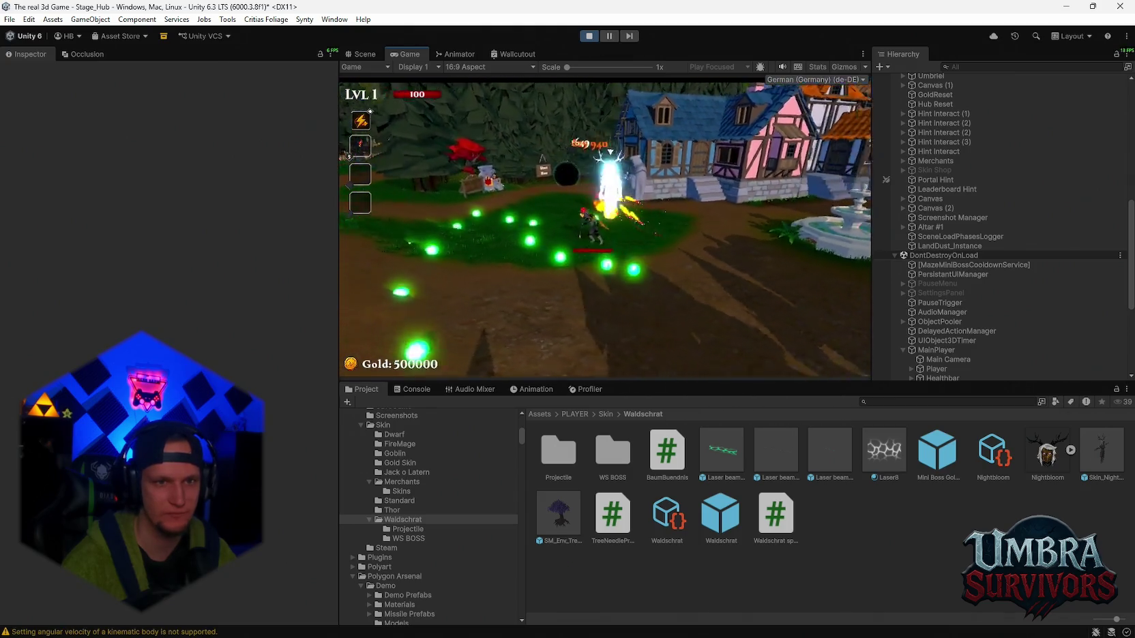
key(d)
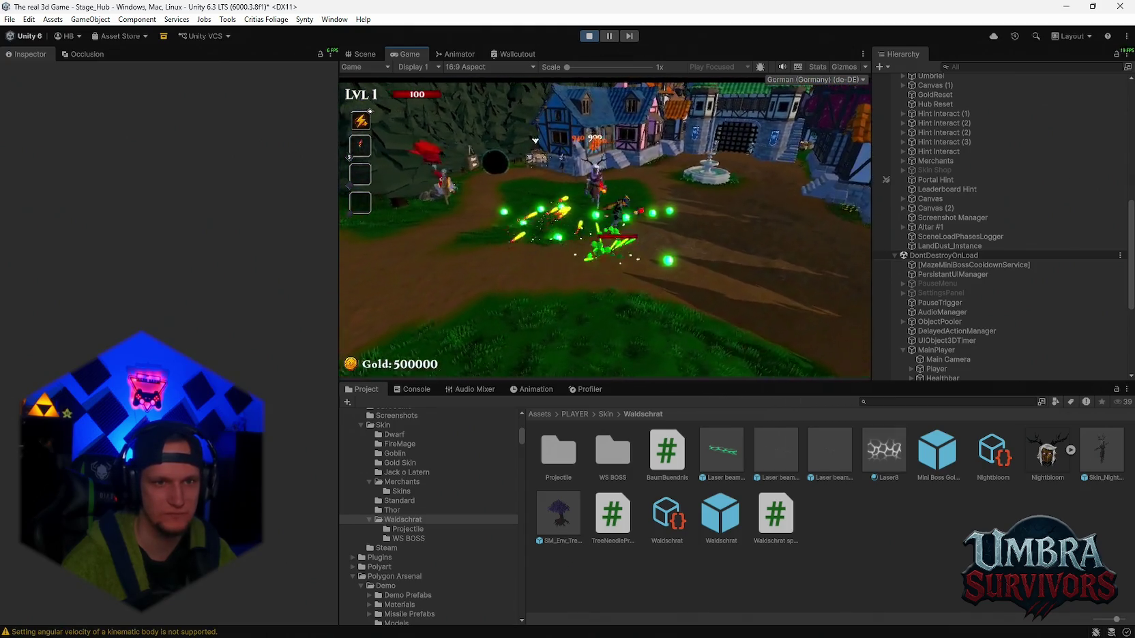
key(w)
key(d)
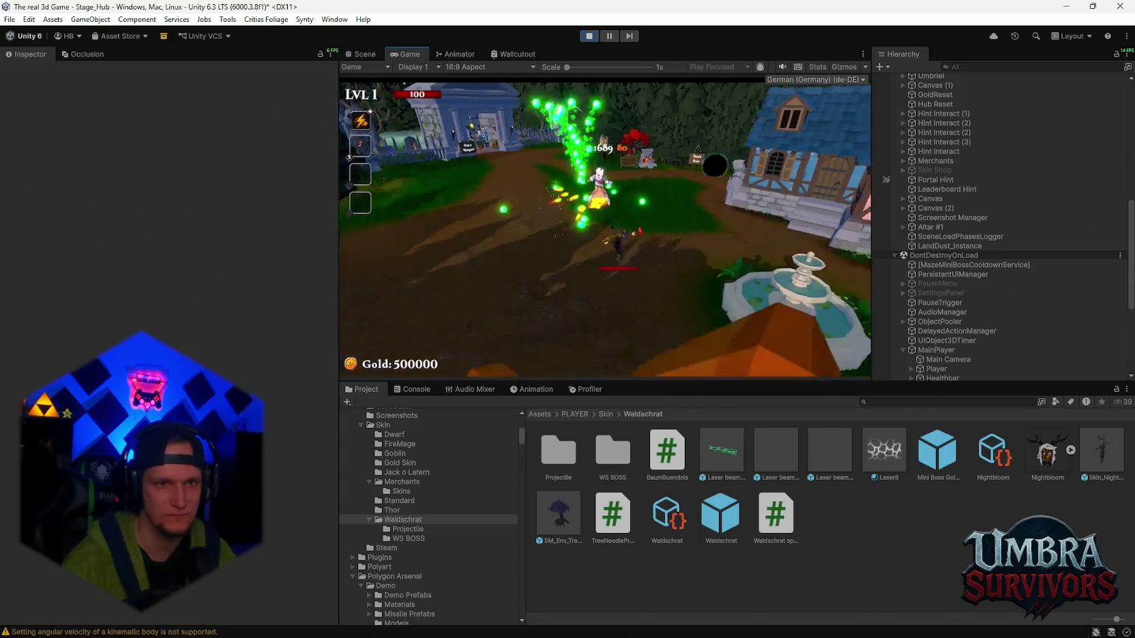
key(w)
key(d)
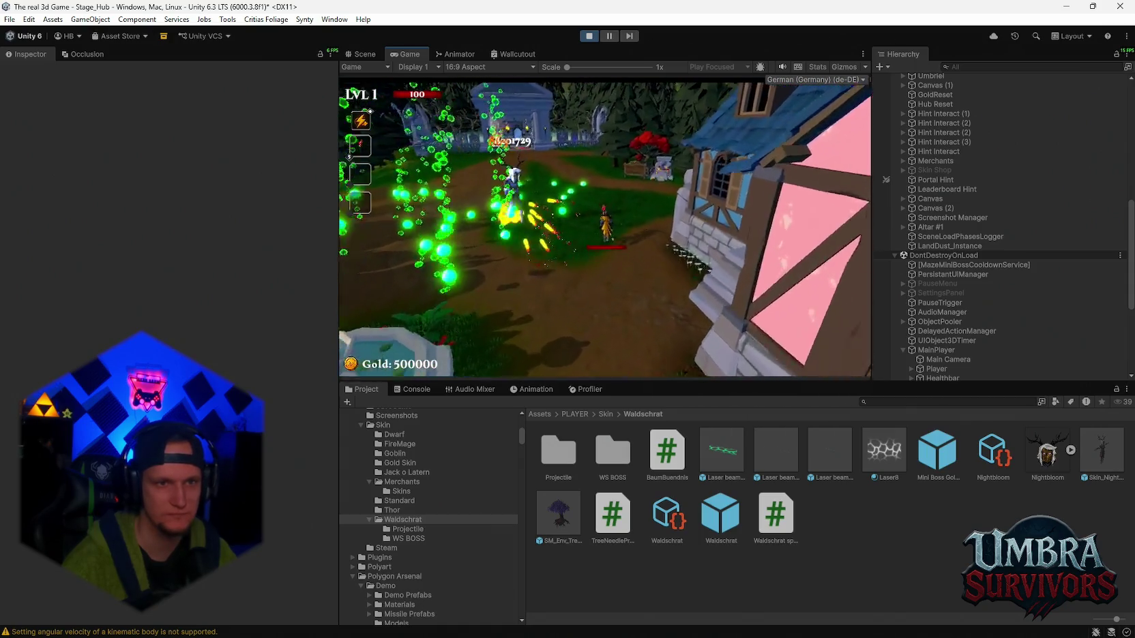
Fight enemies near the purple tree amid green area attacks, then pause and stop Play mode.
key(s)
key(a)
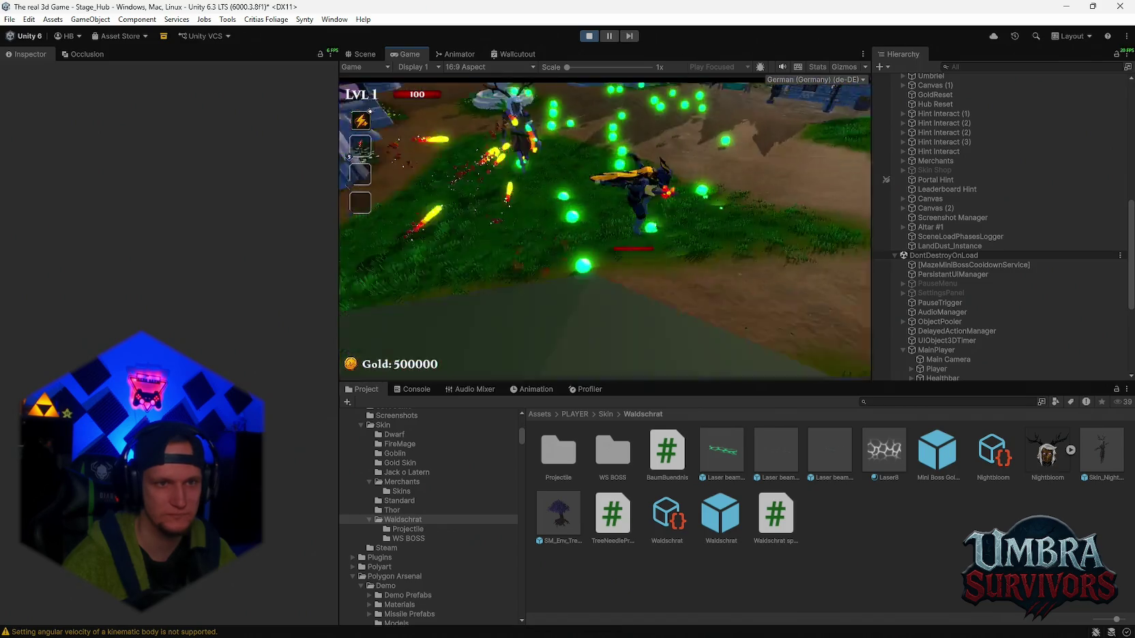
key(w)
key(a)
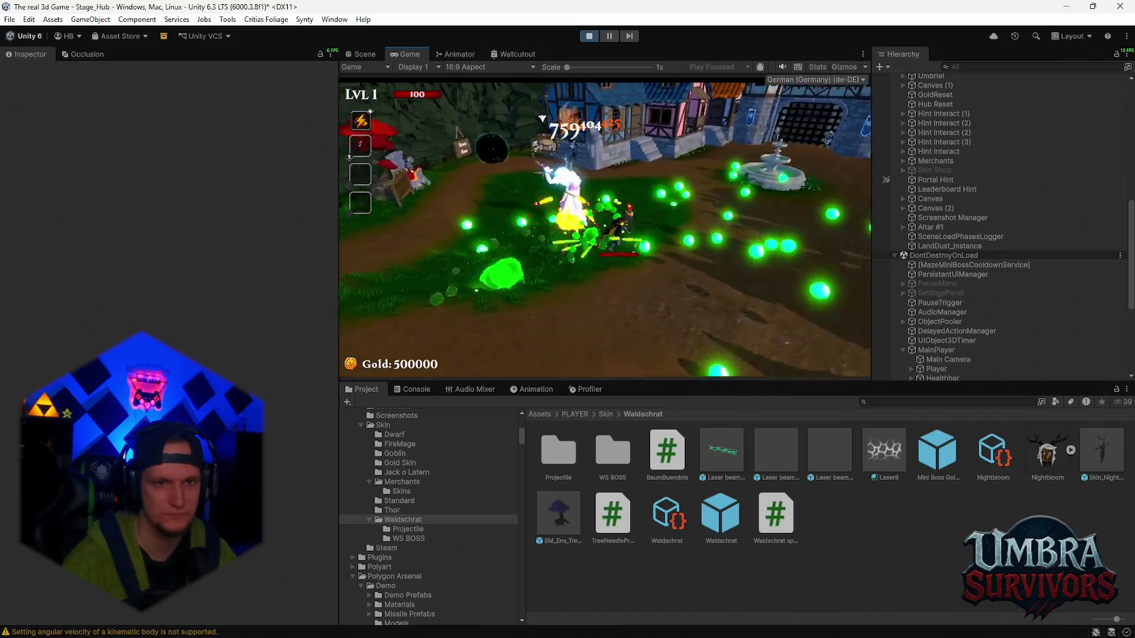
key(d)
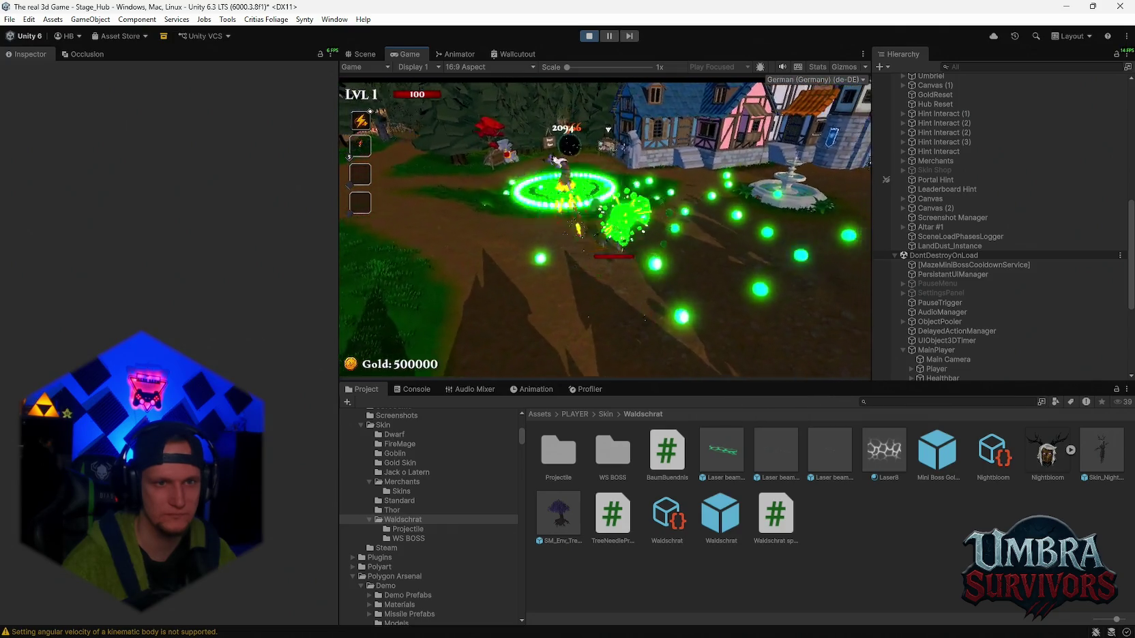
key(a)
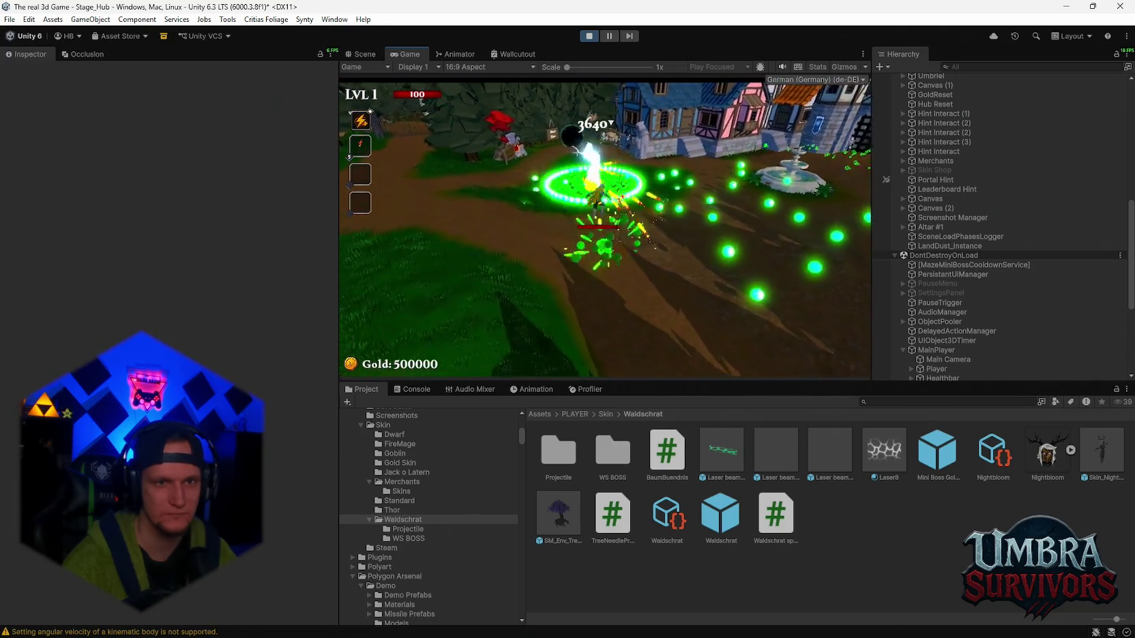
key(d)
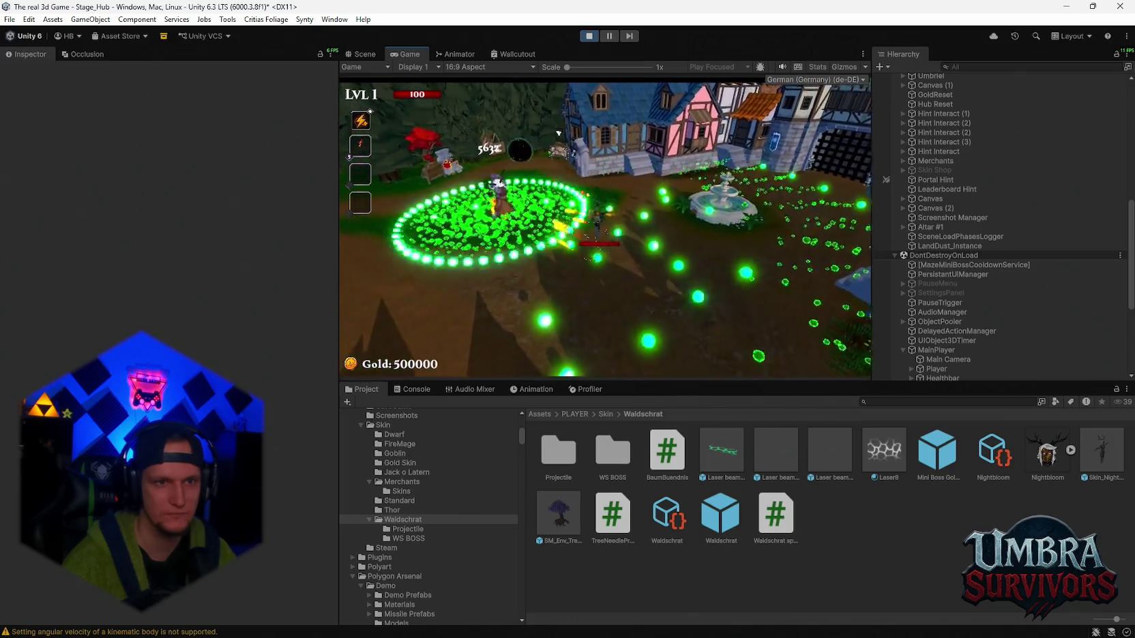
key(Escape)
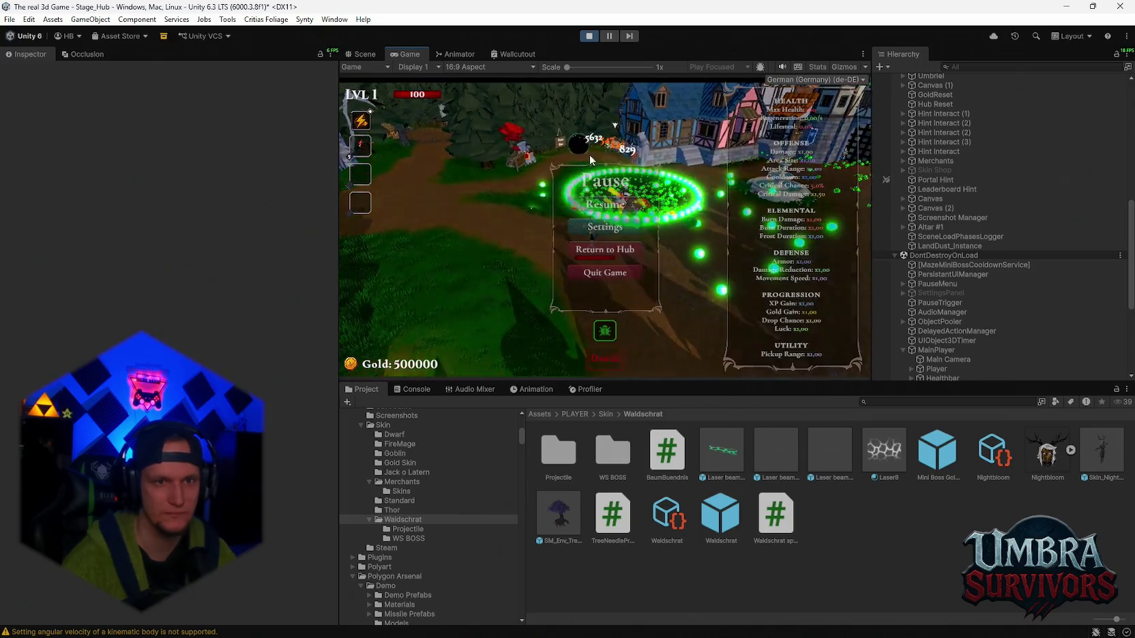
click(590, 37)
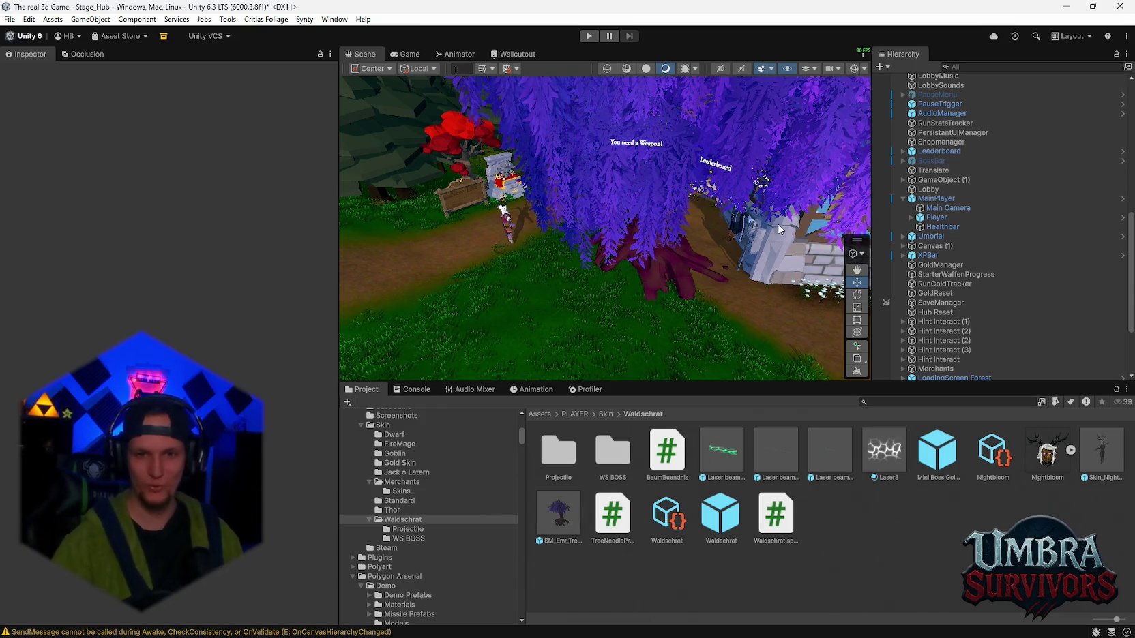
Select SM_Env_Tree_House_01 in the Hierarchy and frame it in the Scene view.
scroll(991, 264, down, 5)
click(880, 376)
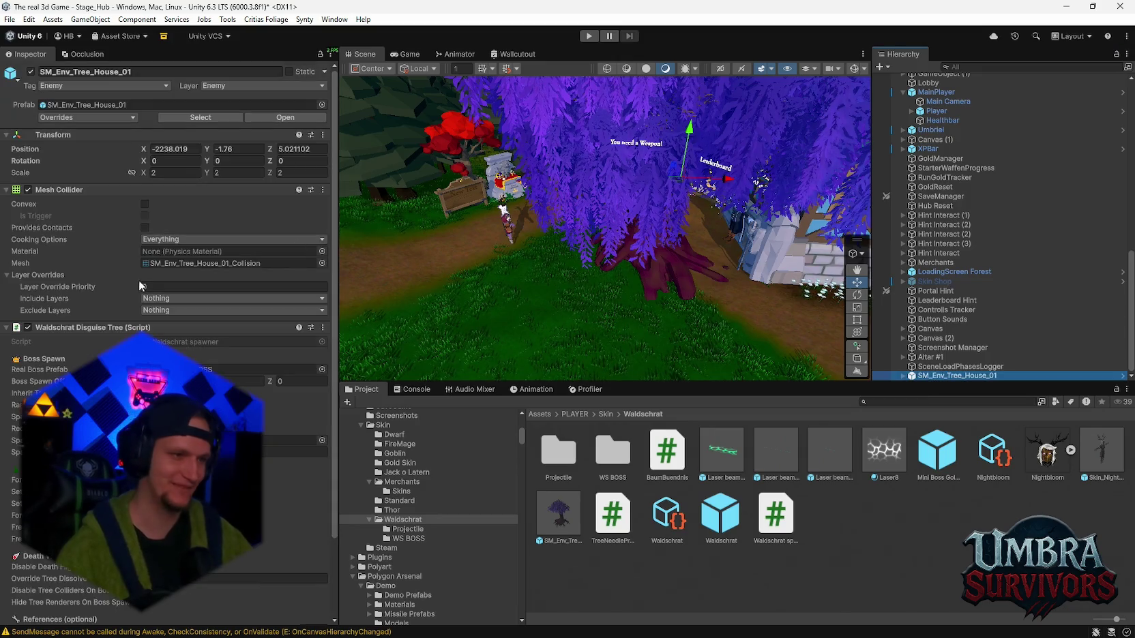
key(f)
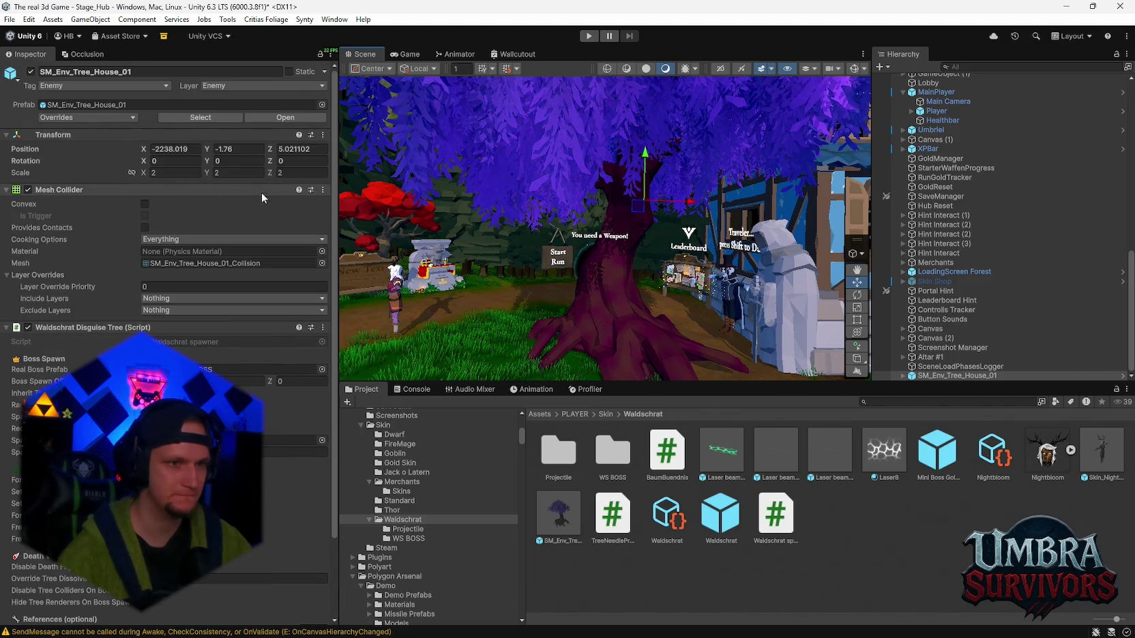
Toggle the tree house Mesh Collider's Convex on and back off, then expand its LOD children.
click(852, 68)
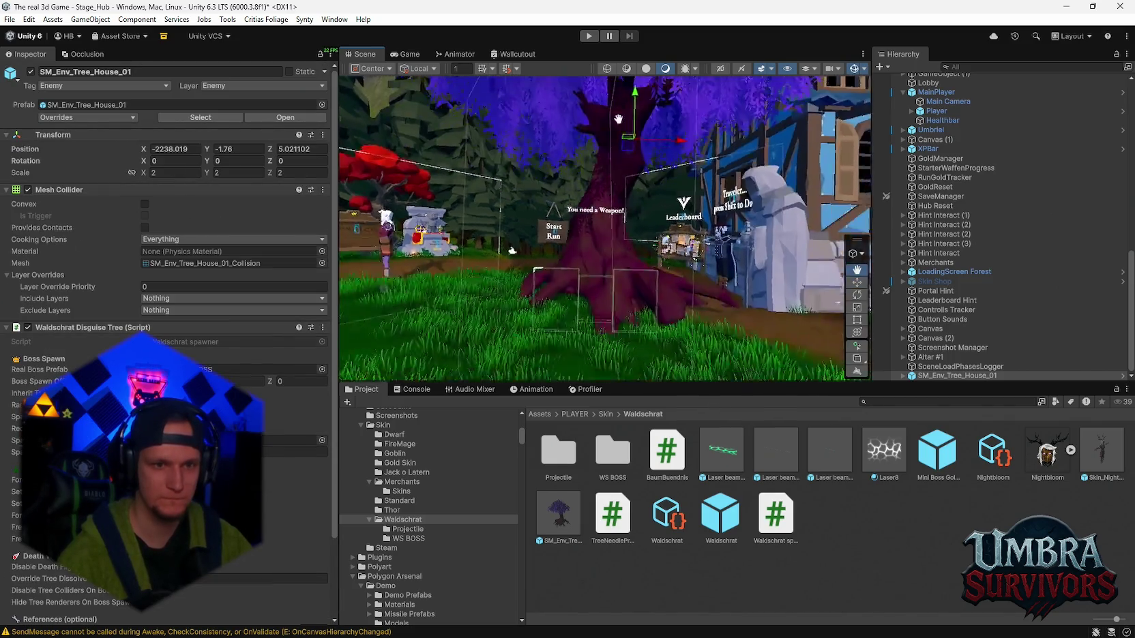
drag(610, 306, 290, 262)
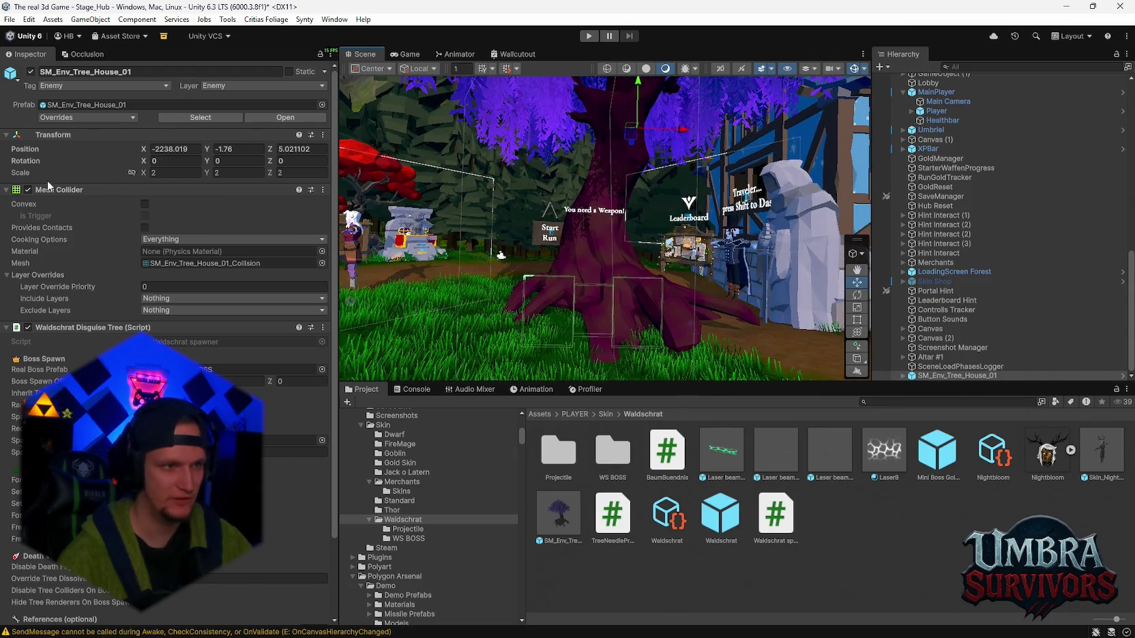
click(28, 190)
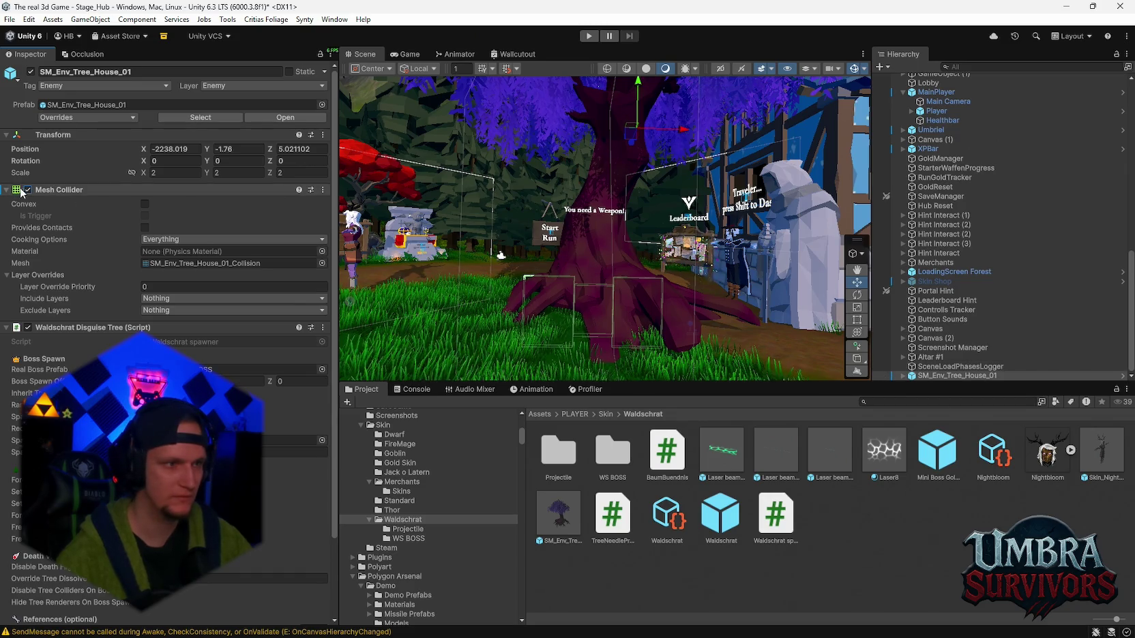
click(144, 205)
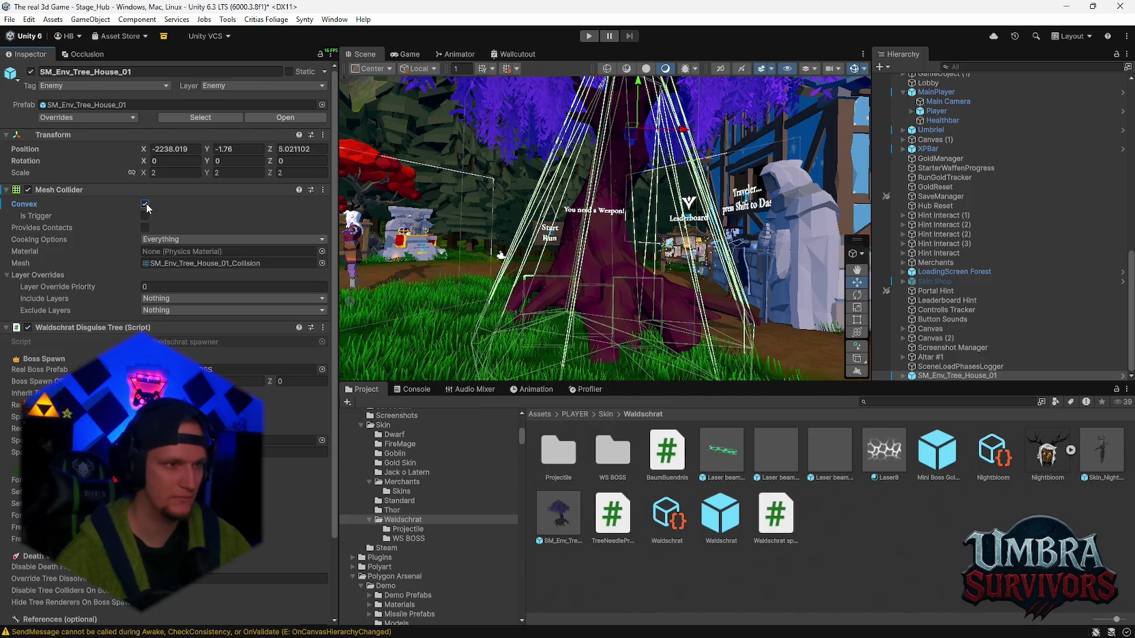
click(145, 205)
key(f)
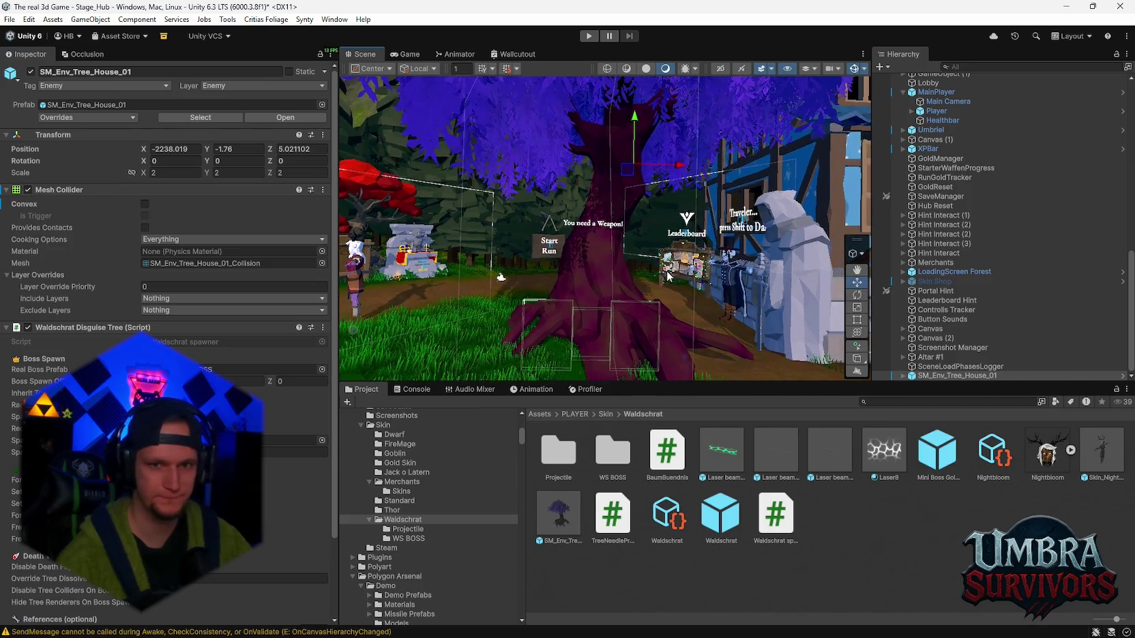
click(903, 376)
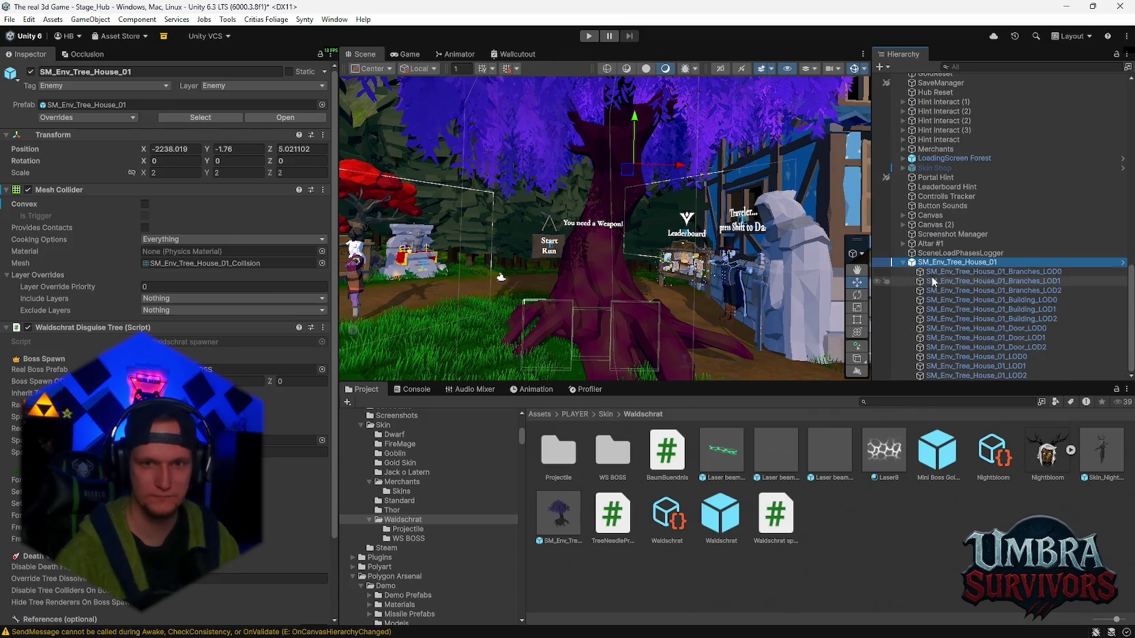
Inspect the tree house's Branches, Building and Door LOD children and their collider settings.
click(933, 272)
click(968, 301)
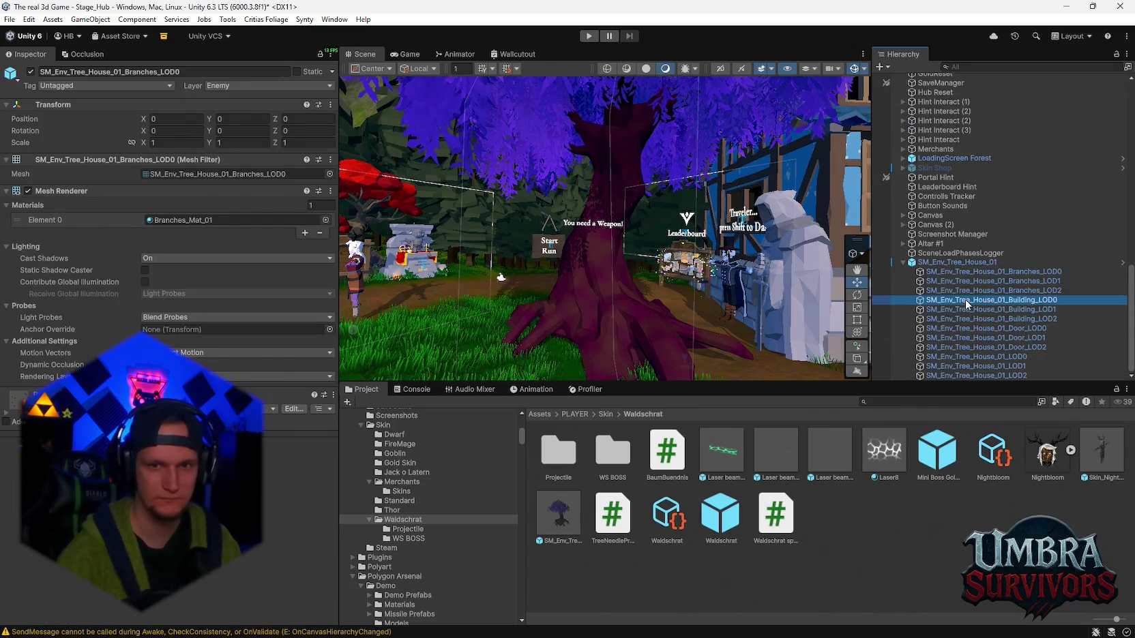
click(959, 318)
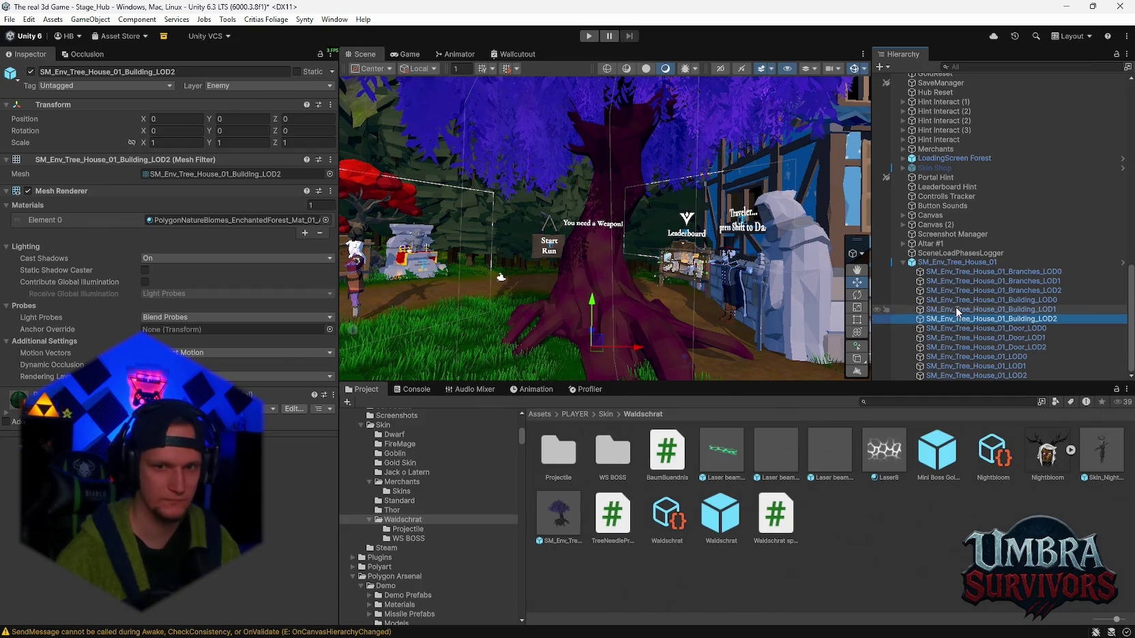
key(Up)
key(Up)
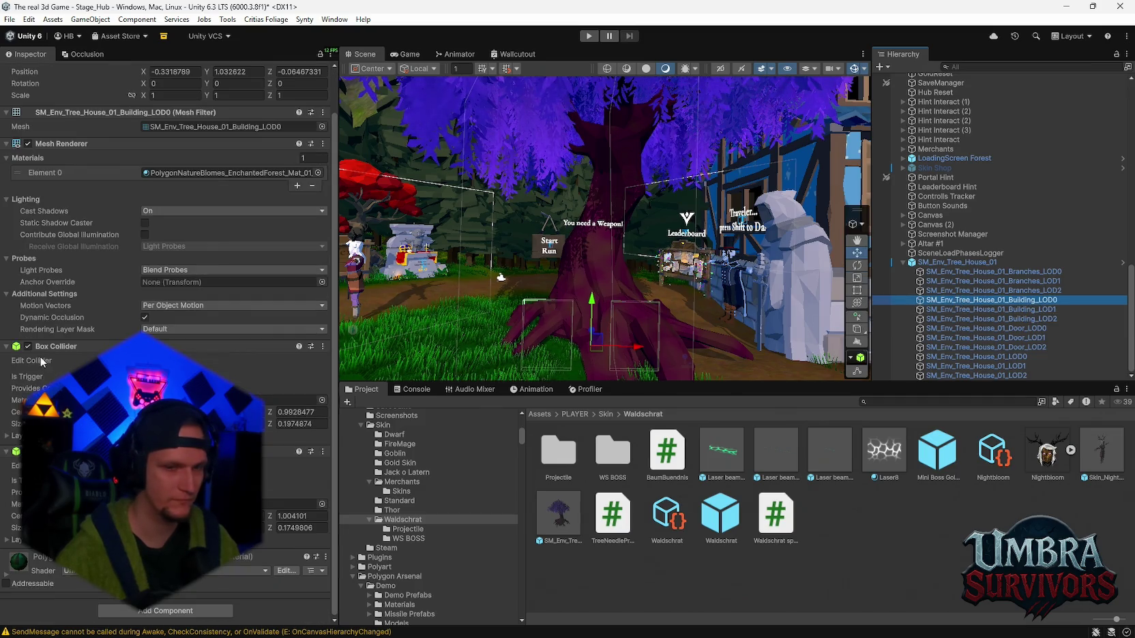
click(29, 348)
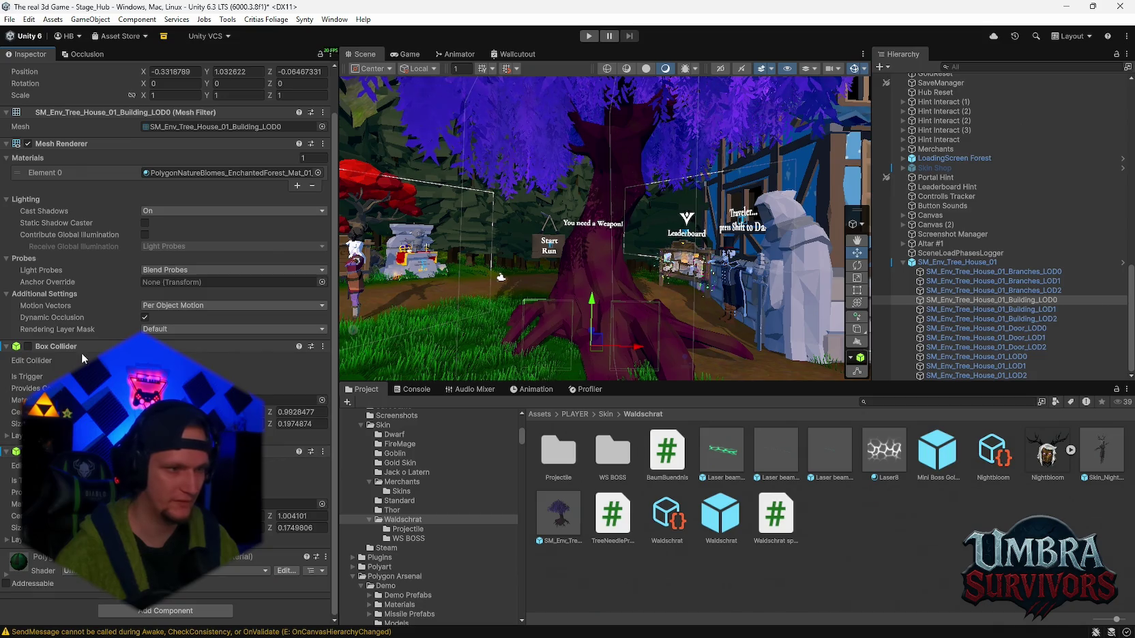
click(986, 310)
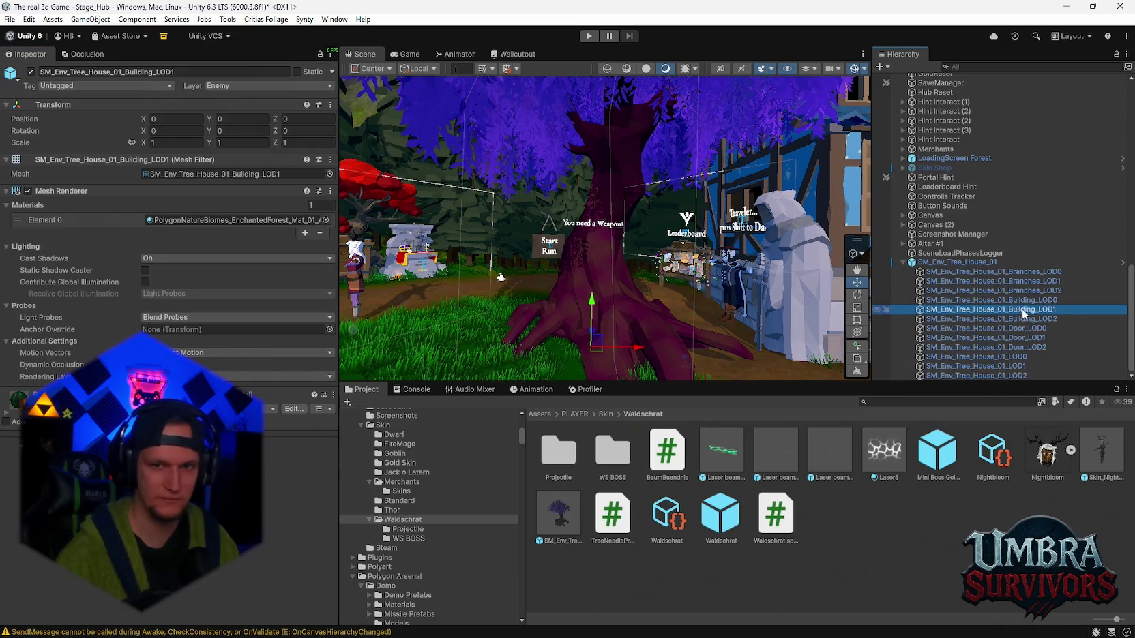
key(Down)
key(Down)
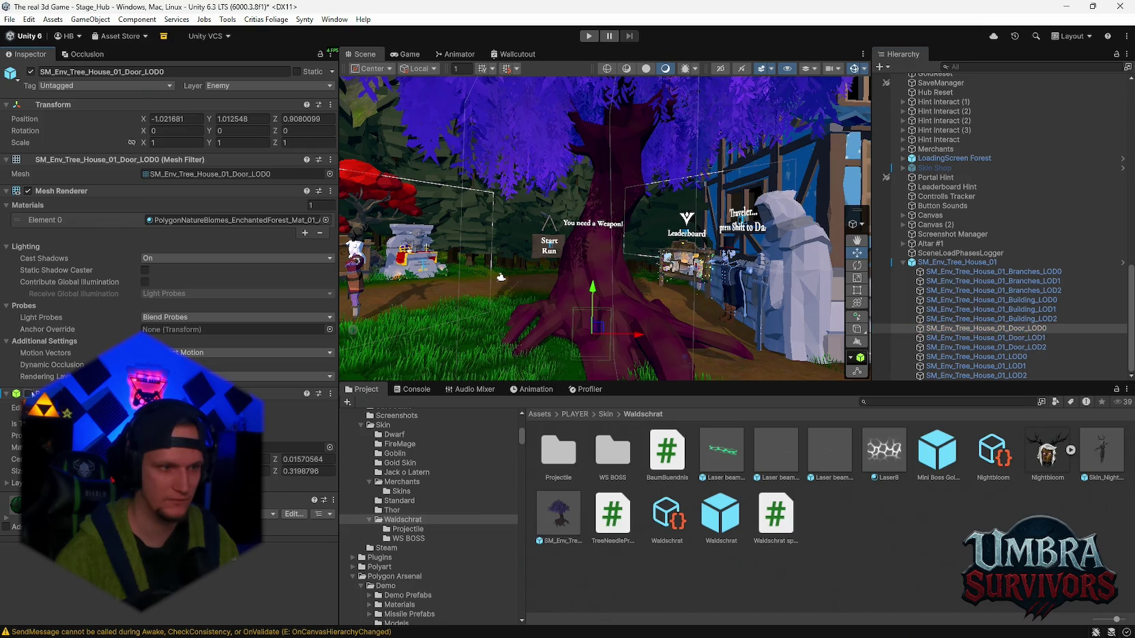
click(976, 337)
key(Down)
key(Down)
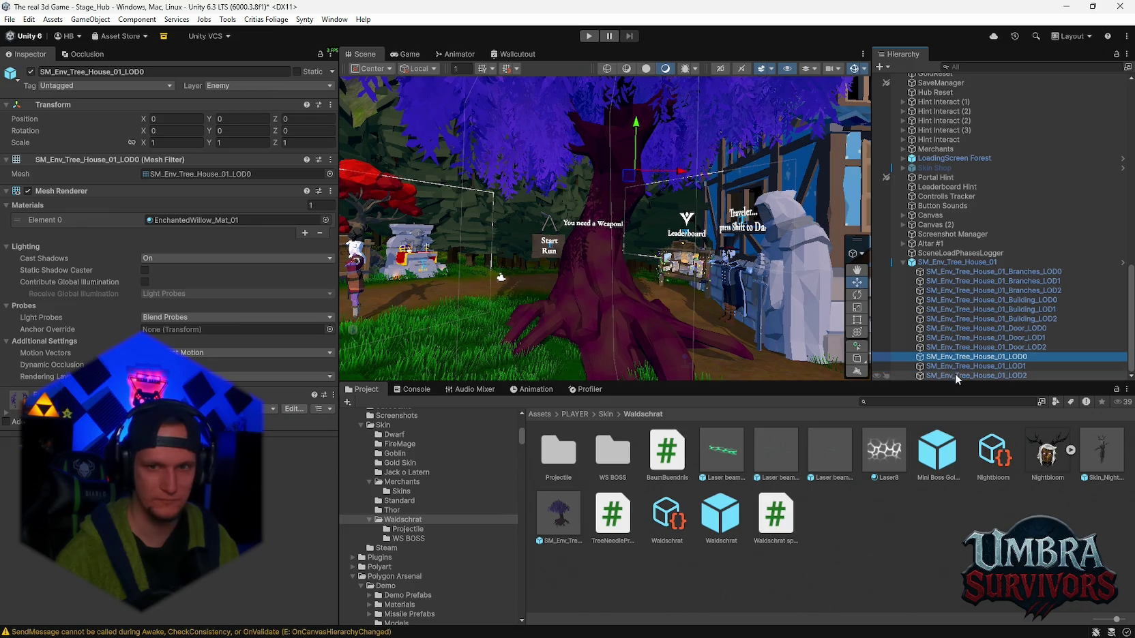
click(955, 374)
click(952, 347)
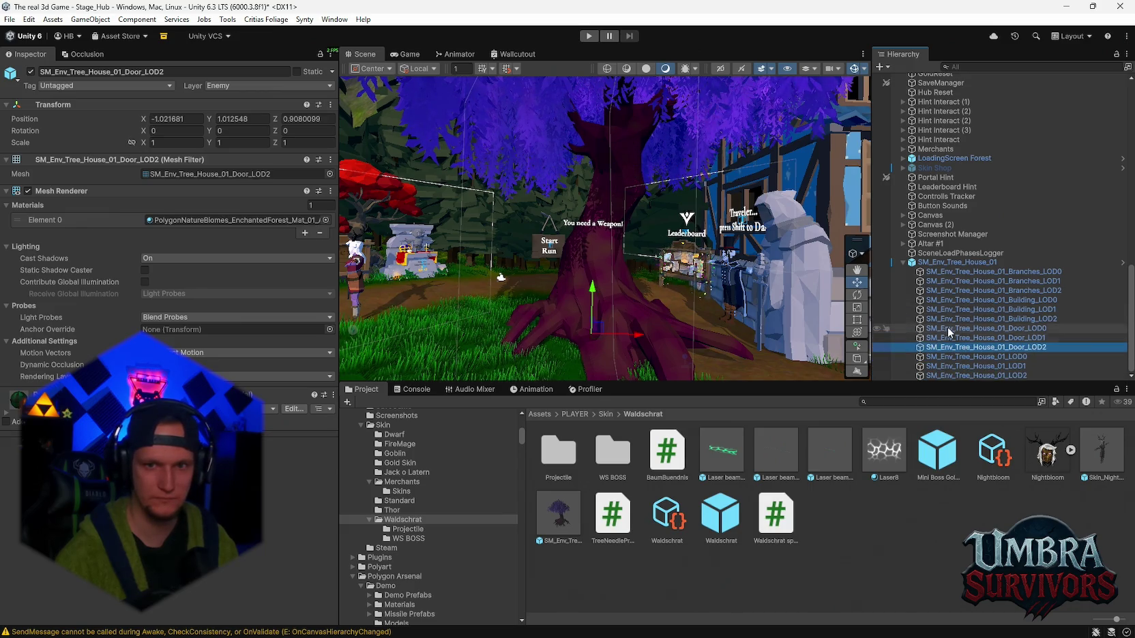
Delete the nine Branches_LOD0 to Door_LOD2 objects and start Play mode.
shift+click(949, 275)
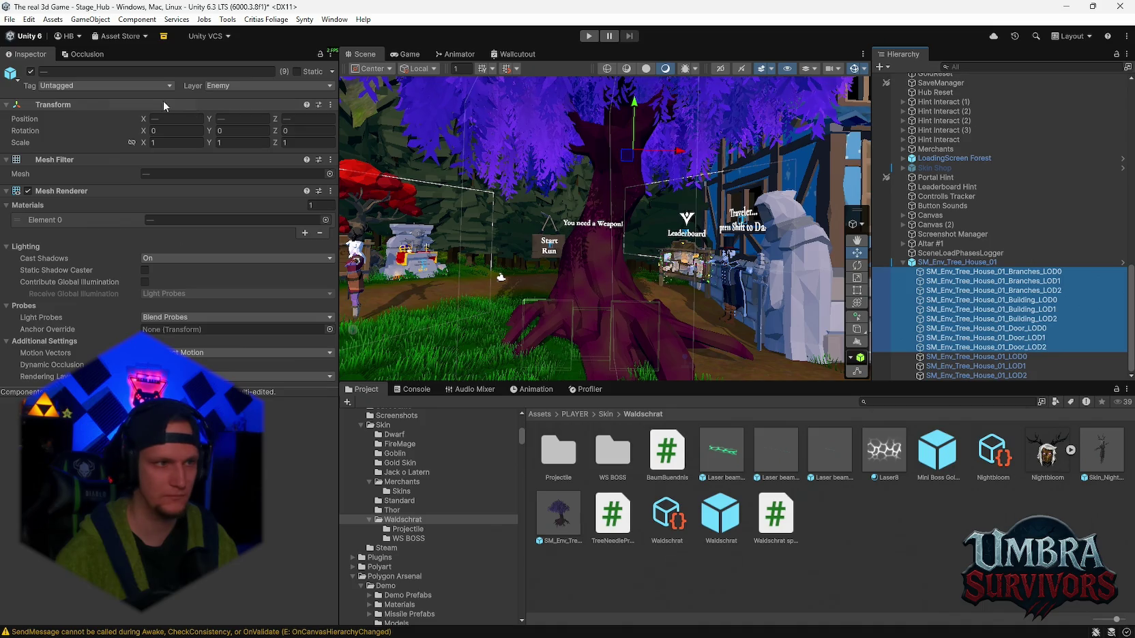
click(31, 72)
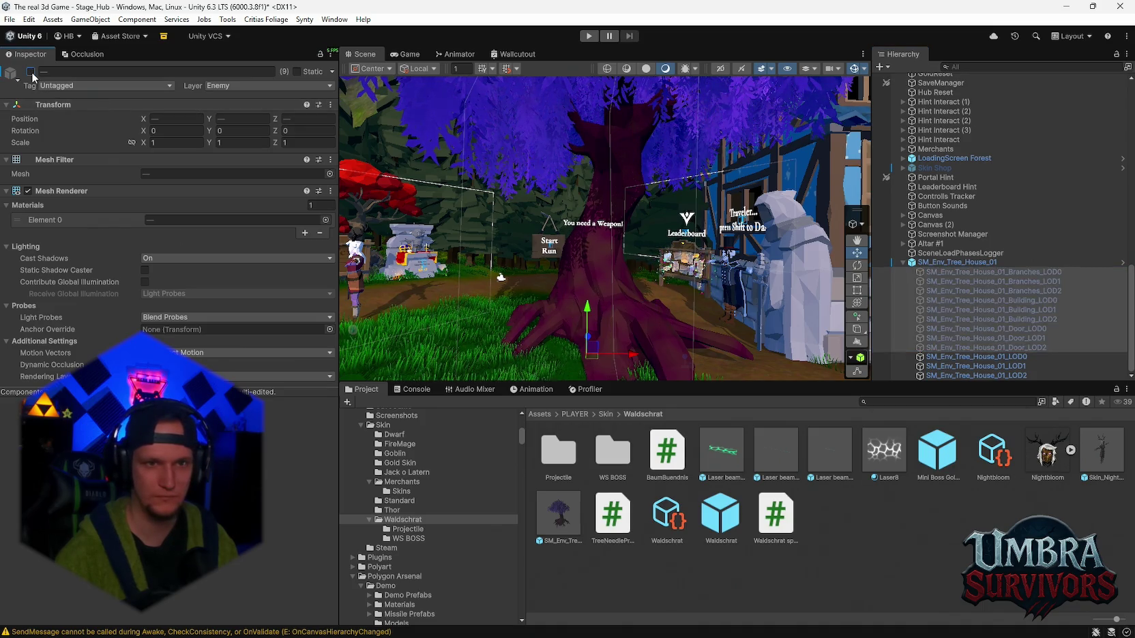
click(954, 290)
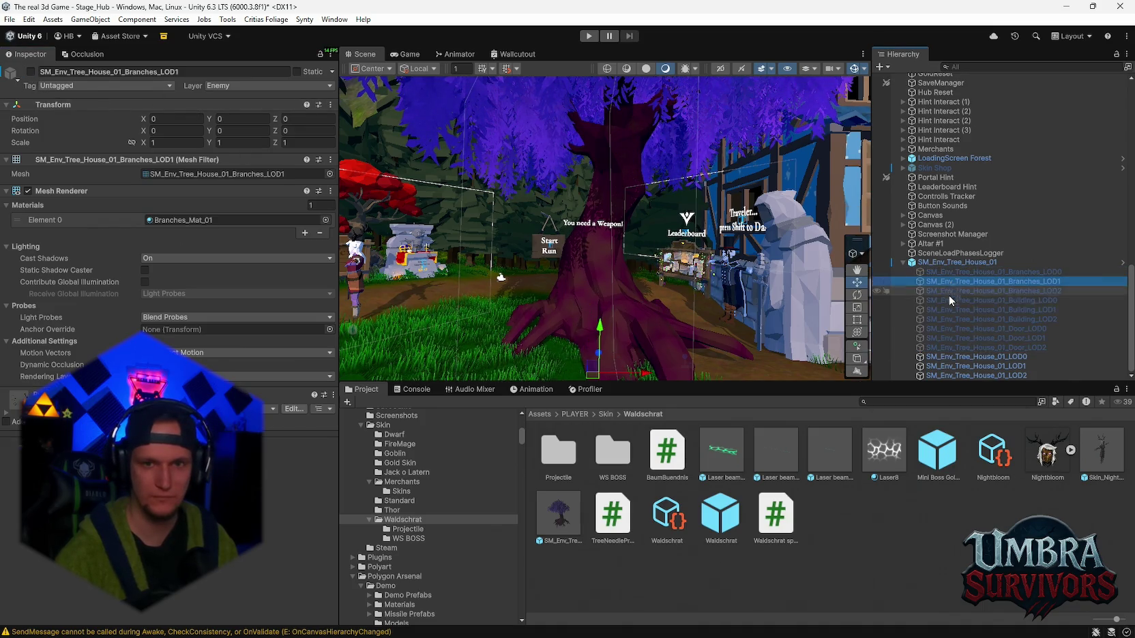
click(940, 272)
shift+click(945, 348)
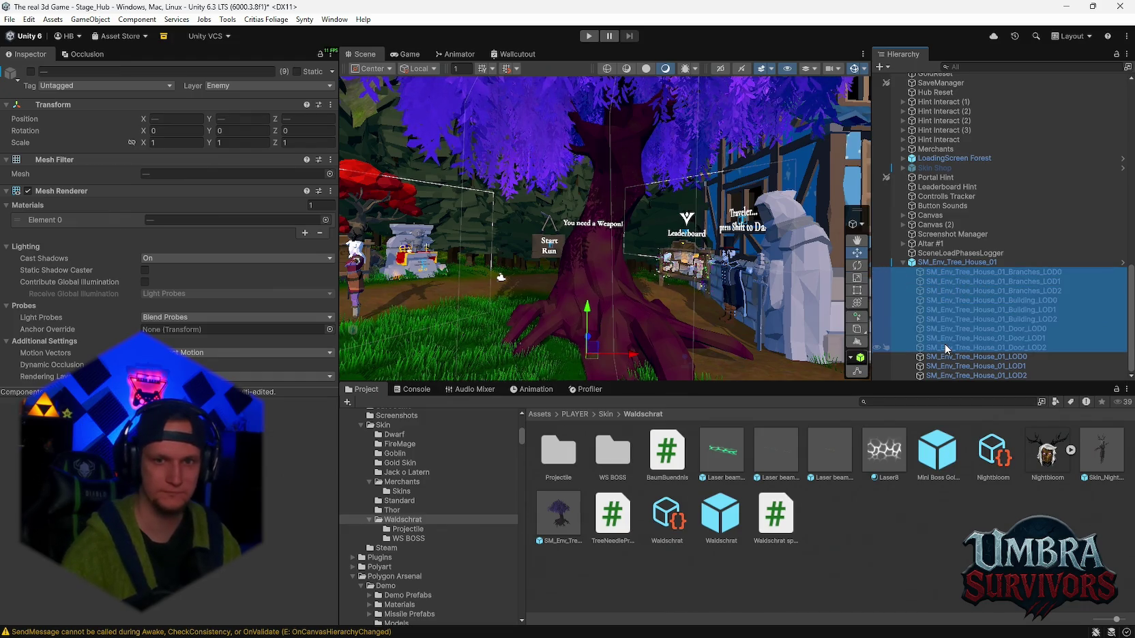
key(Delete)
click(592, 36)
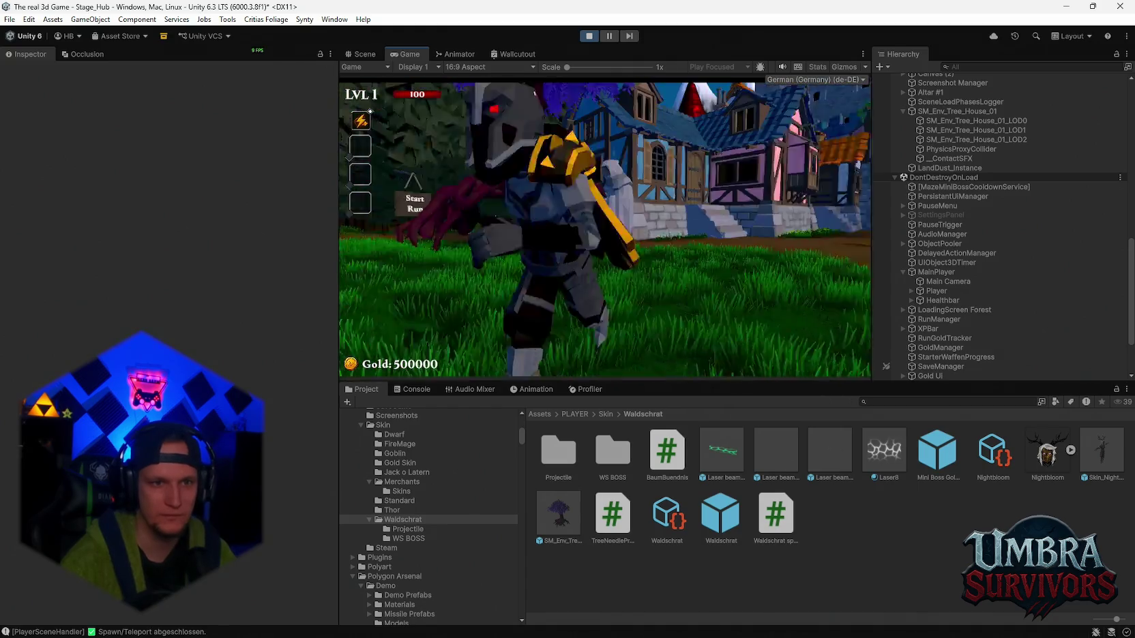
Run around the tree to the weapon shrine and choose the Fire Staff.
key(a)
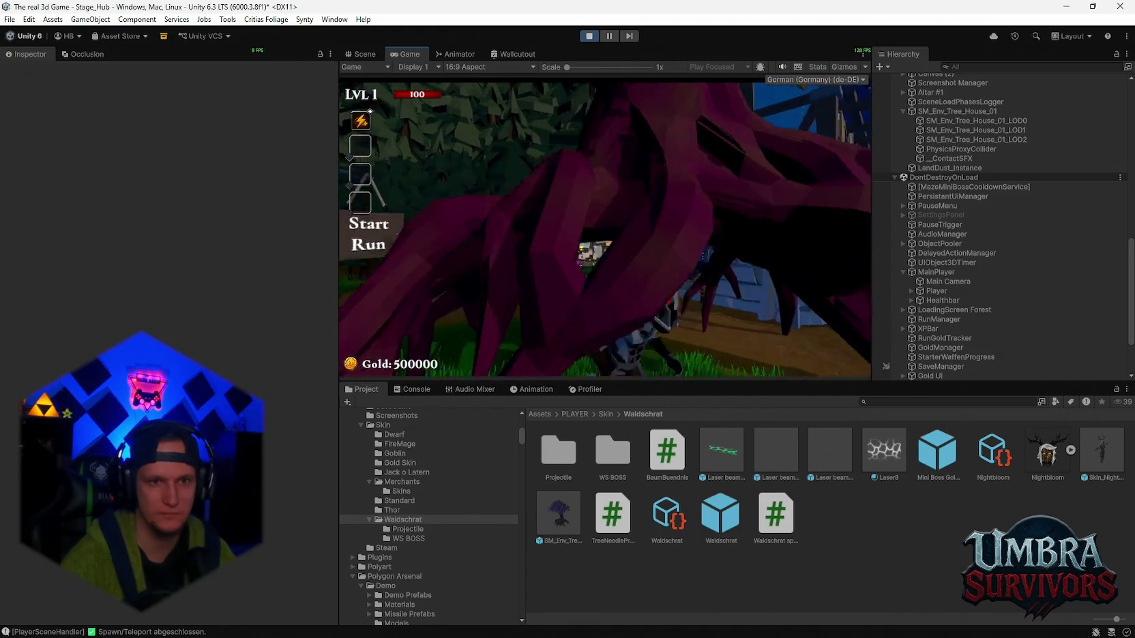
key(w)
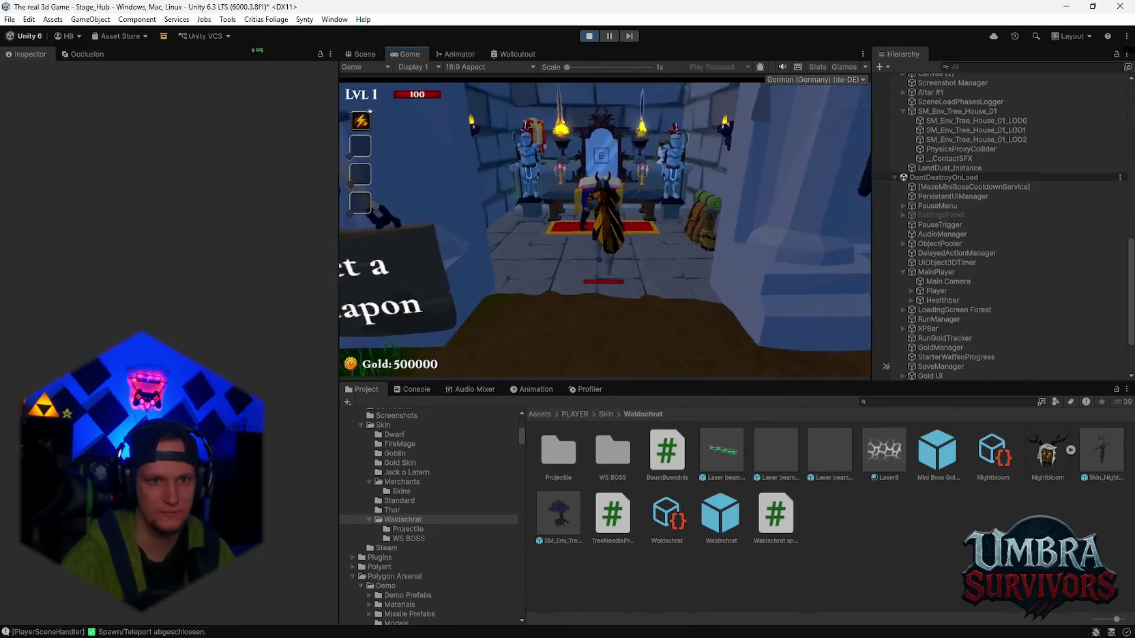
click(521, 268)
scroll(498, 198, up, 1)
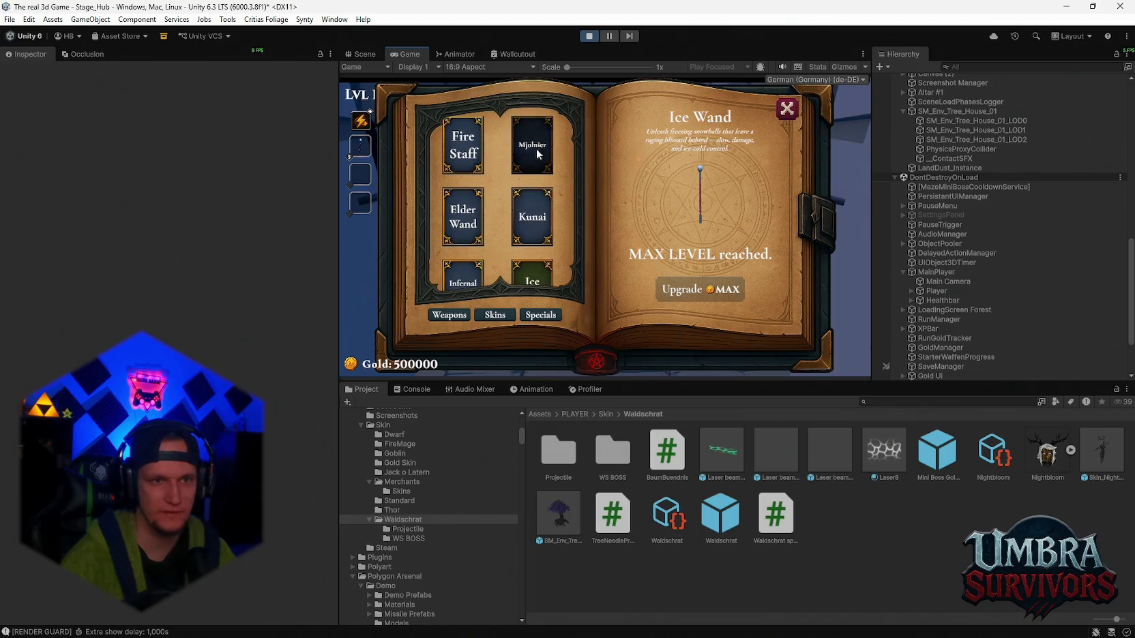
click(464, 144)
click(786, 110)
Run back past the Start Run sign, pause, and stop Play mode.
key(w)
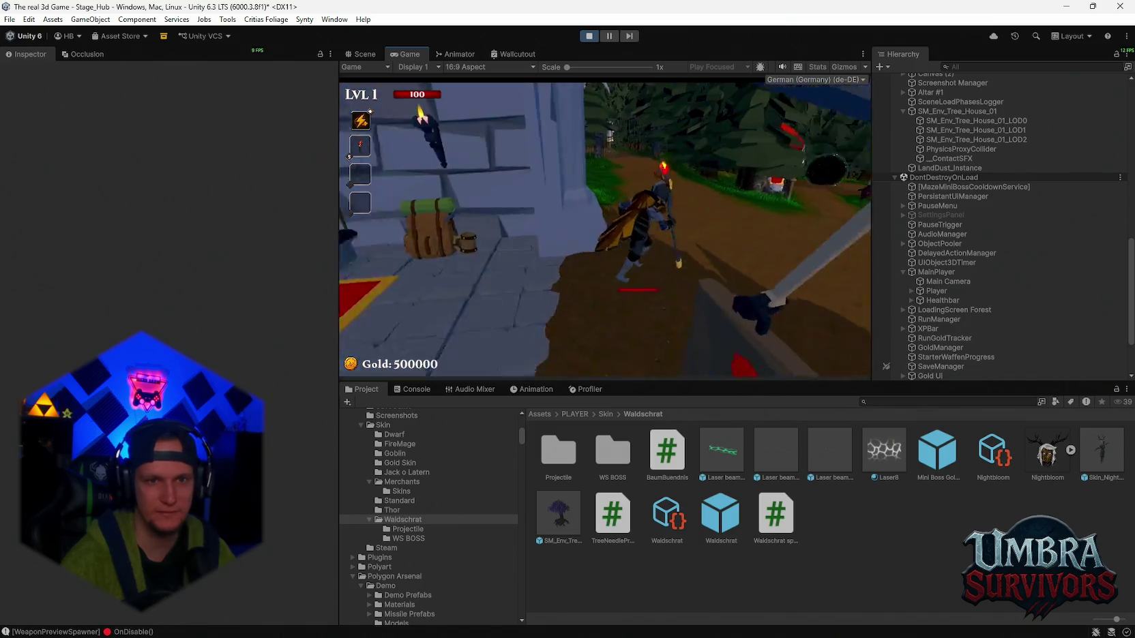
key(a)
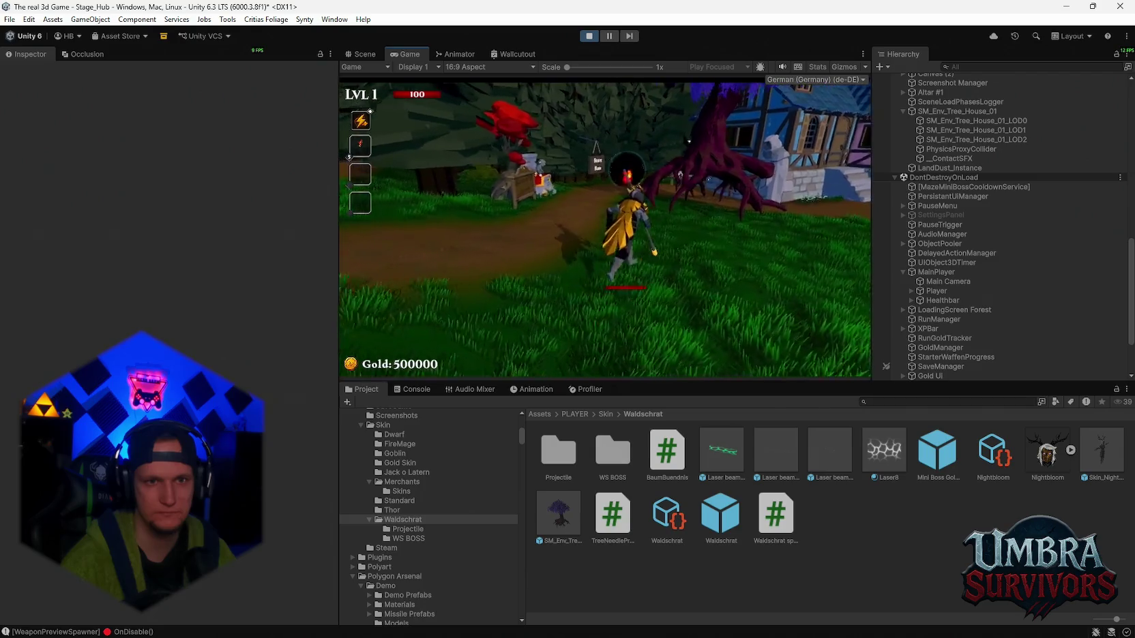
key(d)
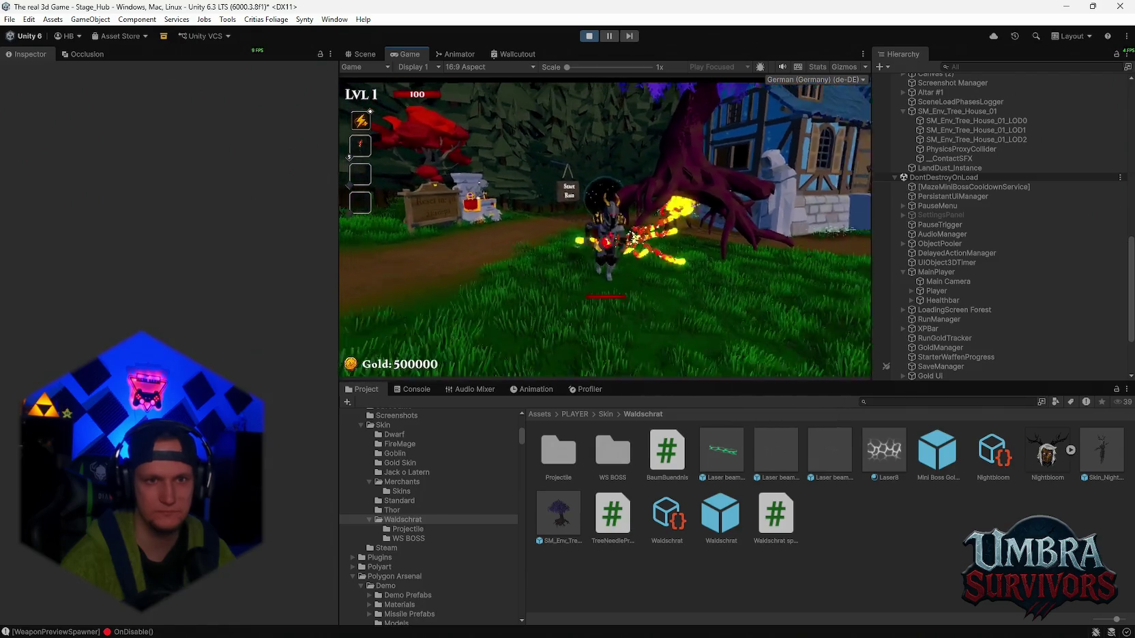
key(Escape)
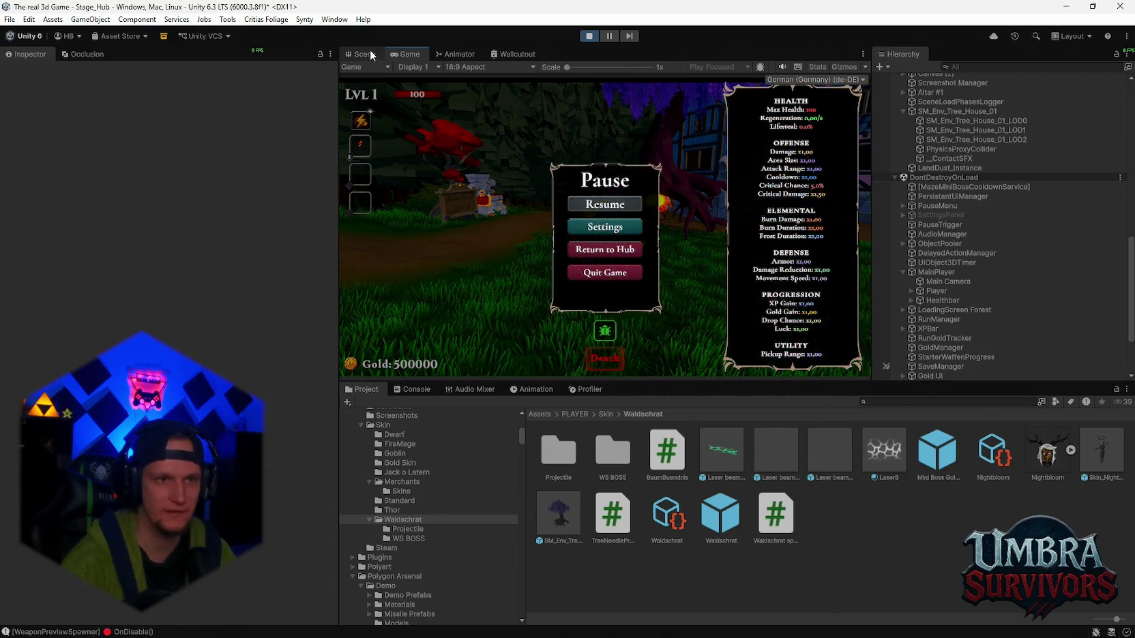
click(590, 38)
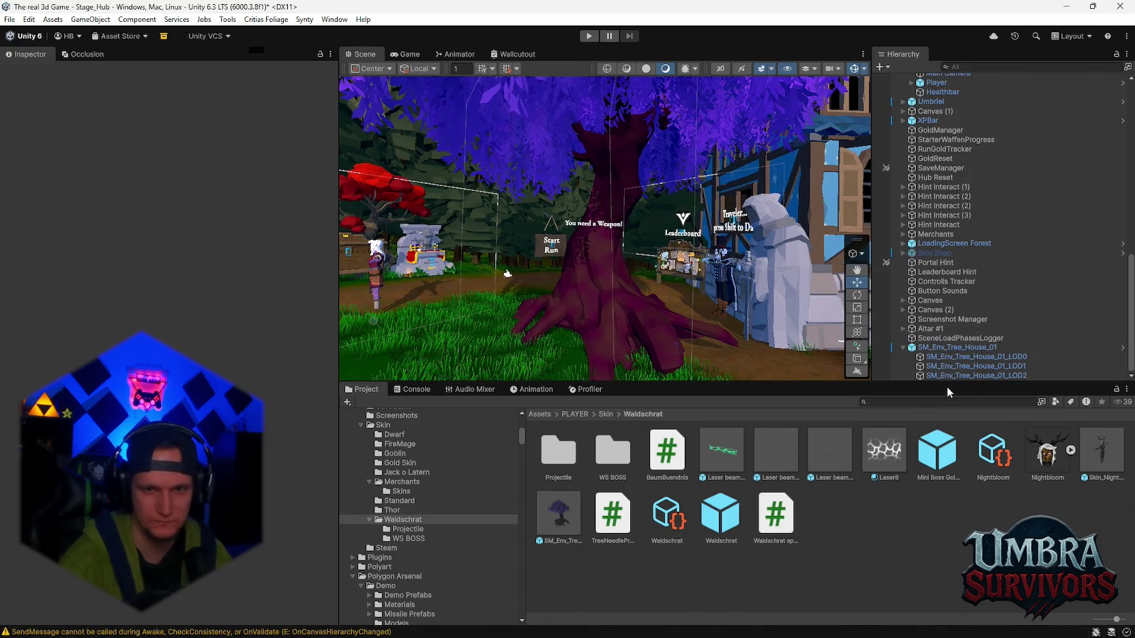
Select the tree house, keep its collision-mesh collider non-convex, and scroll to the Boss Spawn fields.
click(955, 347)
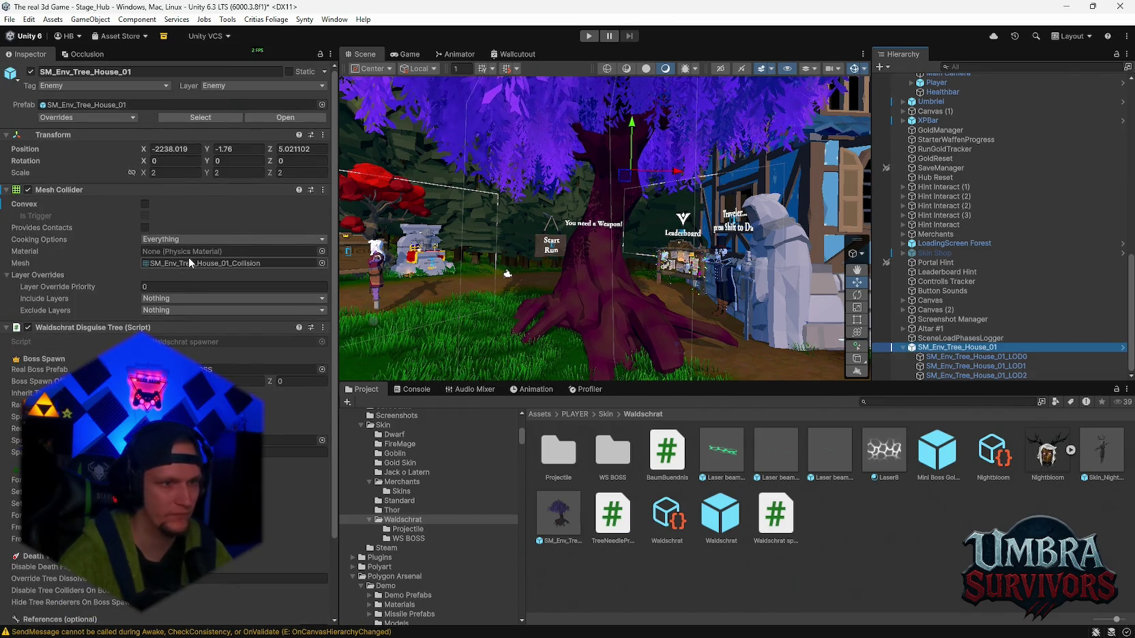
click(189, 262)
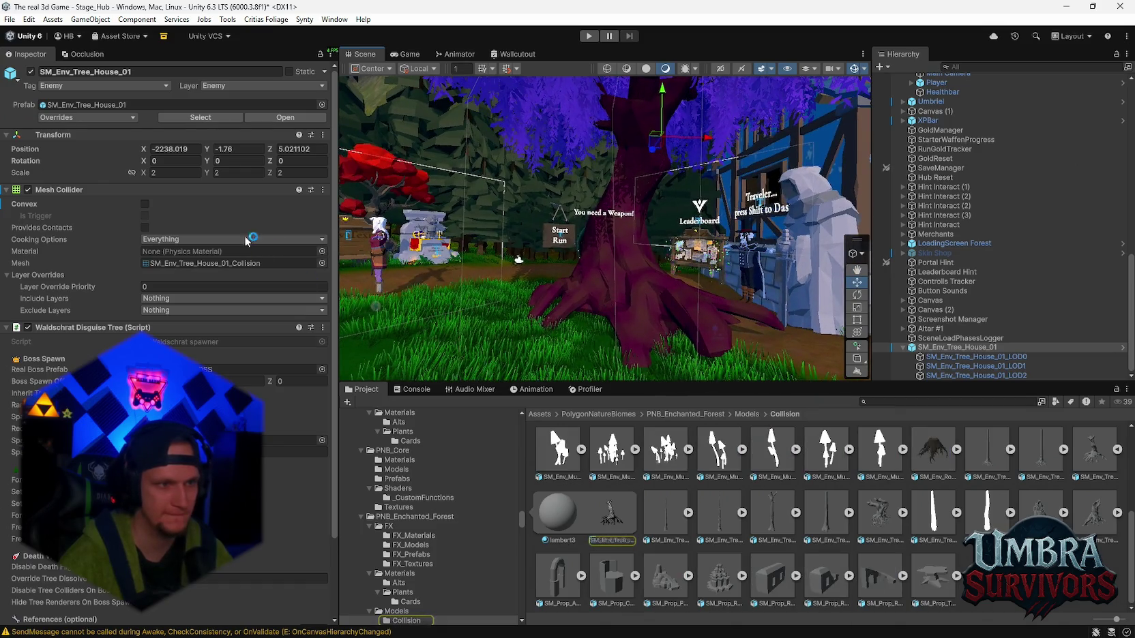
scroll(626, 188, up, 5)
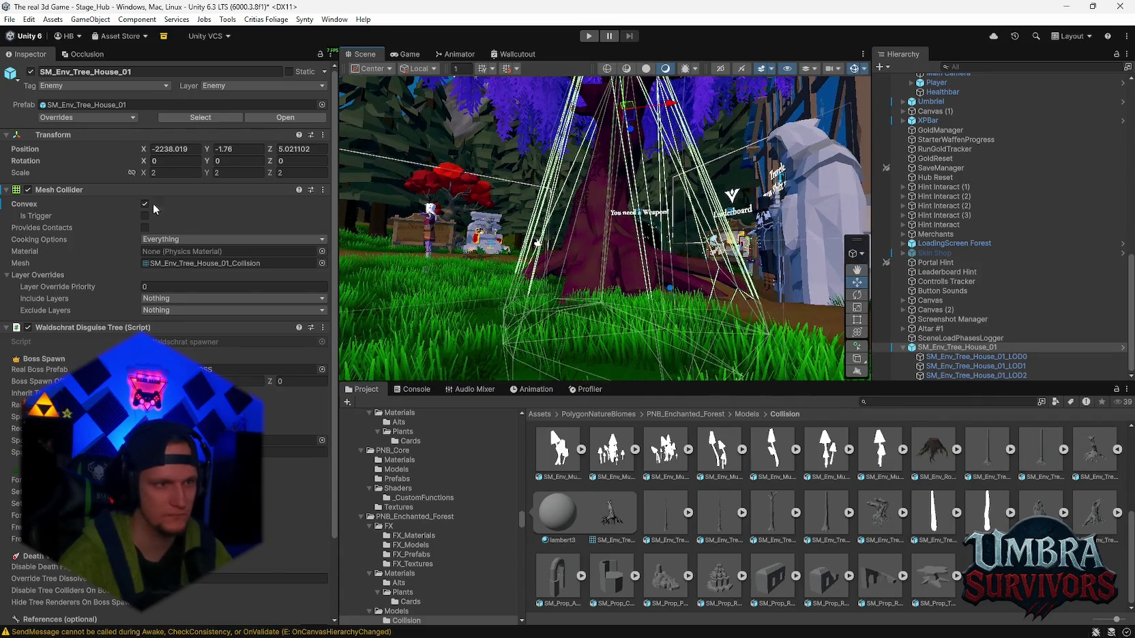
click(144, 203)
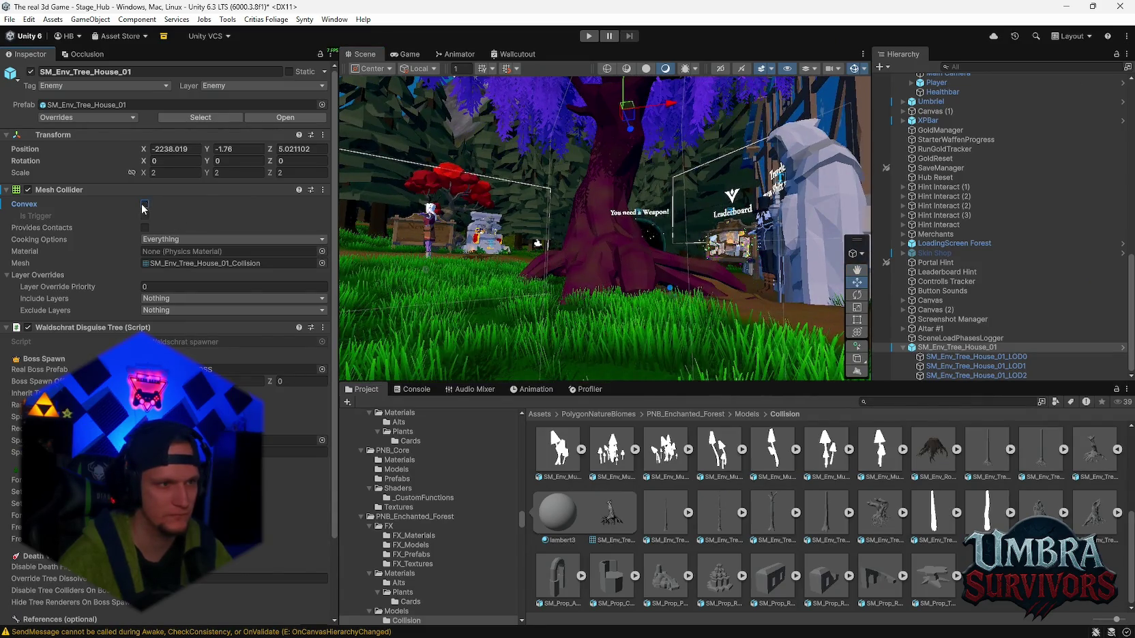
click(164, 264)
double_click(970, 347)
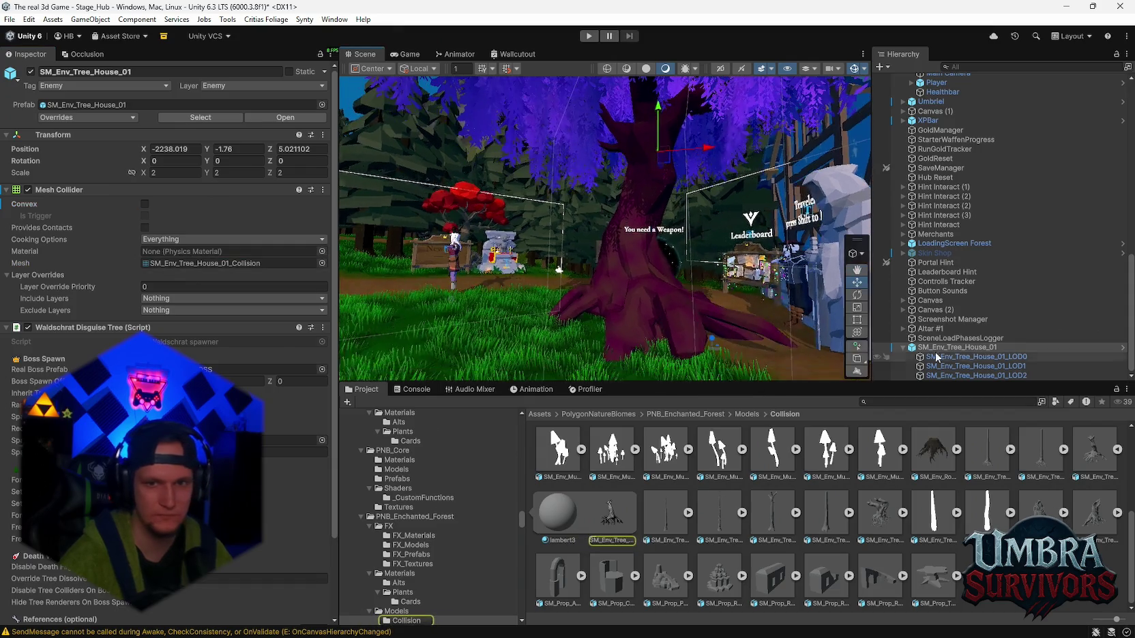
click(958, 357)
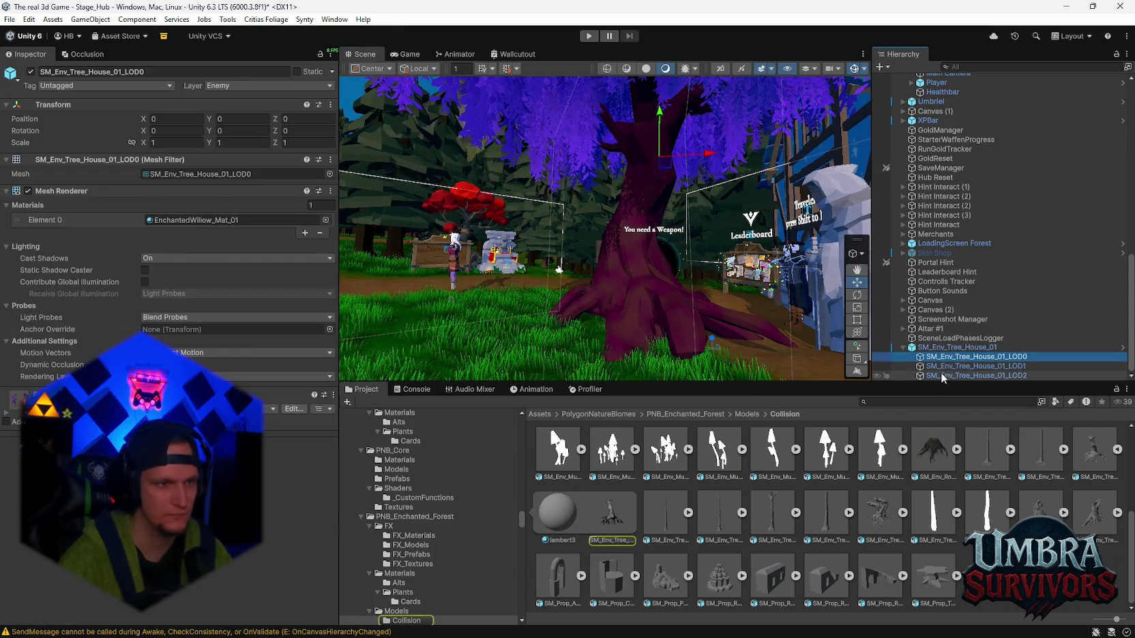
click(957, 347)
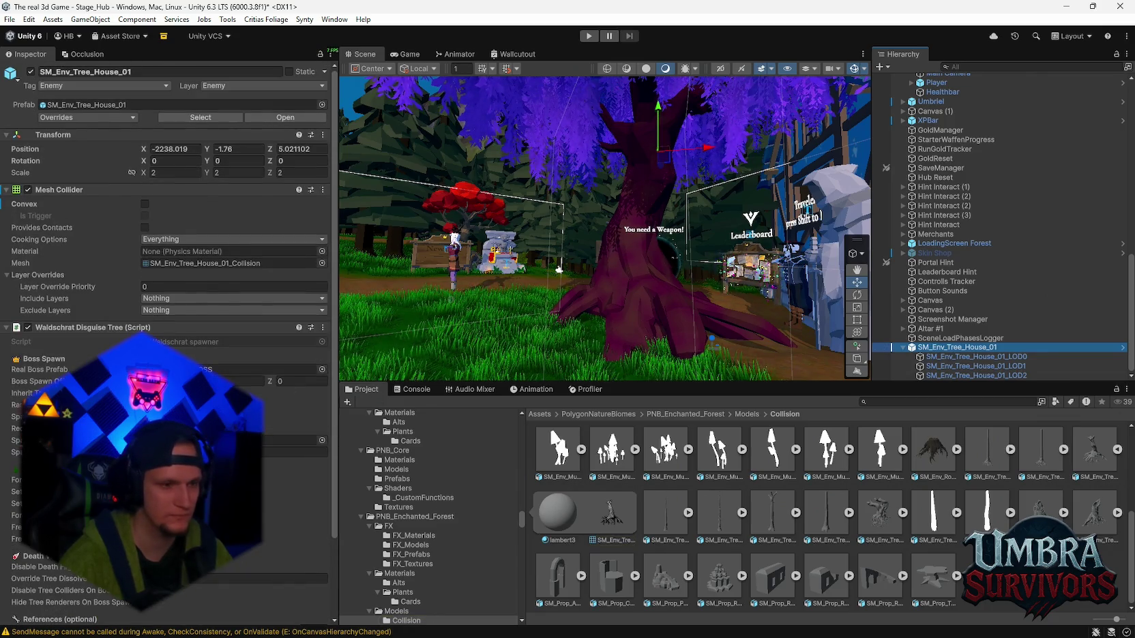
scroll(163, 273, down, 3)
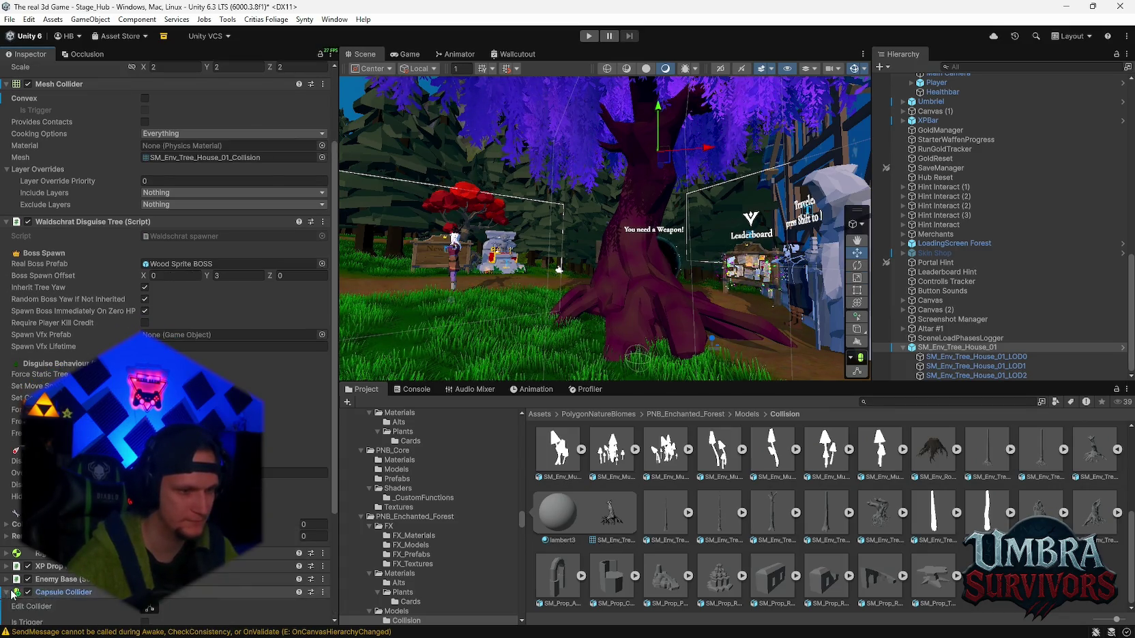
Drag the Capsule Collider's top handle up the trunk and orbit to check the tall capsule.
scroll(12, 595, down, 4)
scroll(605, 228, up, 5)
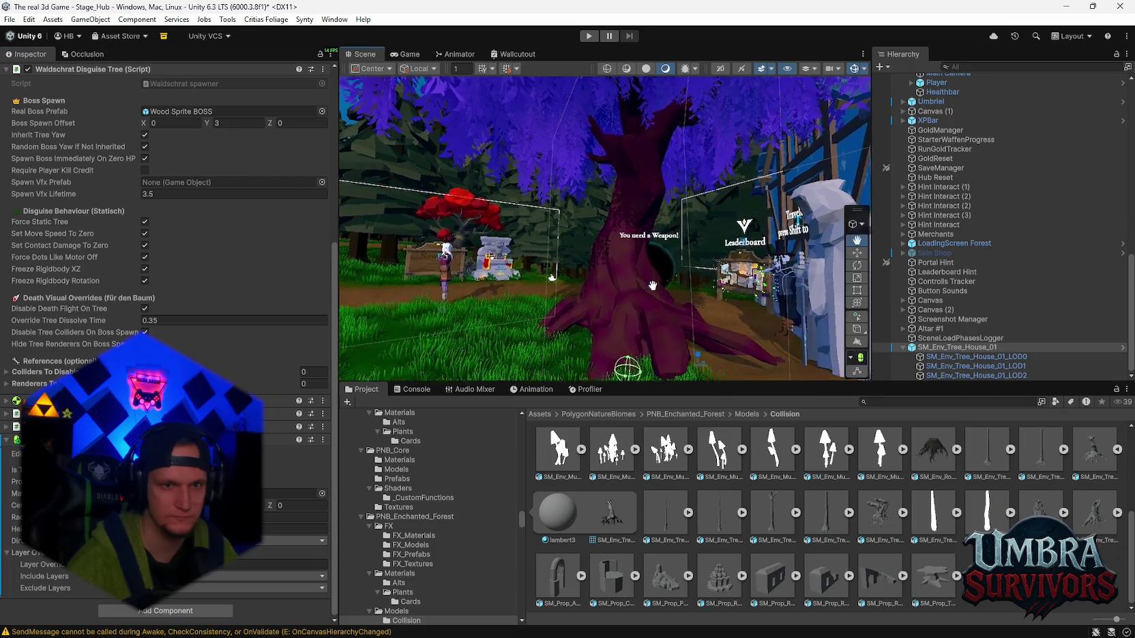
drag(637, 298, 643, 164)
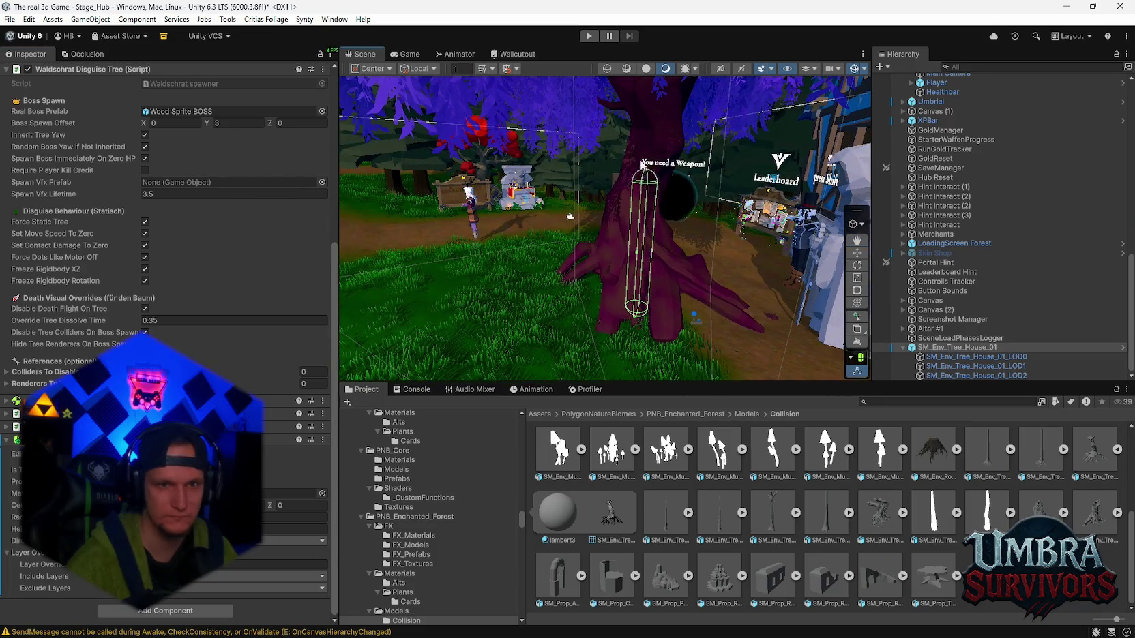
key(f)
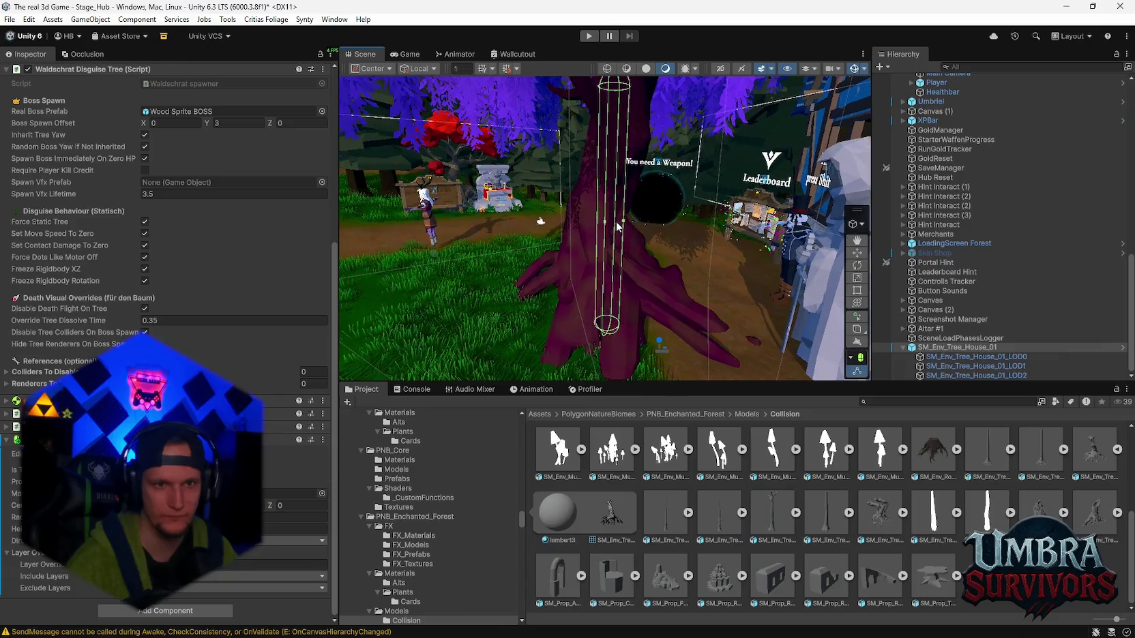
mouse_move(628, 226)
mouse_down()
mouse_move(700, 231)
mouse_move(648, 226)
mouse_move(618, 284)
mouse_move(627, 193)
mouse_move(790, 164)
mouse_move(716, 239)
mouse_move(697, 208)
mouse_move(436, 277)
mouse_up()
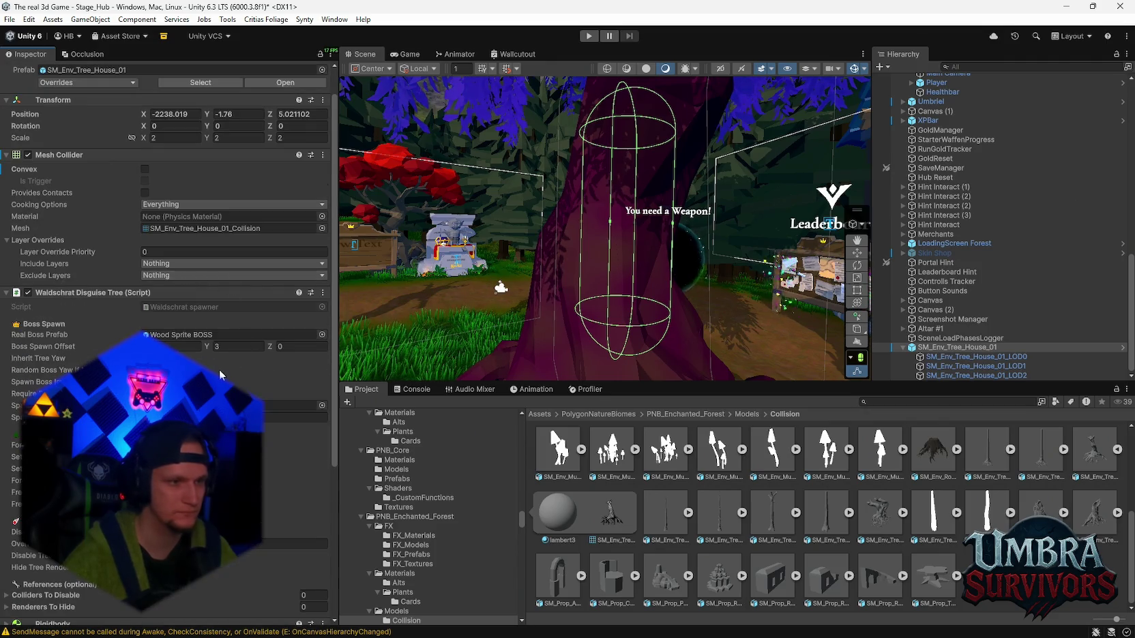
Check the Console warnings, then return to the Project browser.
scroll(632, 236, down, 5)
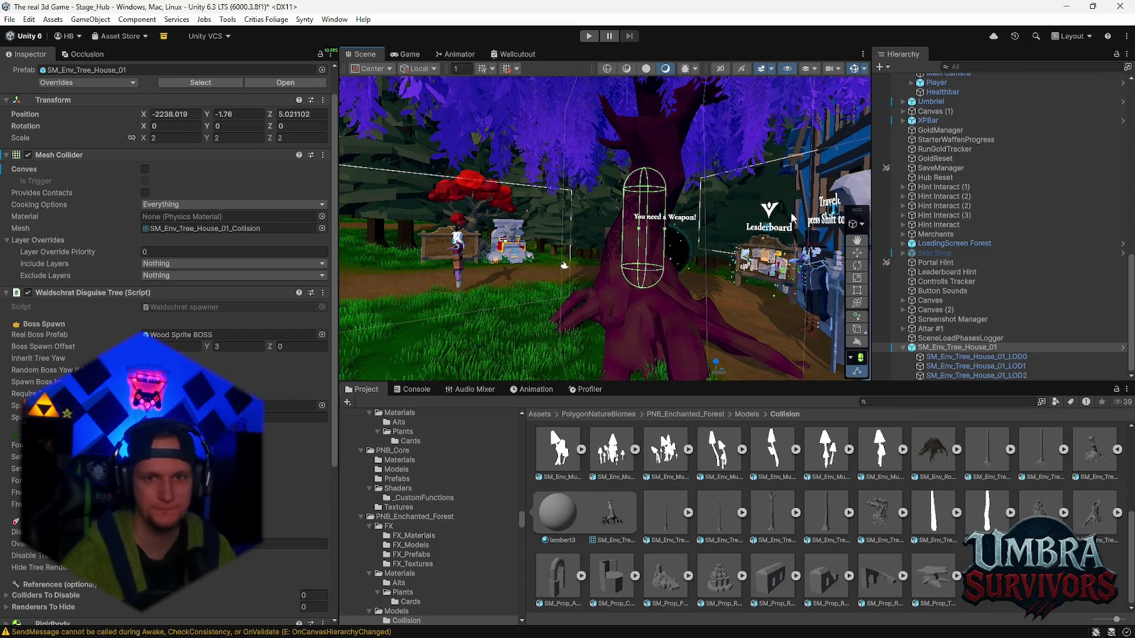
click(410, 394)
click(361, 389)
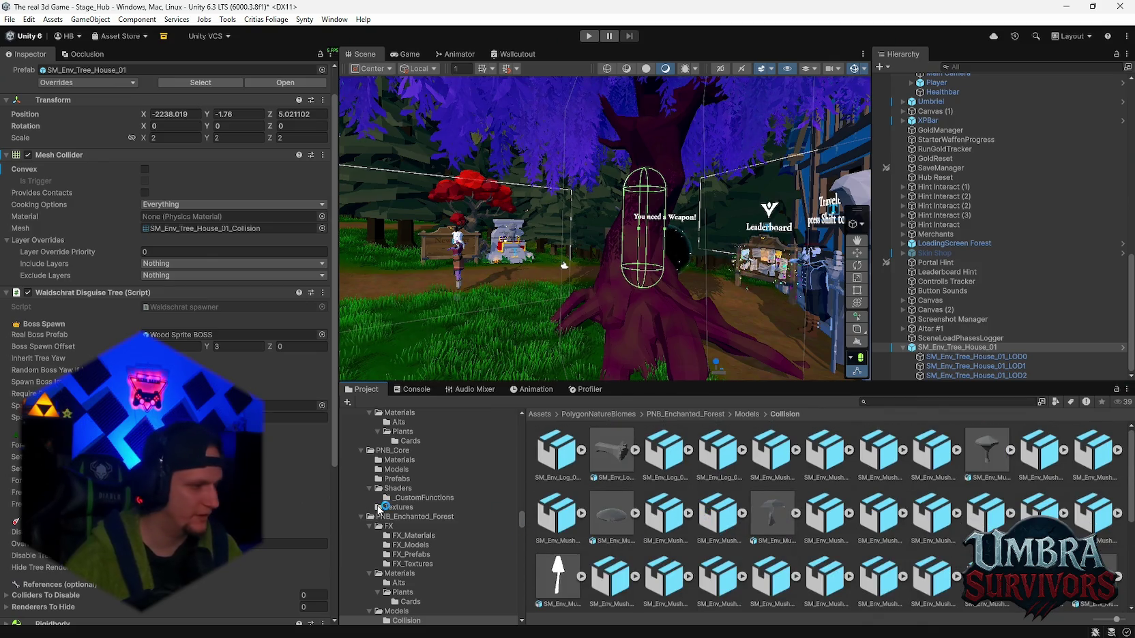
Search the Project for 'acid', then replace the search term with 'wald'.
scroll(437, 545, down, 3)
click(921, 403)
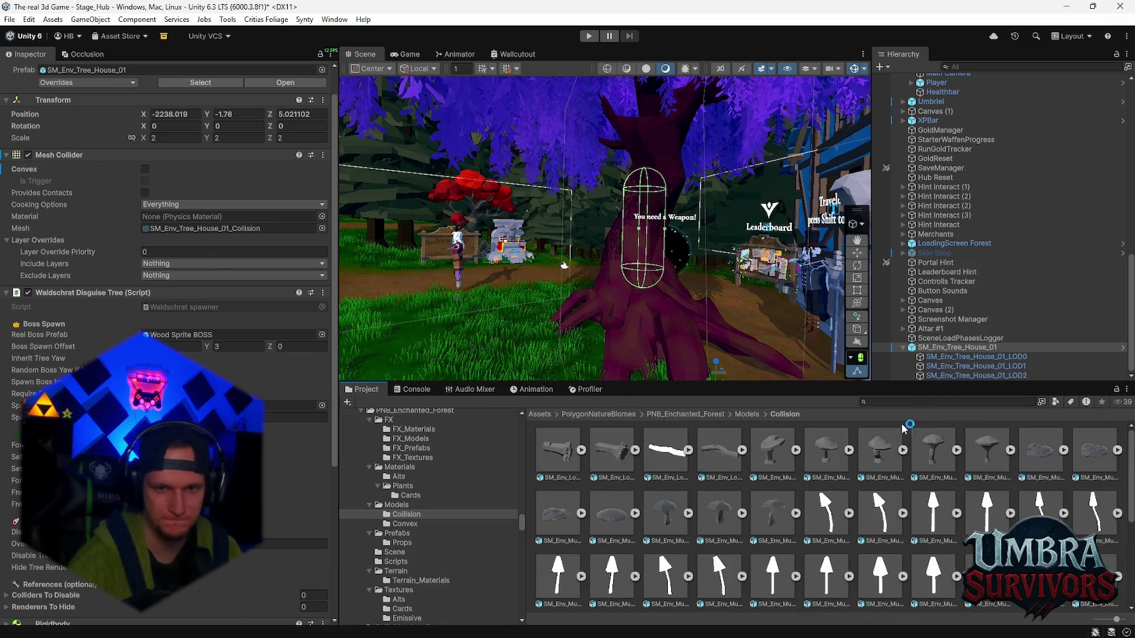
text(aci)
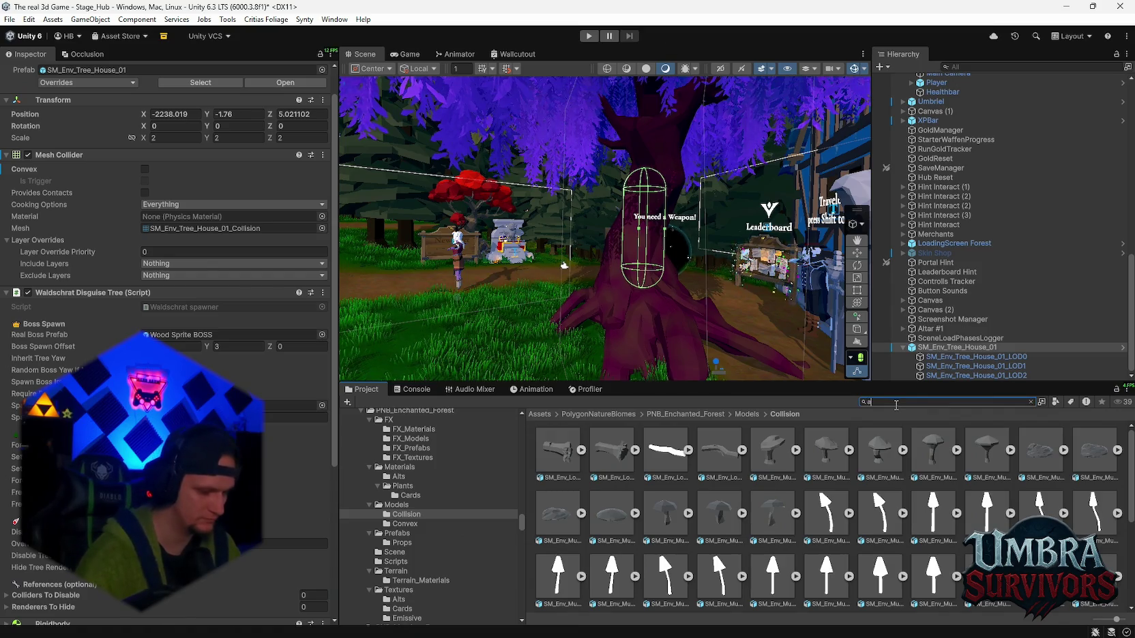
text(d)
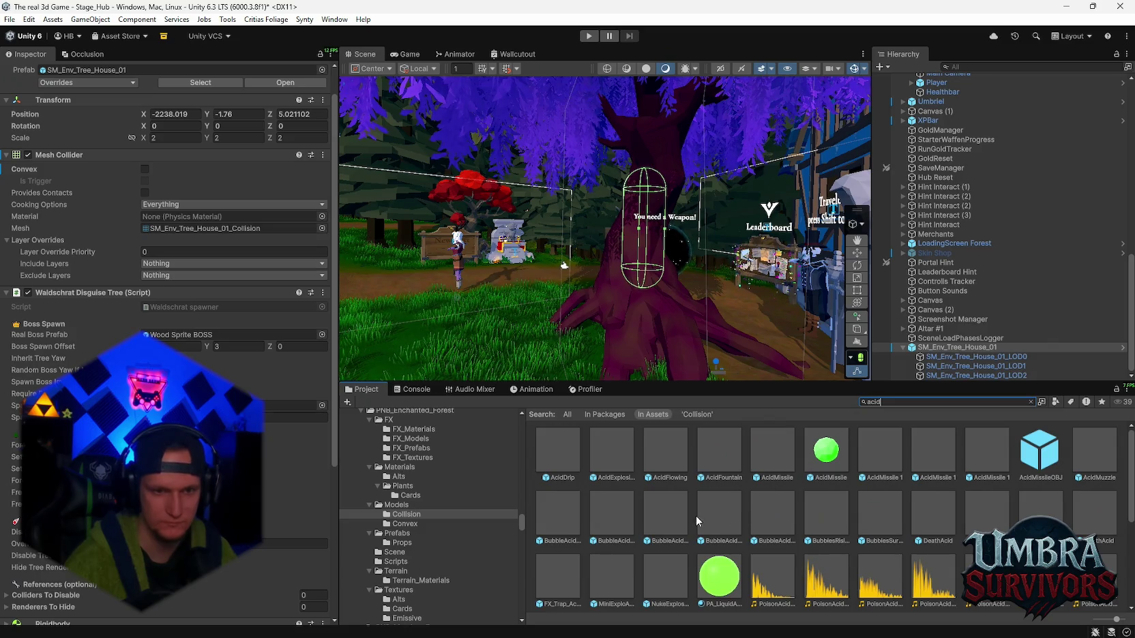
scroll(421, 510, up, 3)
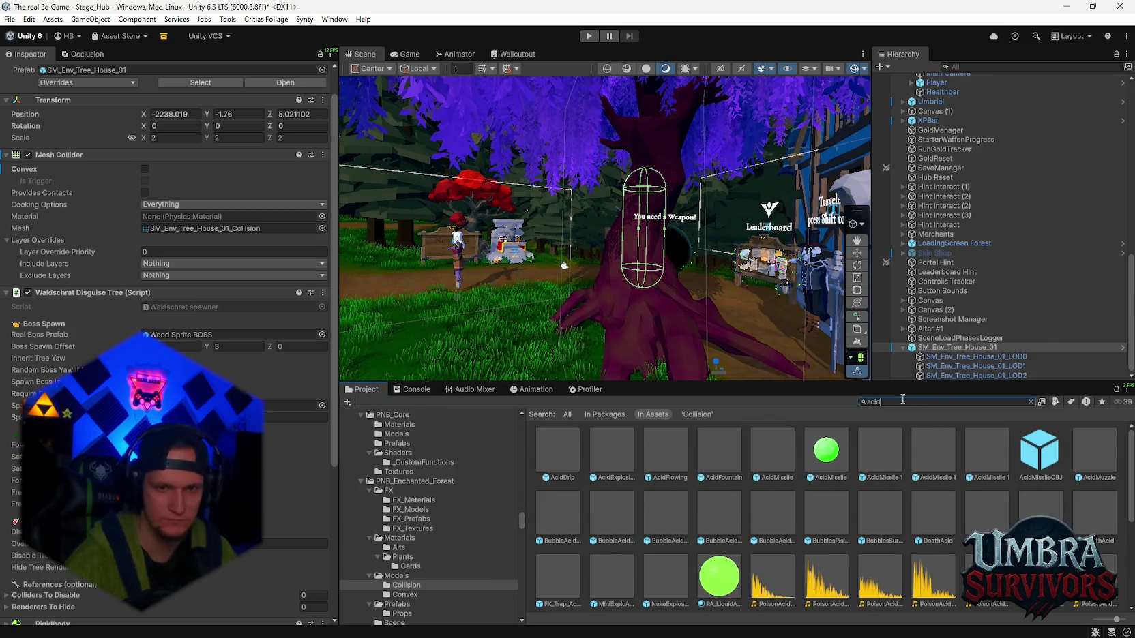
key(BackSpace)
key(BackSpace)
key(BackSpace)
text(wald)
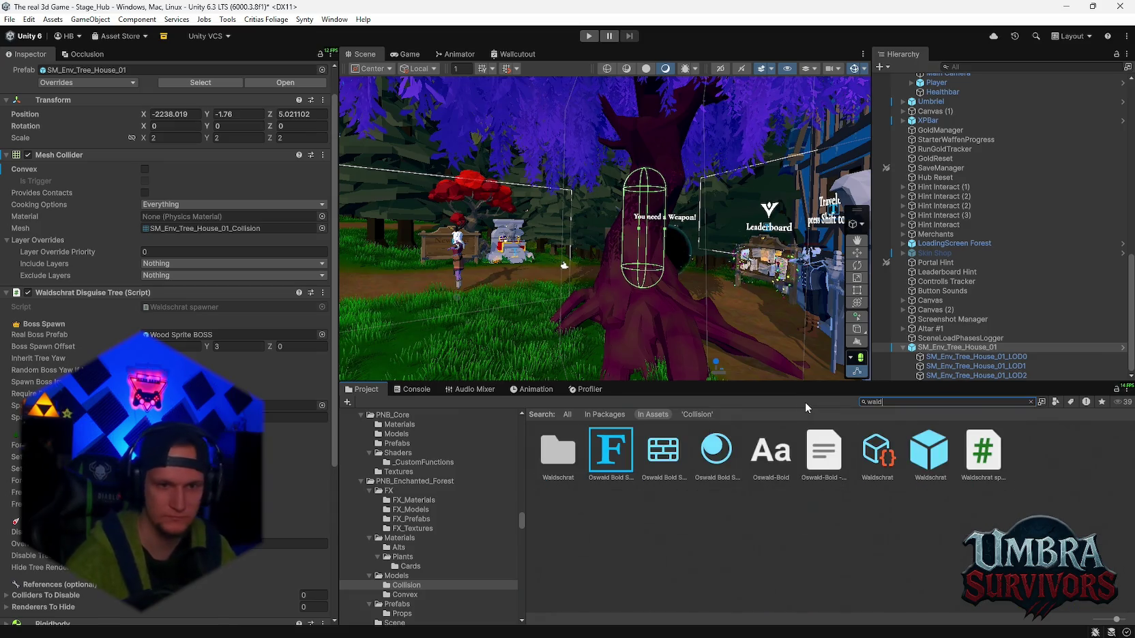
Browse to Waldschrat/WS BOSS and open the BubbleAcidExplosion prefab in Prefab Mode.
click(551, 464)
double_click(551, 464)
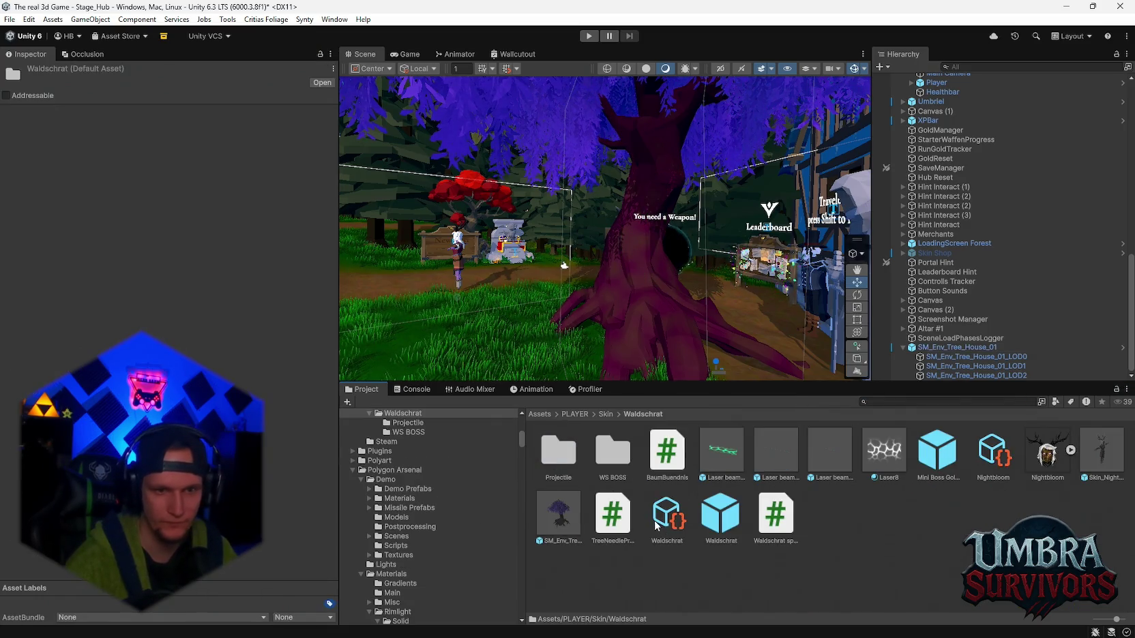
double_click(554, 455)
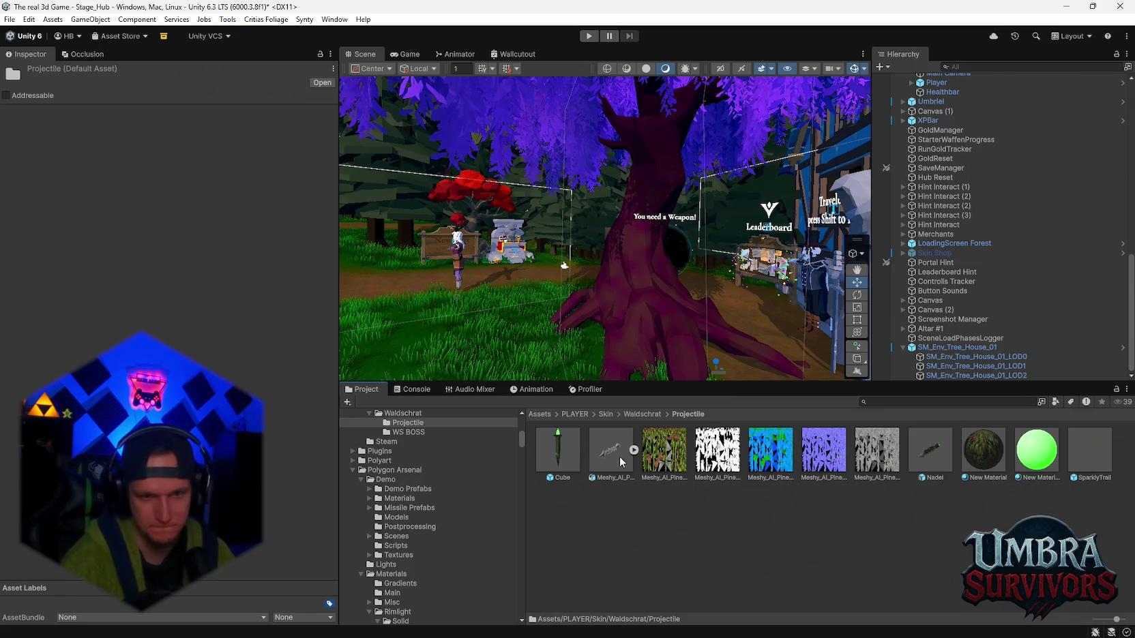
click(642, 414)
double_click(611, 452)
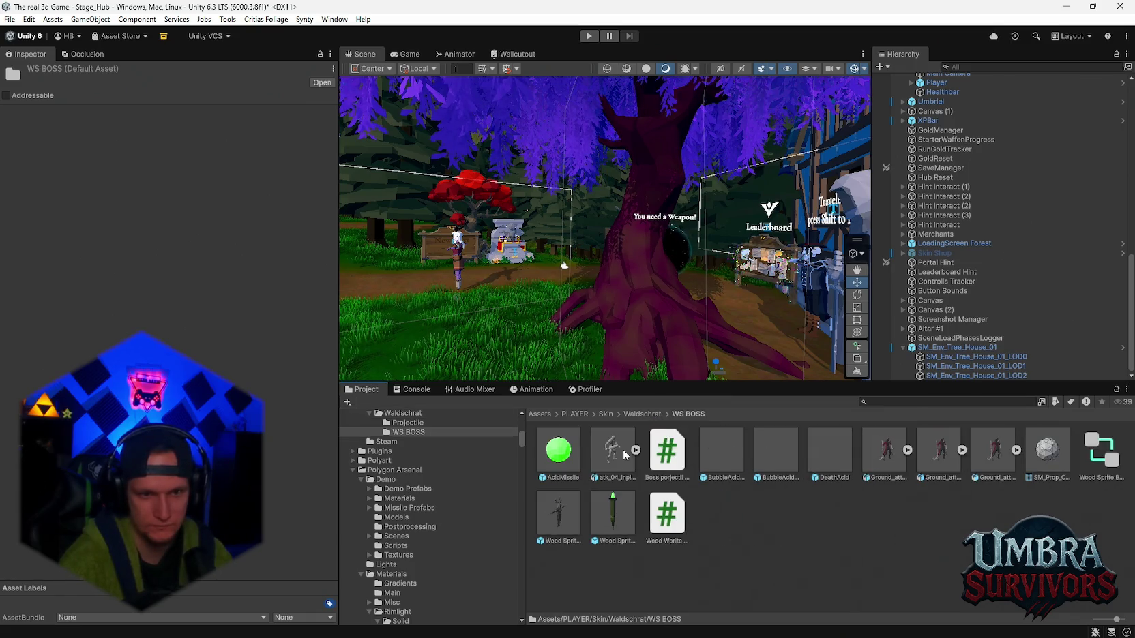
click(725, 459)
double_click(726, 459)
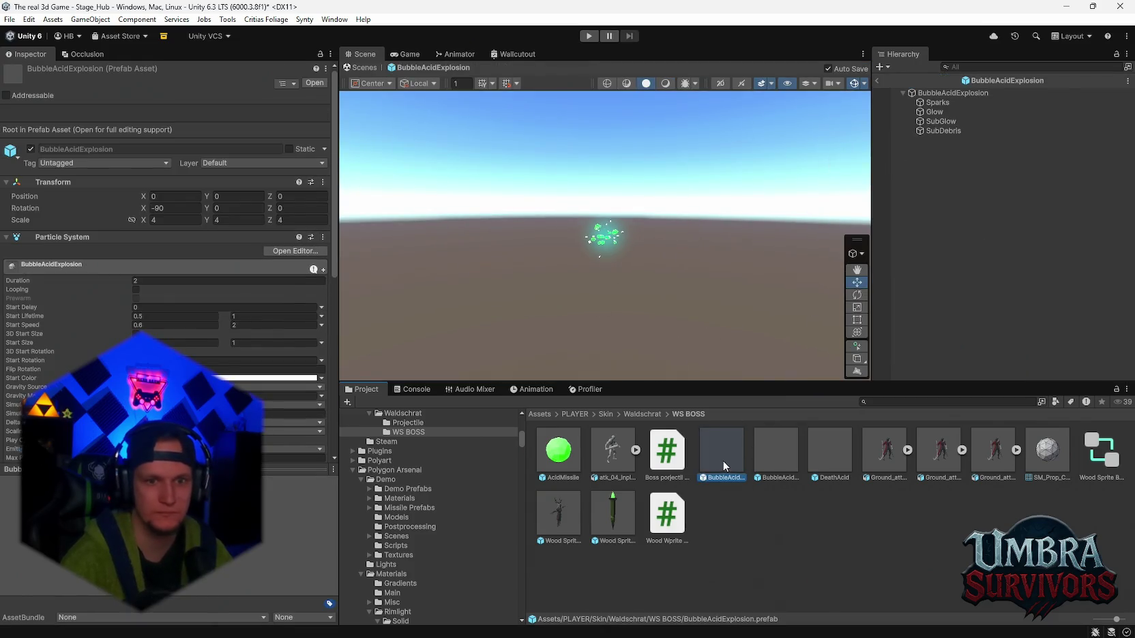
Rename the duplicated explosion, scaled to 10, to SpawnFX and exit Prefab Mode.
click(404, 112)
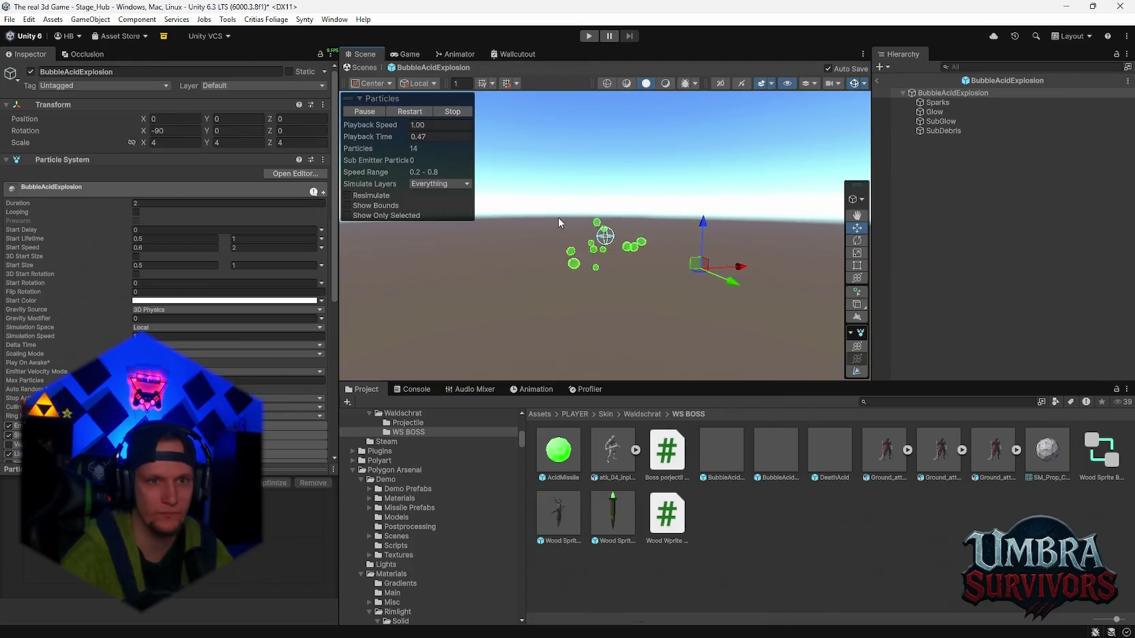
click(729, 461)
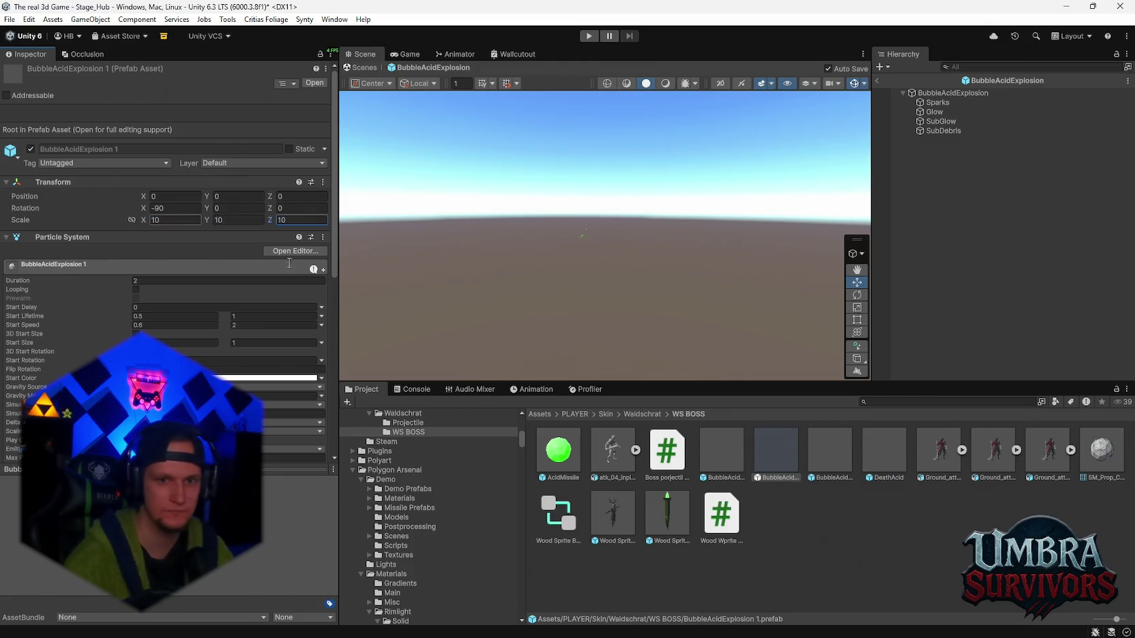
right_click(776, 461)
click(811, 132)
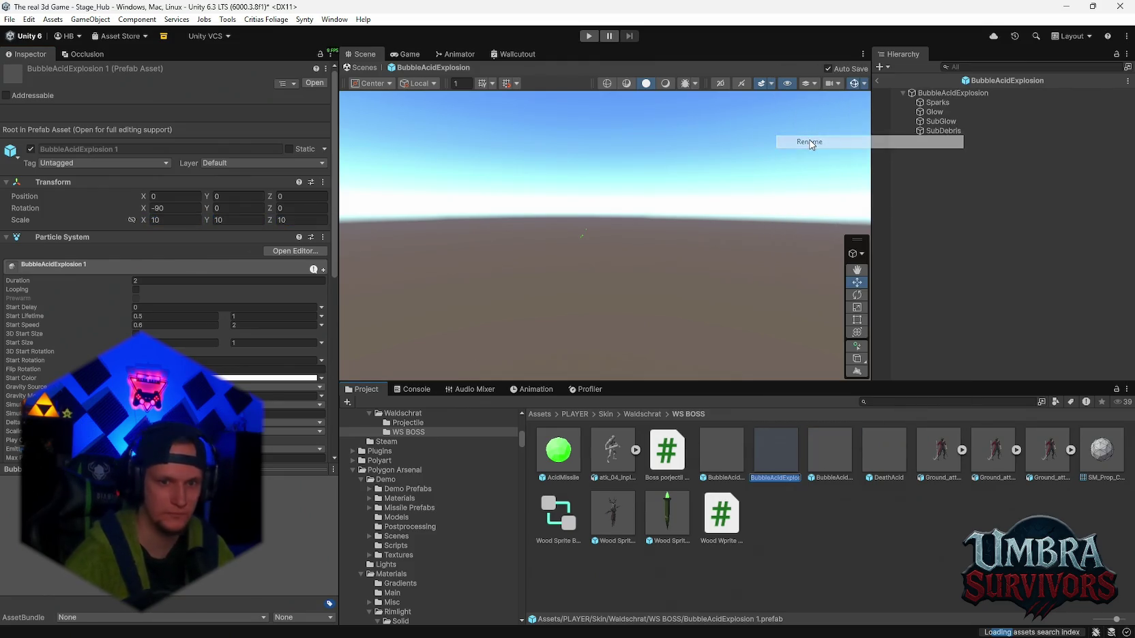
text(Spawn)
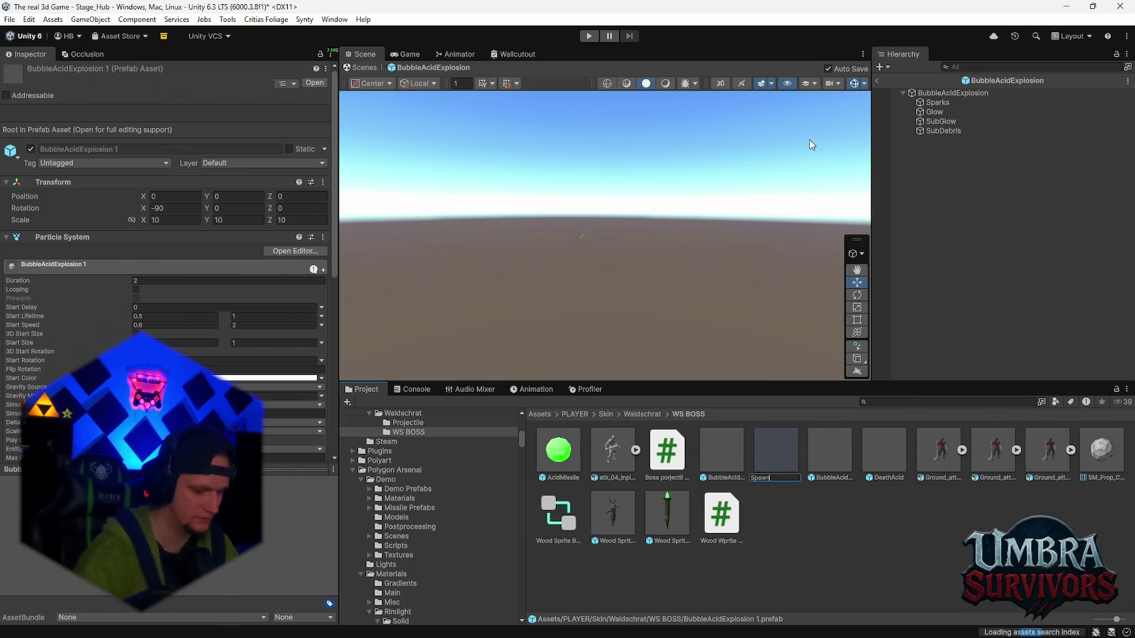
text(E)
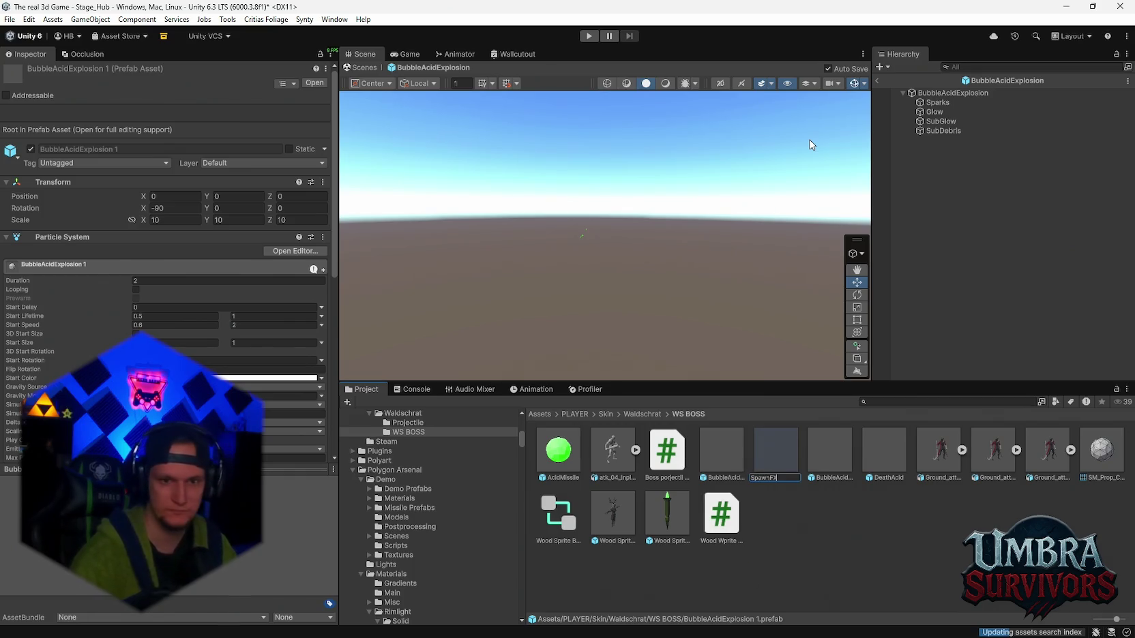
key(Return)
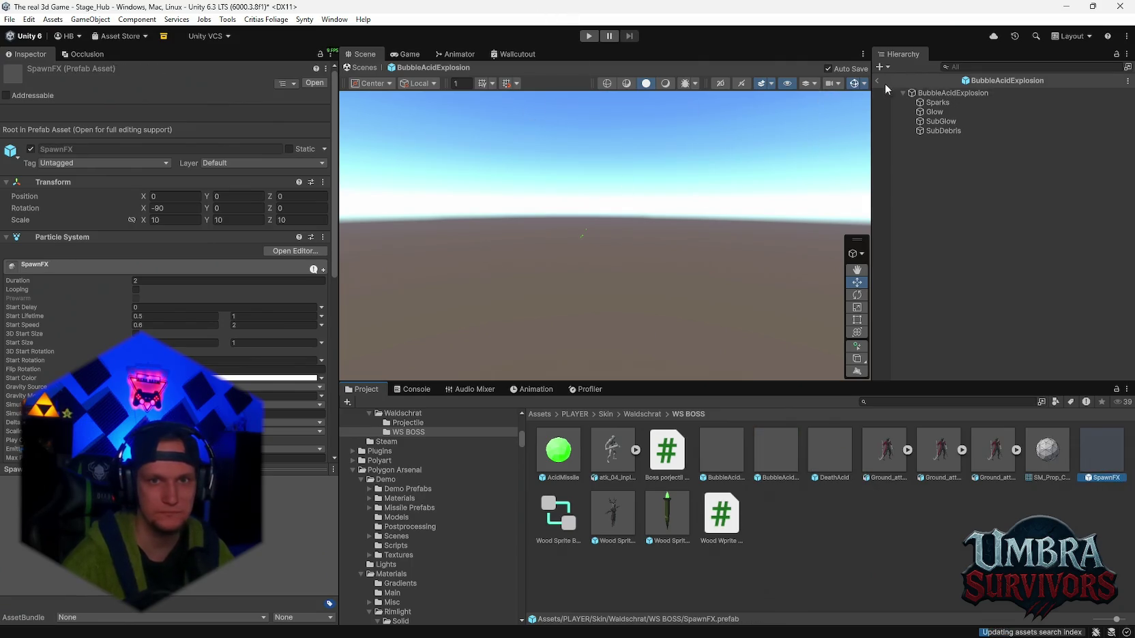
click(877, 81)
Place SpawnFX in the scene to preview it, then delete the preview object.
mouse_move(1096, 450)
mouse_down()
mouse_move(519, 341)
mouse_move(521, 320)
mouse_up()
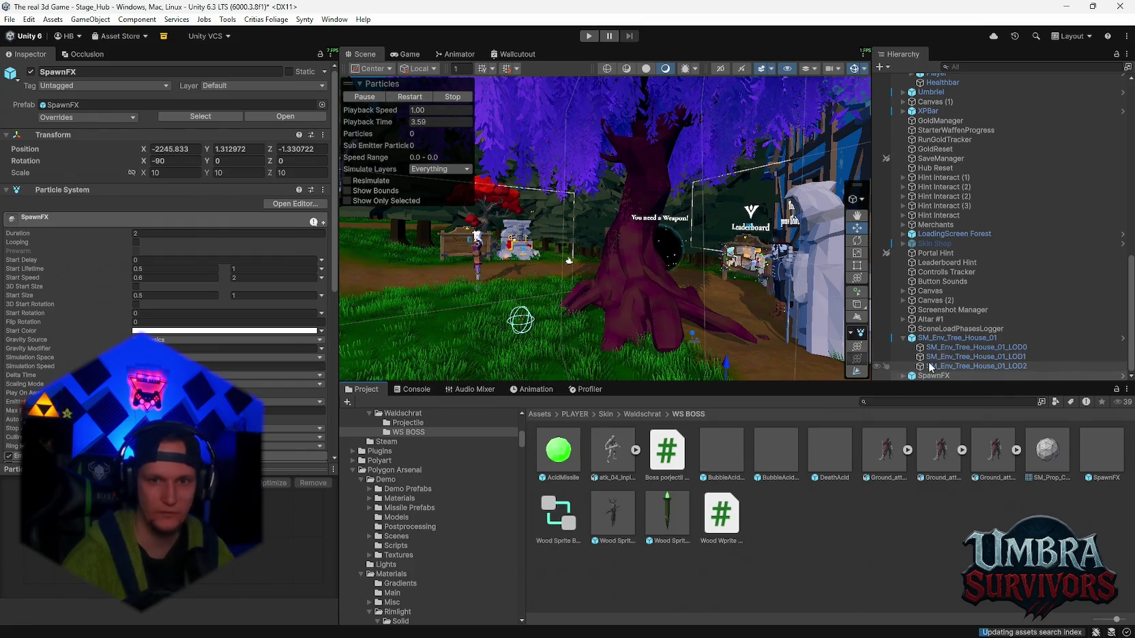
key(Delete)
click(931, 375)
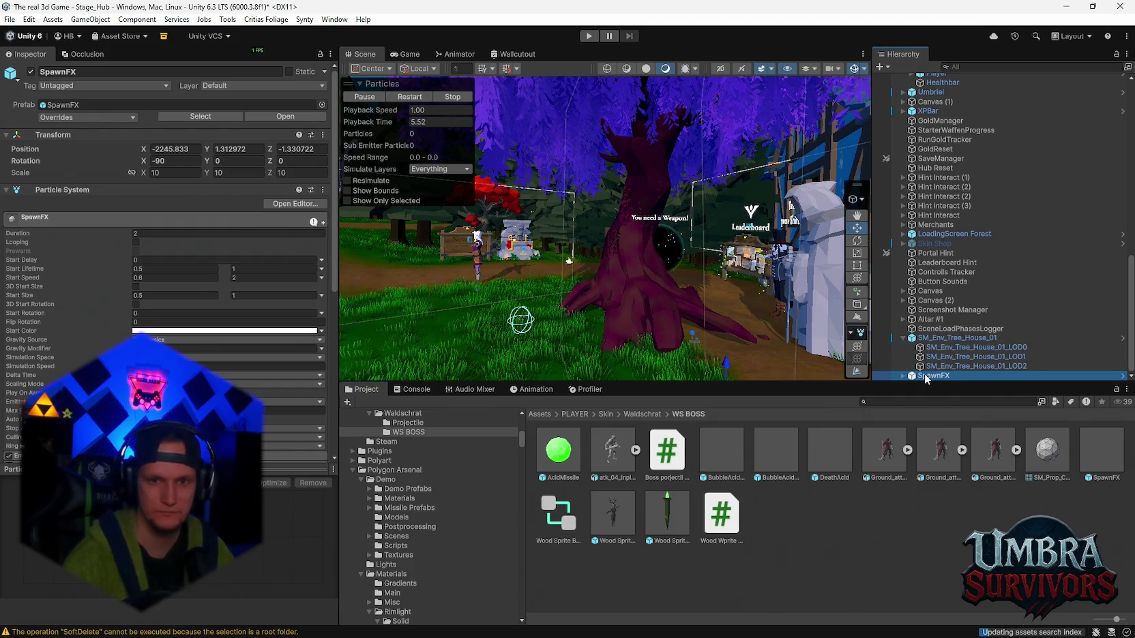
key(Delete)
Assign SpawnFX as the tree house's Spawn Vfx Prefab and apply all prefab overrides.
click(616, 287)
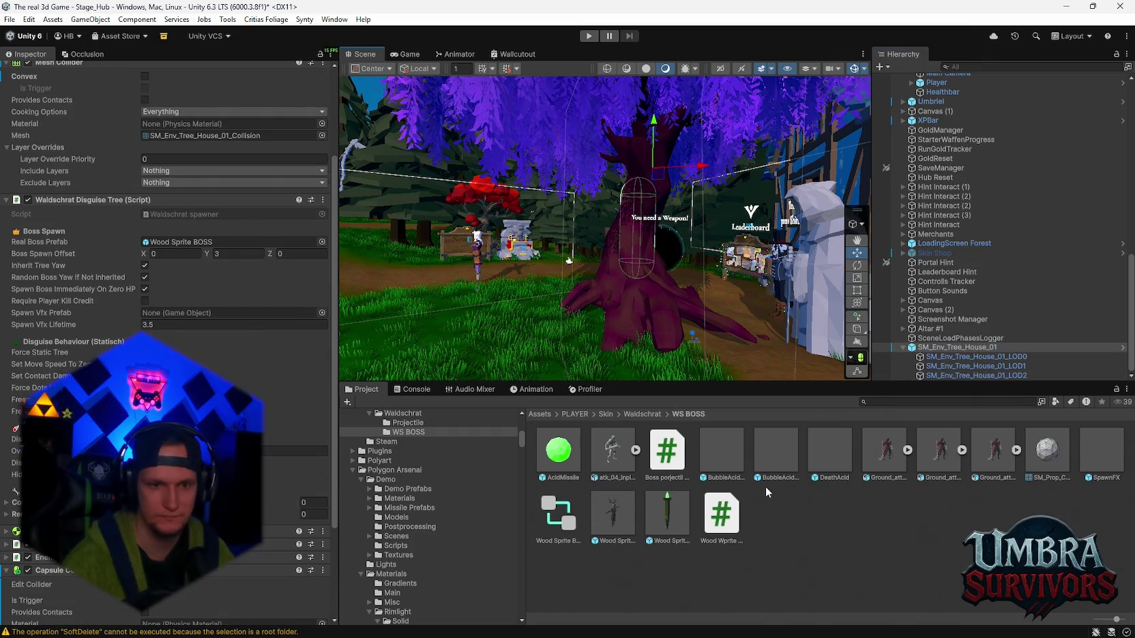
drag(886, 451, 205, 312)
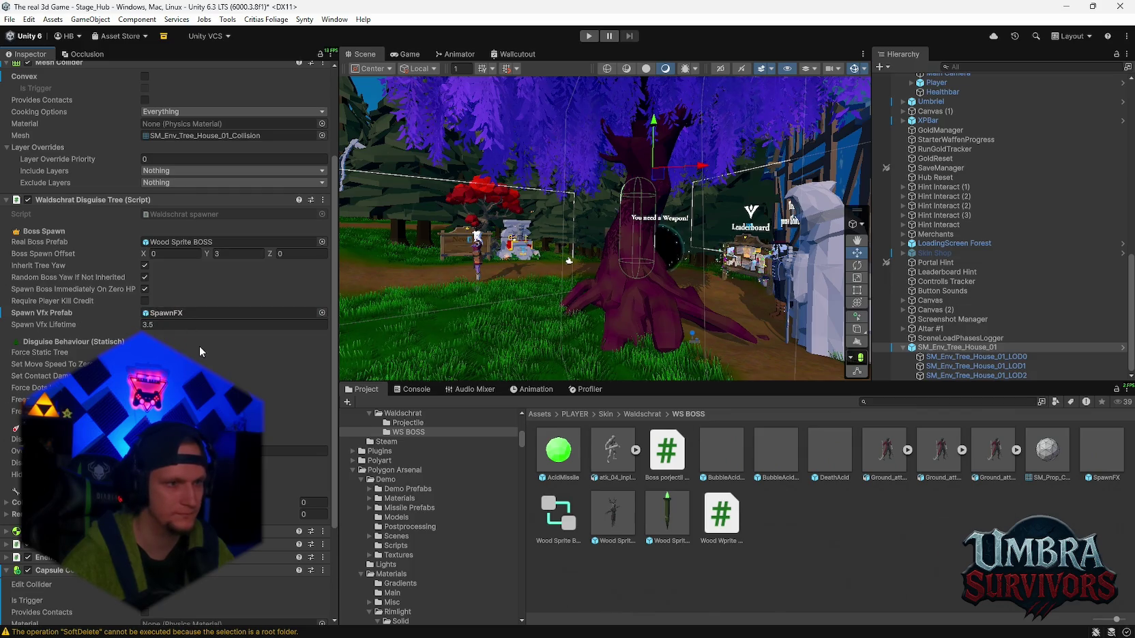
scroll(232, 353, up, 3)
scroll(109, 286, up, 2)
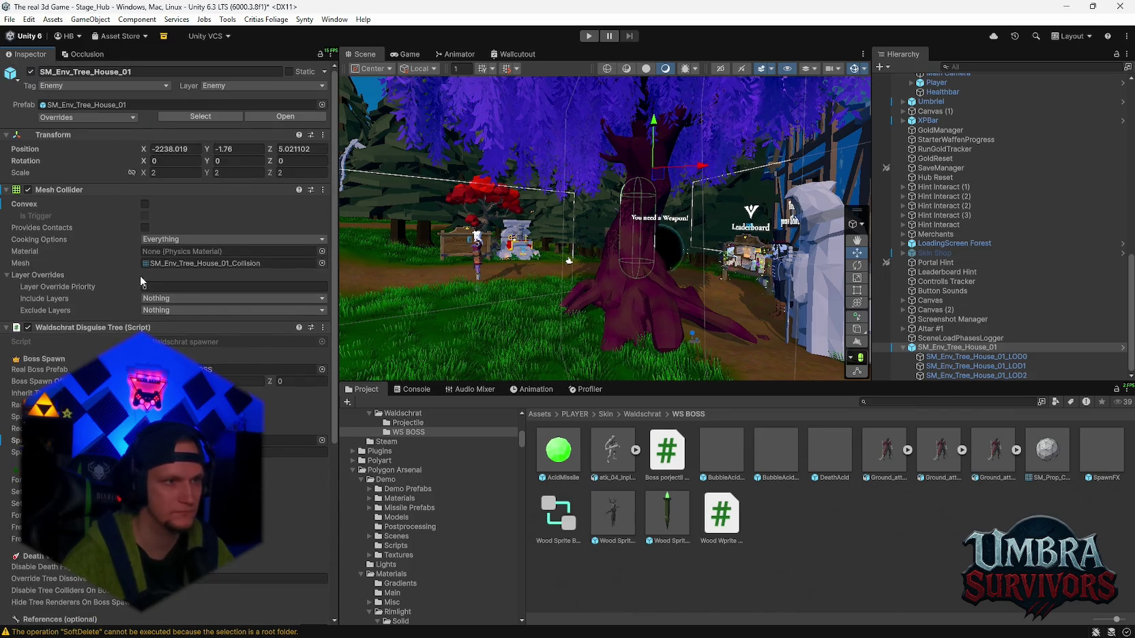
click(103, 115)
click(177, 307)
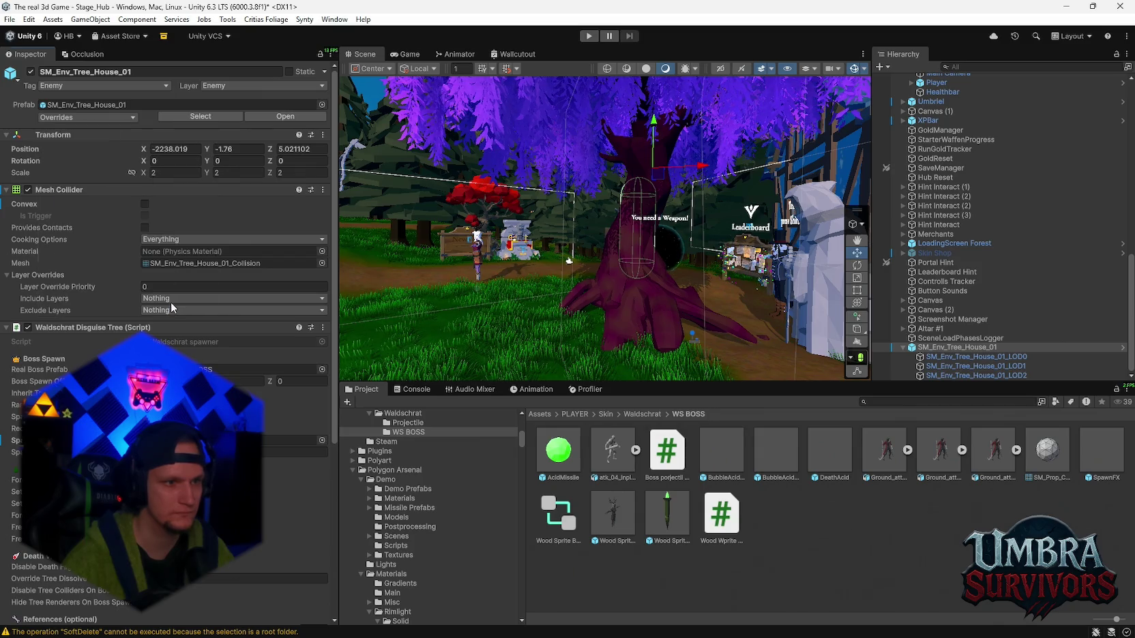
Start the hub play-test, run to the weapon shop and equip the Fire Staff.
key(f)
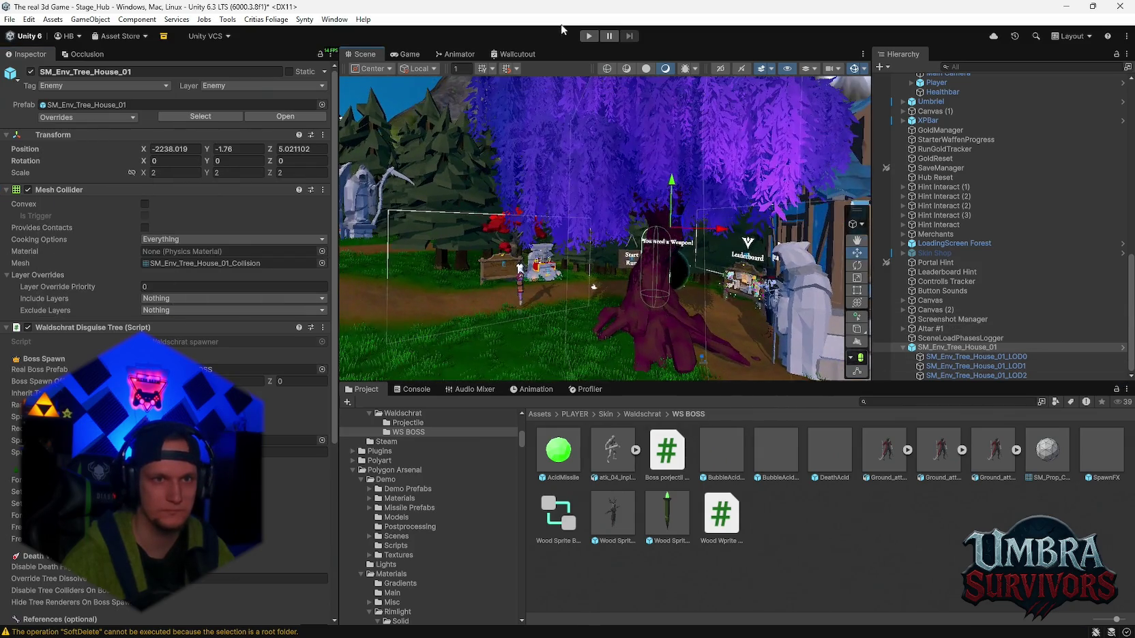
key(ctrl+p)
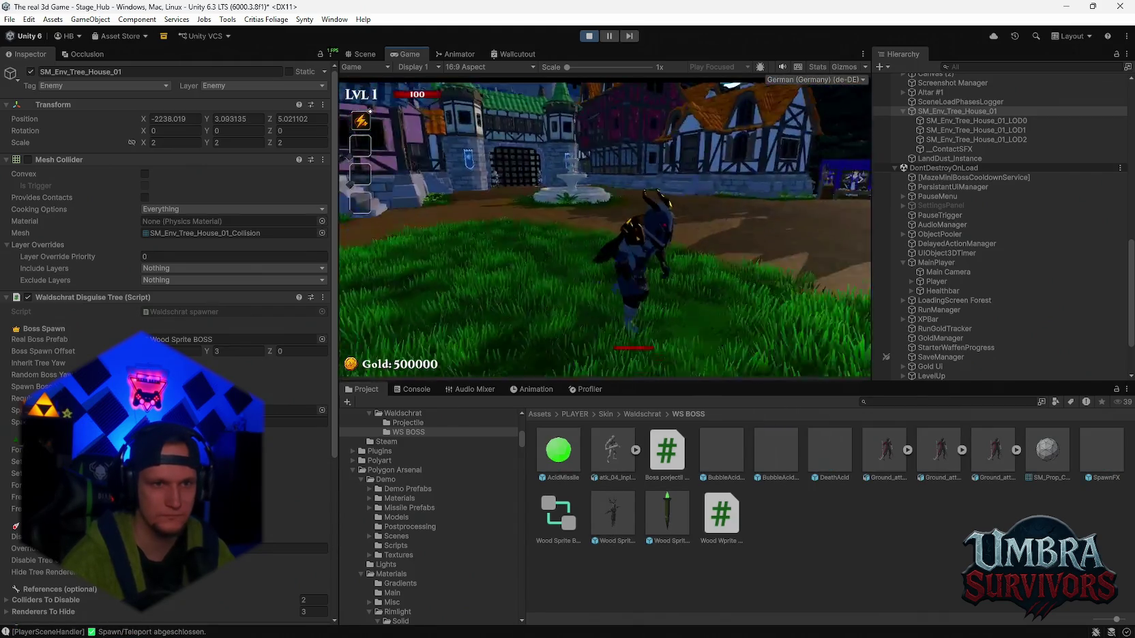
key(w)
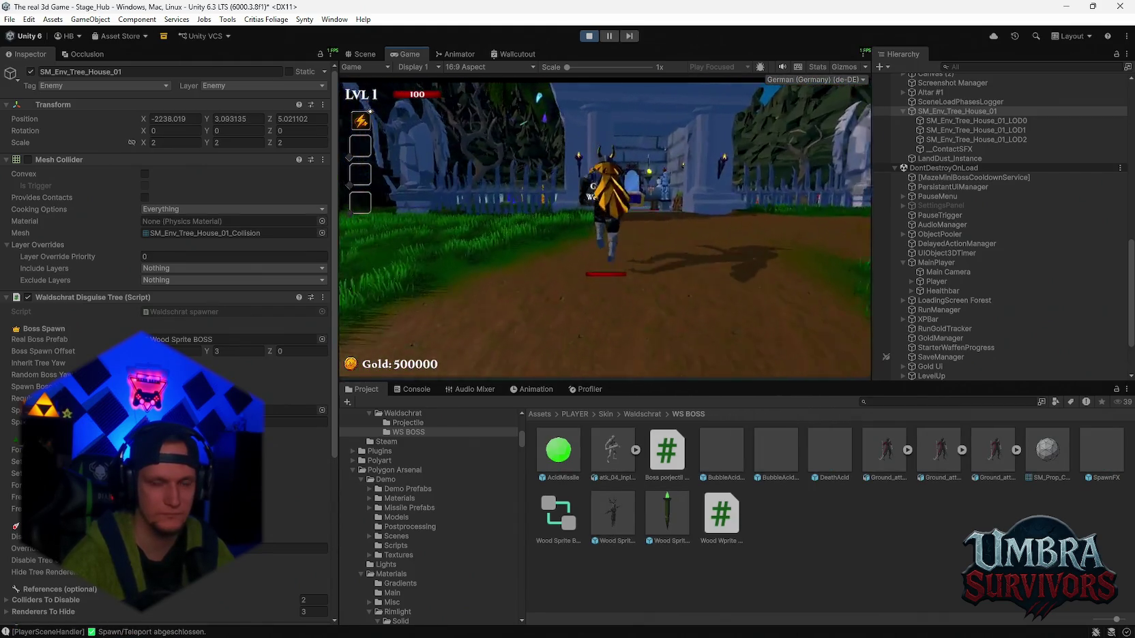
key(w)
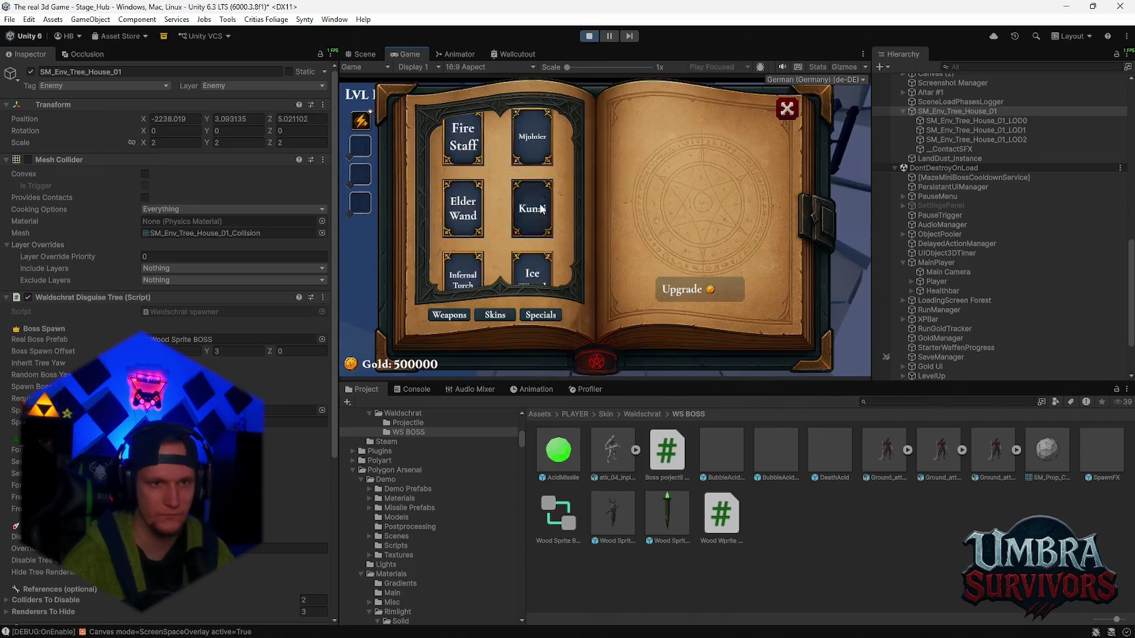
scroll(541, 209, down, 2)
click(532, 259)
scroll(518, 219, up, 2)
click(463, 136)
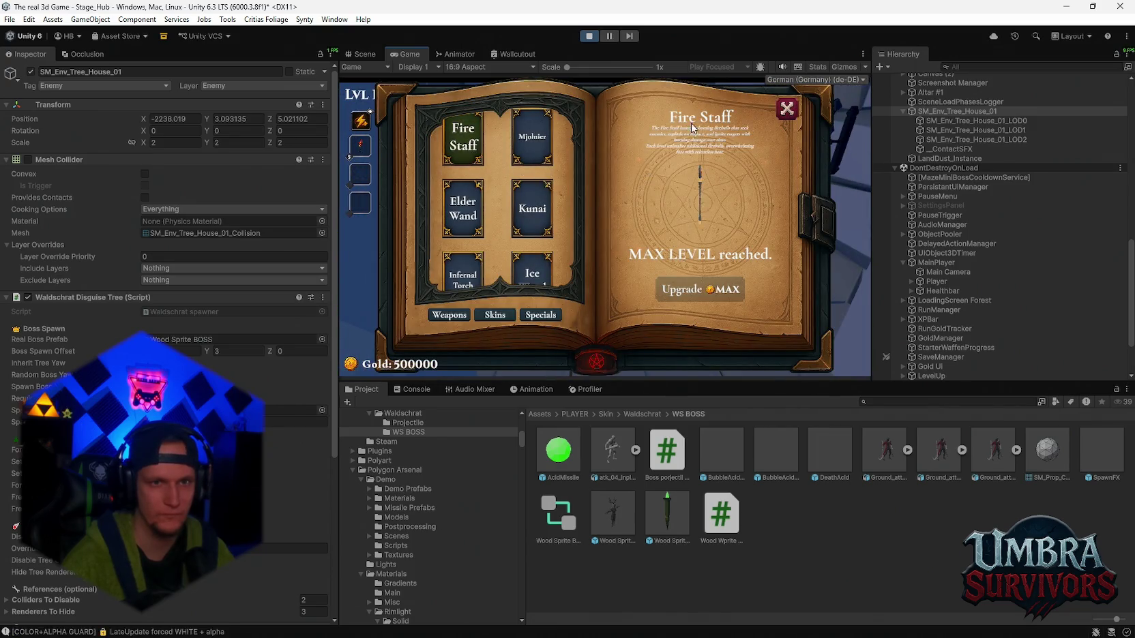
key(Escape)
Walk back toward the tree house, pause, and select SM_Env_Tree_House_01 in the Scene view.
key(s)
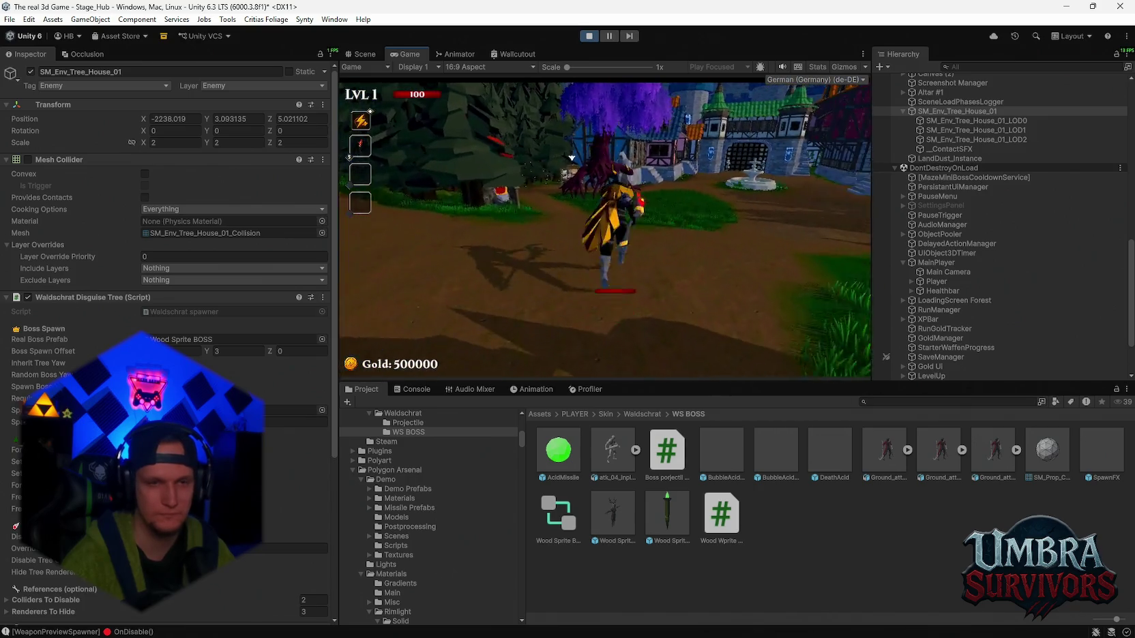
key(a)
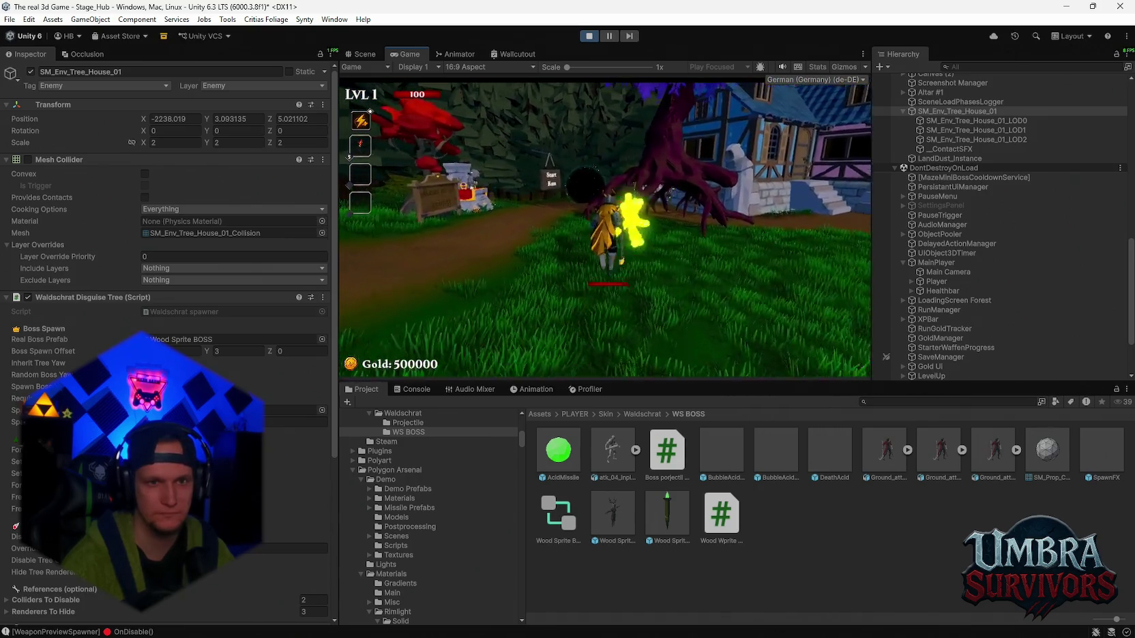
key(d)
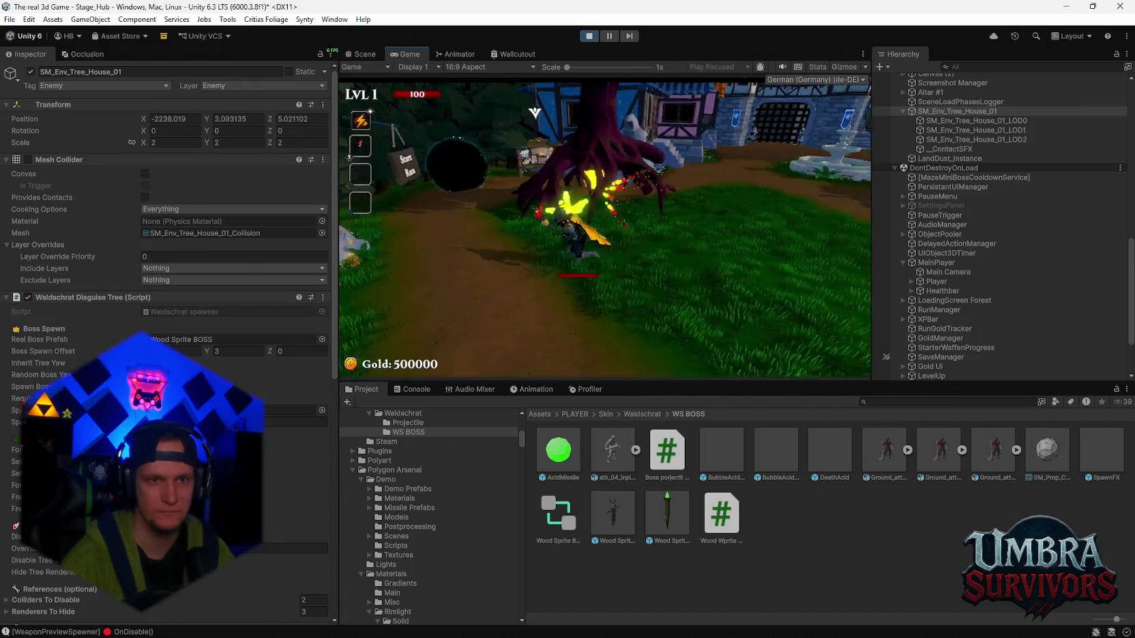
key(s)
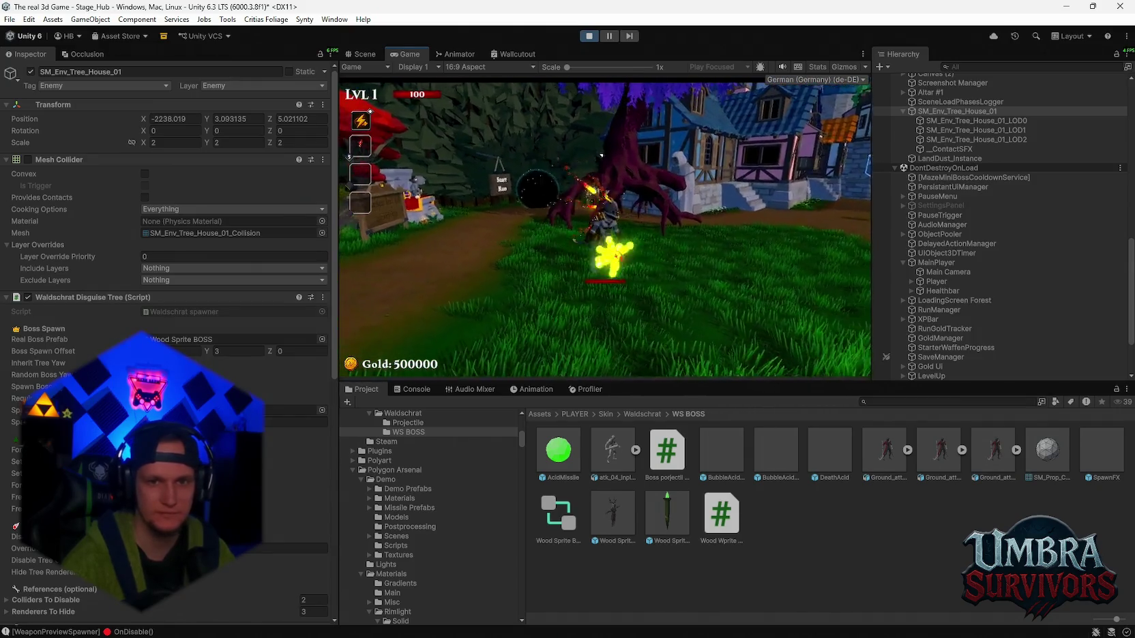
key(Escape)
scroll(966, 253, up, 3)
click(942, 205)
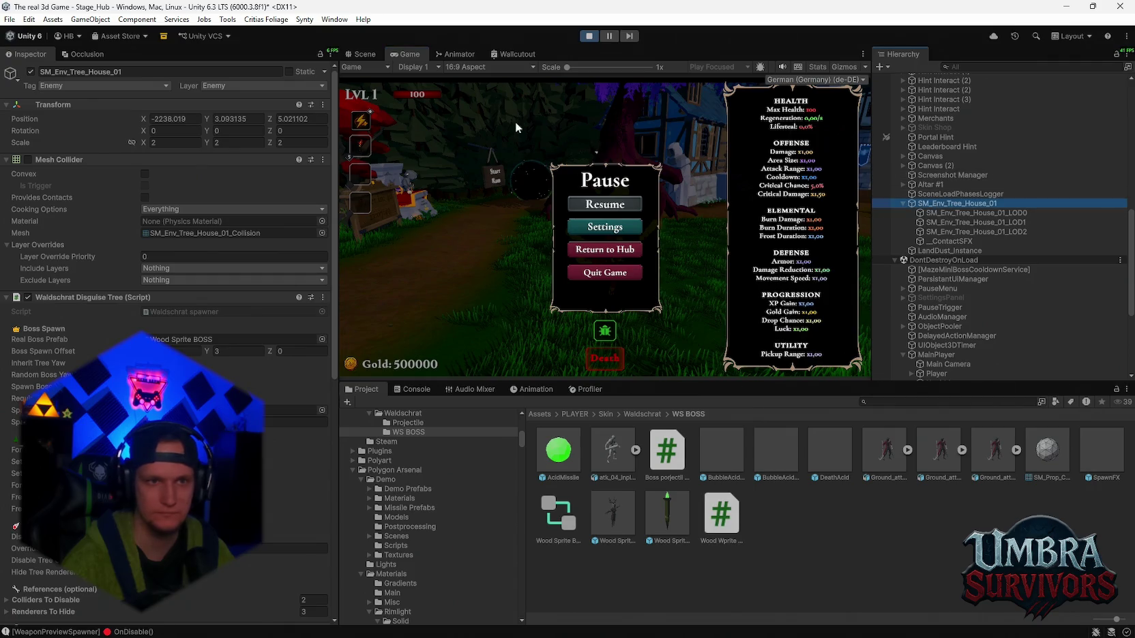
click(375, 54)
Resize the tree's Capsule Collider to height 7.617159 and centre Y 6.497128, then resume the game.
key(f)
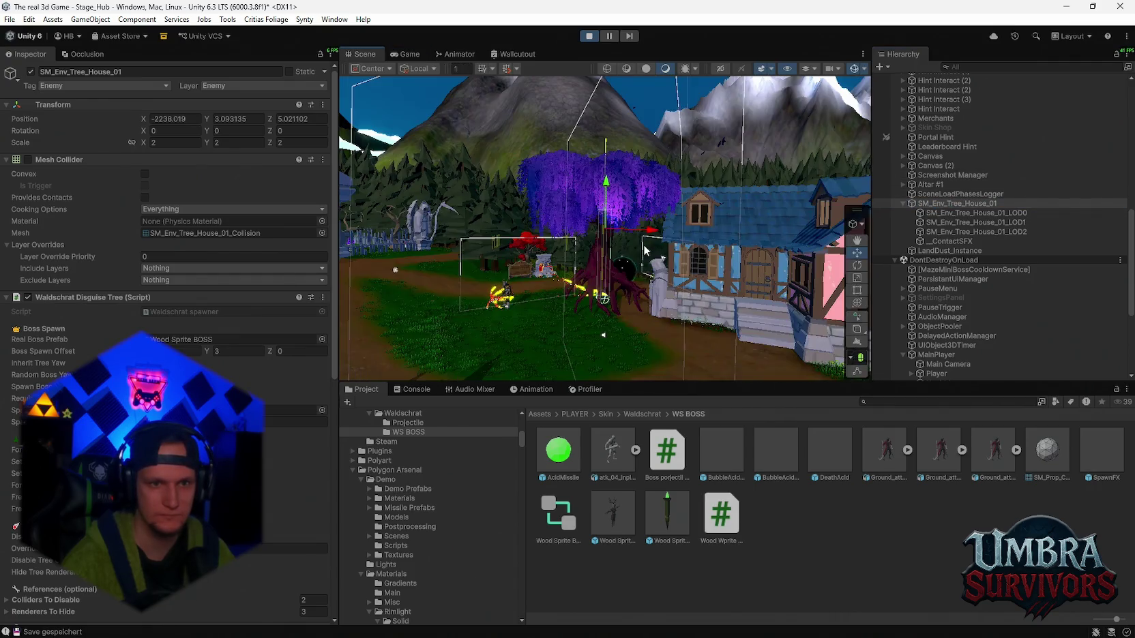
scroll(651, 215, up, 5)
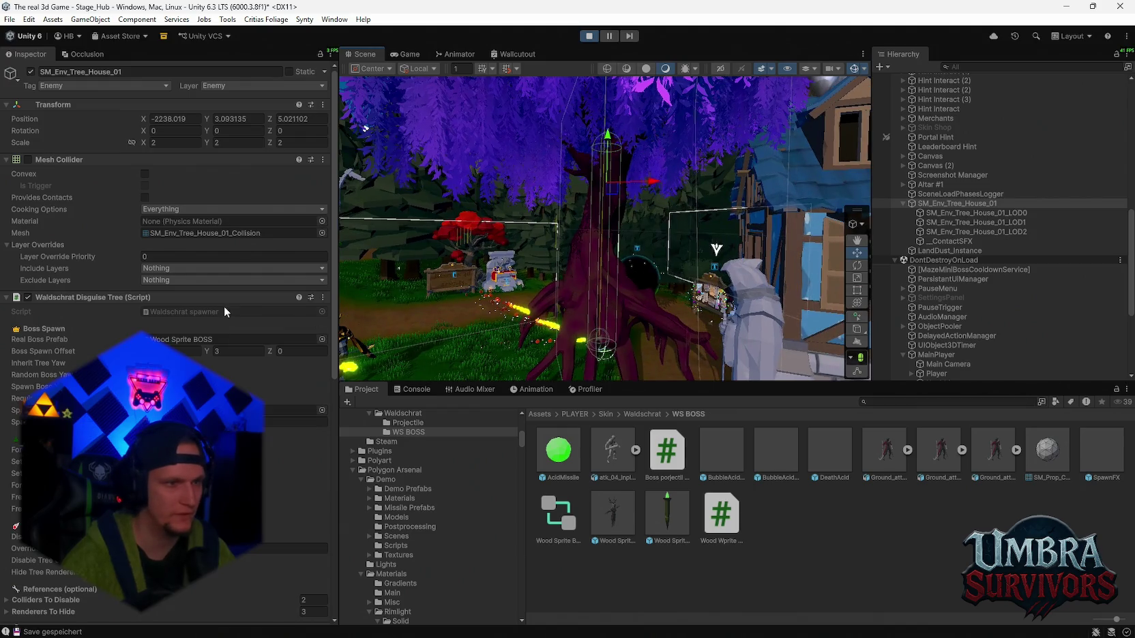
scroll(209, 332, down, 15)
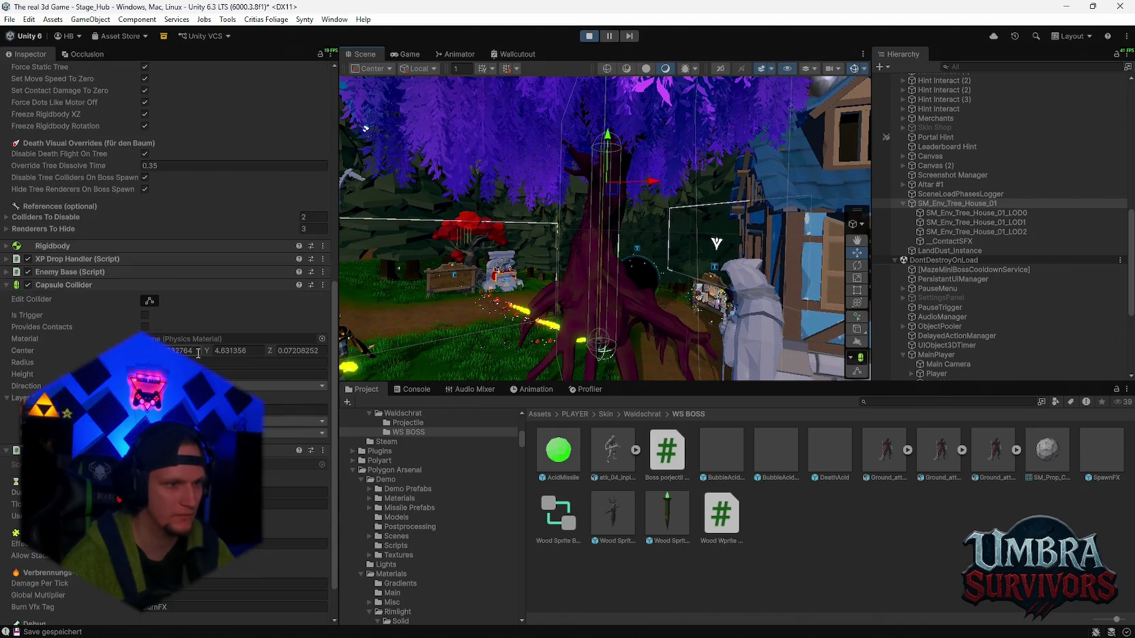
scroll(600, 168, up, 6)
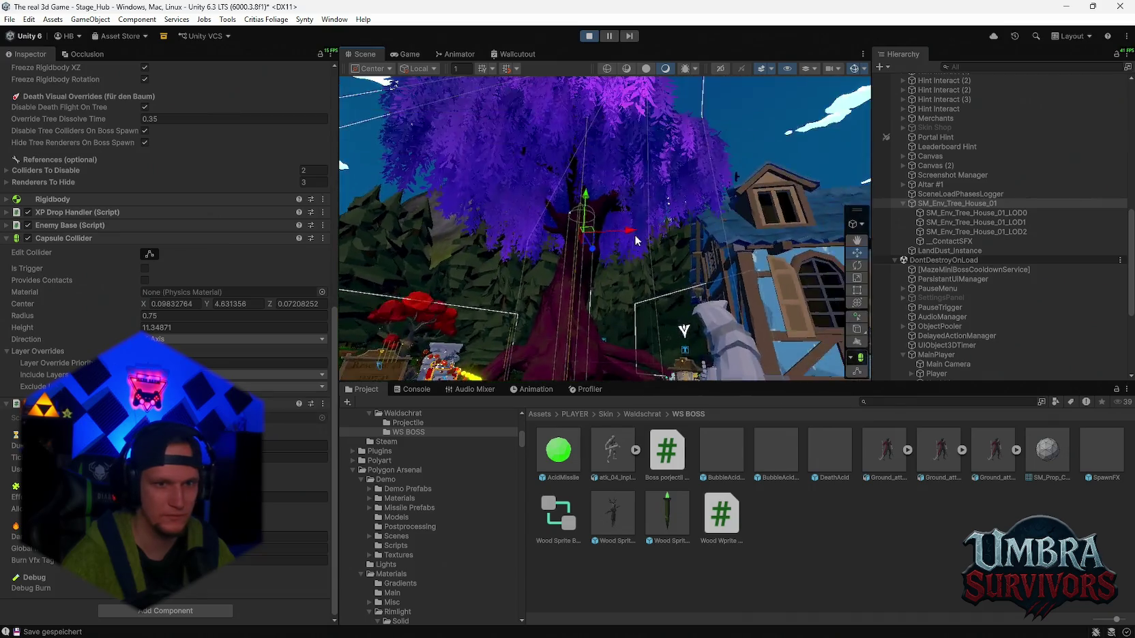
scroll(600, 169, down, 6)
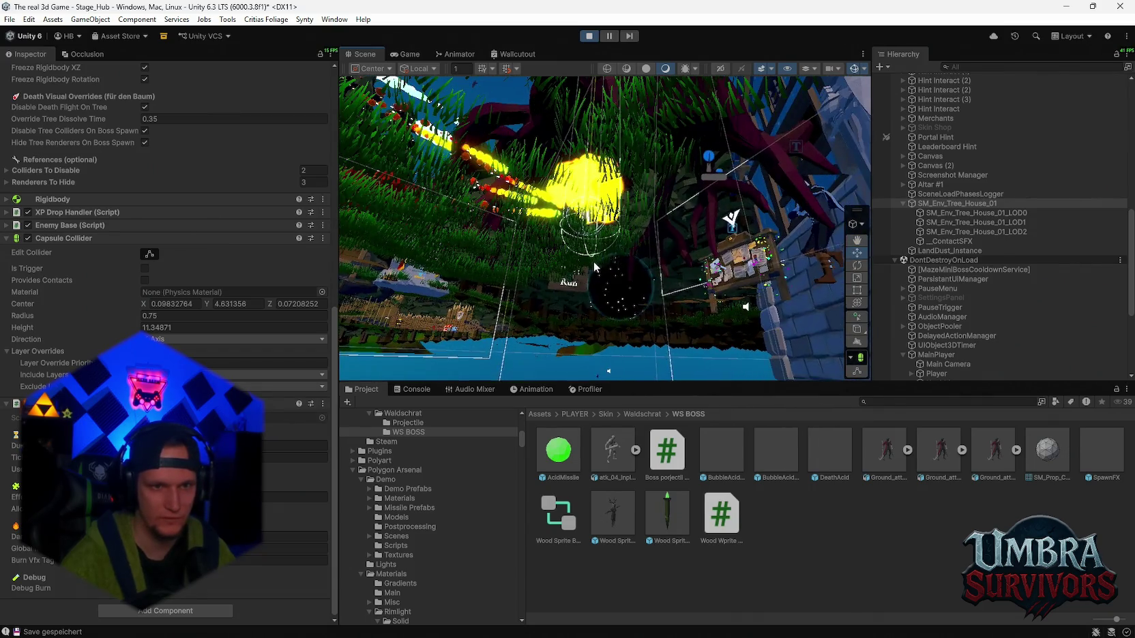
click(147, 252)
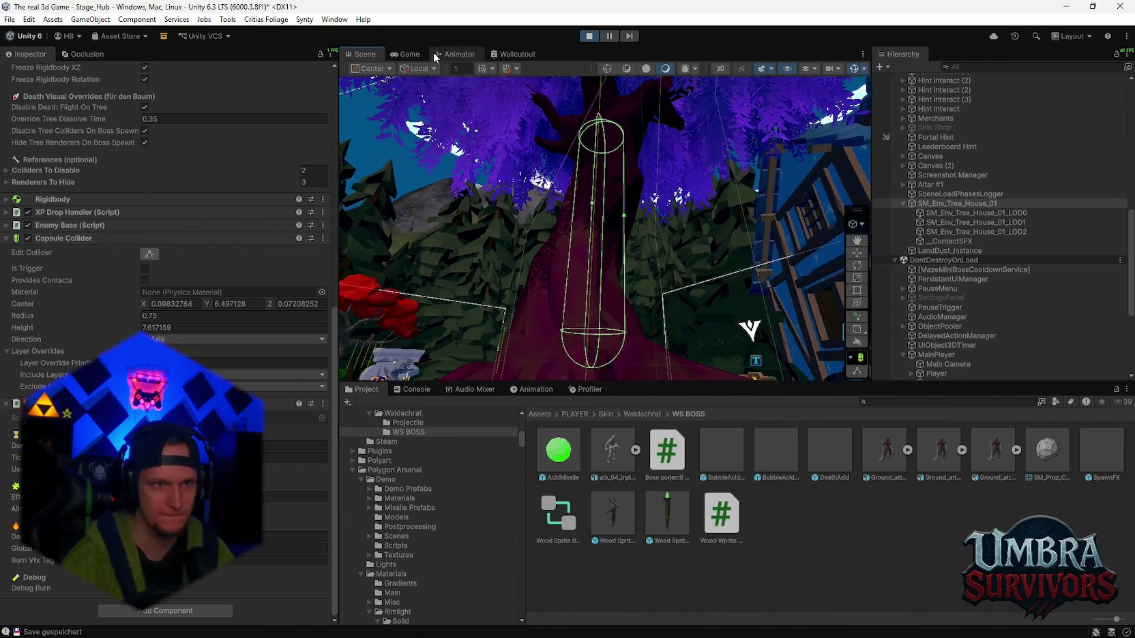
key(ctrl+2)
key(Escape)
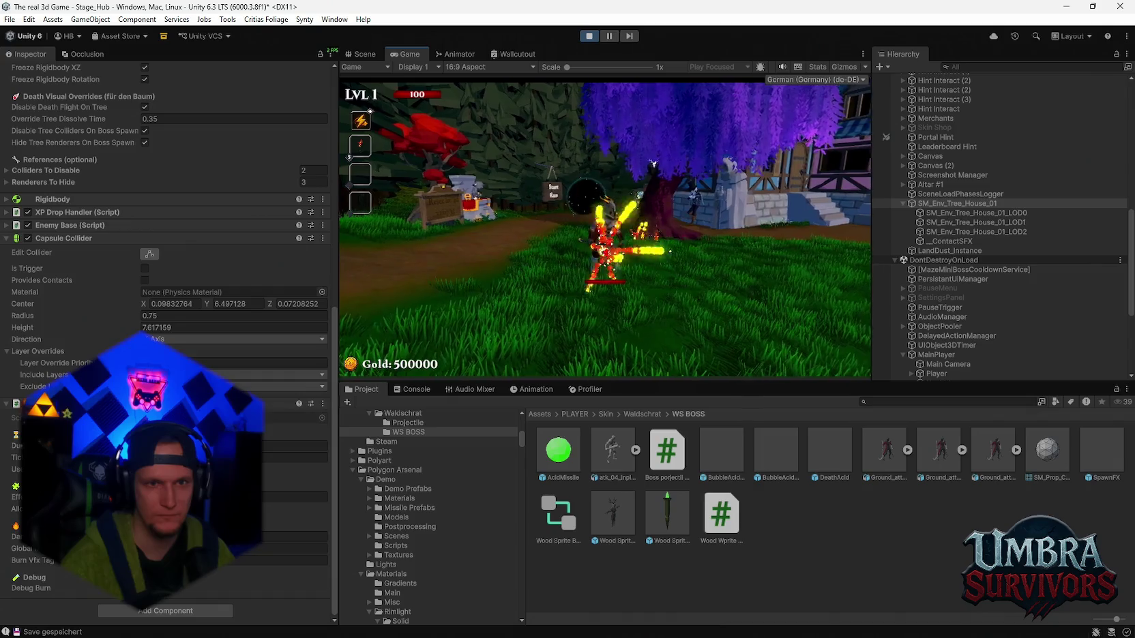
Walk the character toward the tree and portal, pausing and resuming the game several times.
key(a)
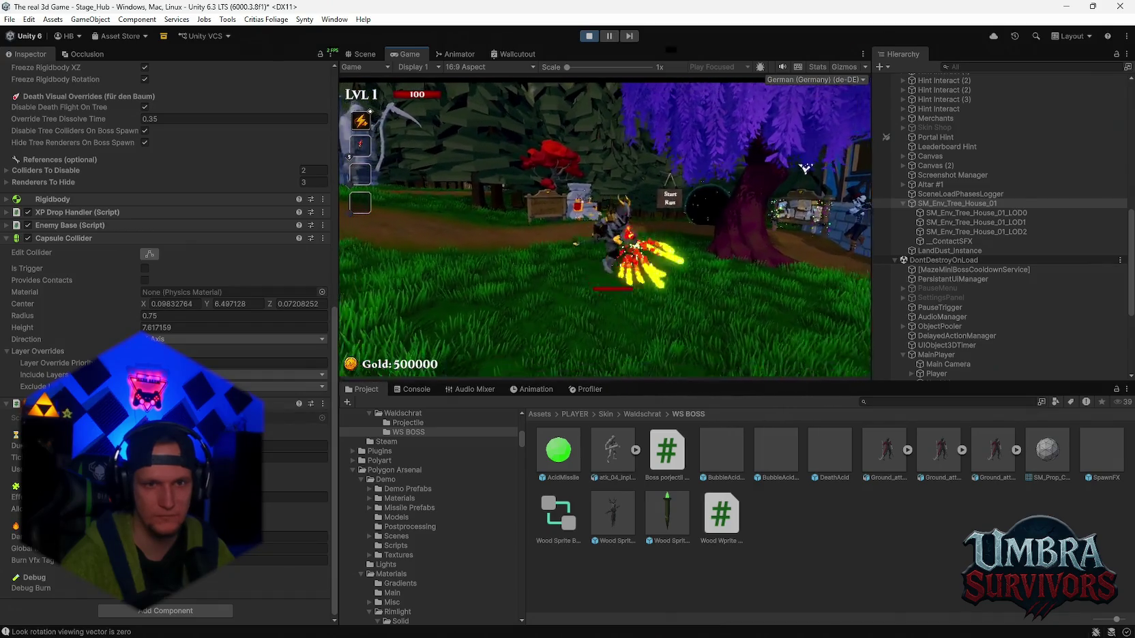
key(w)
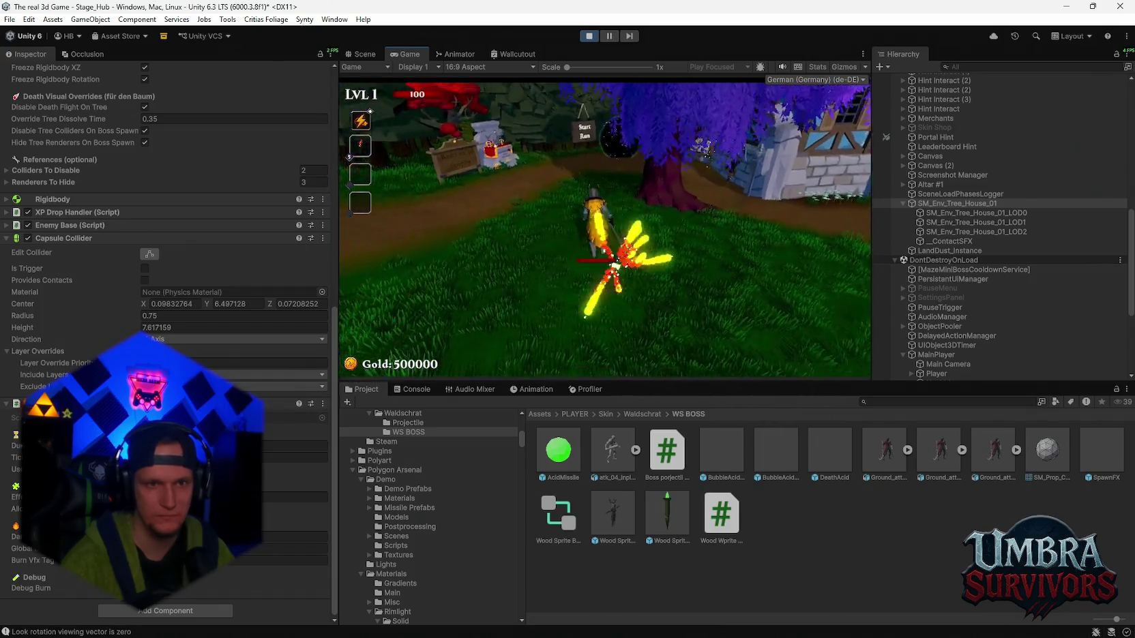
key(Escape)
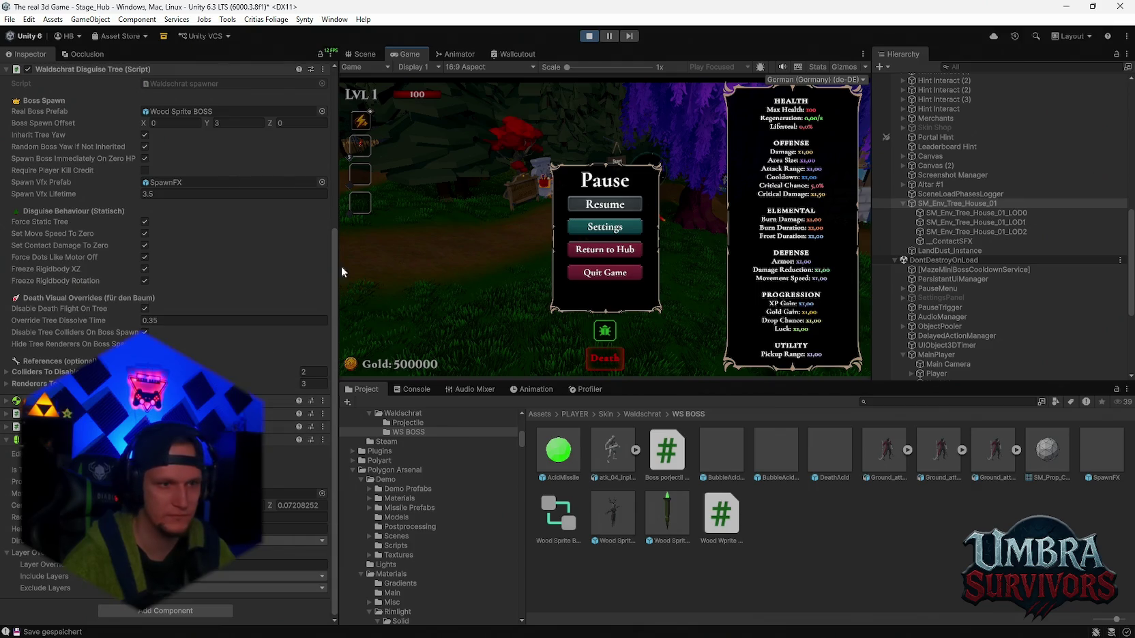
click(607, 203)
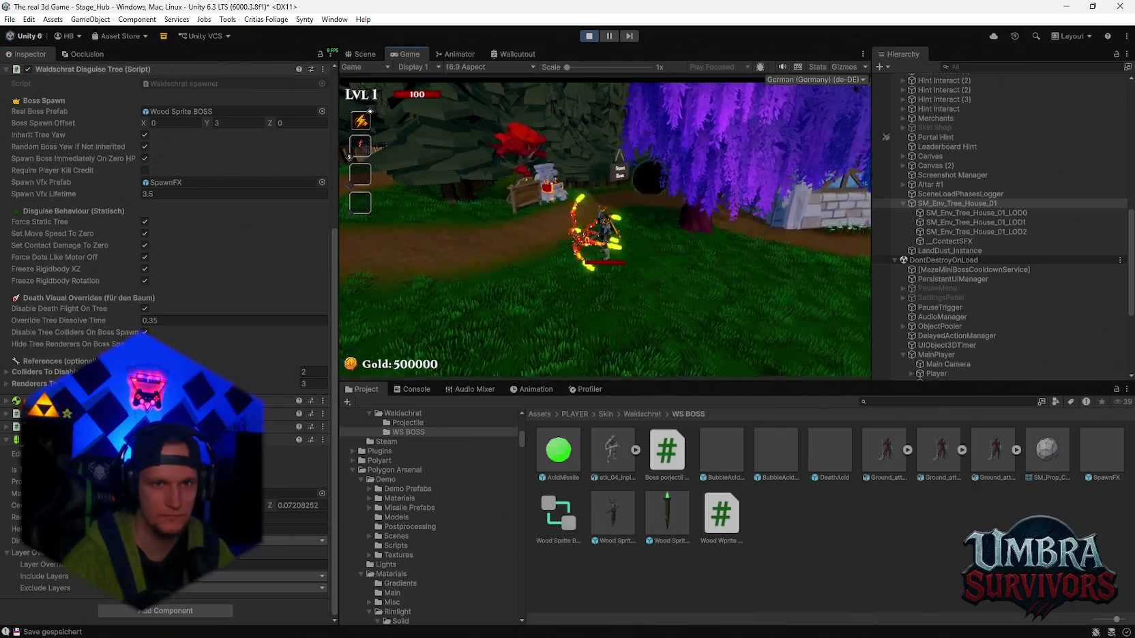
key(Escape)
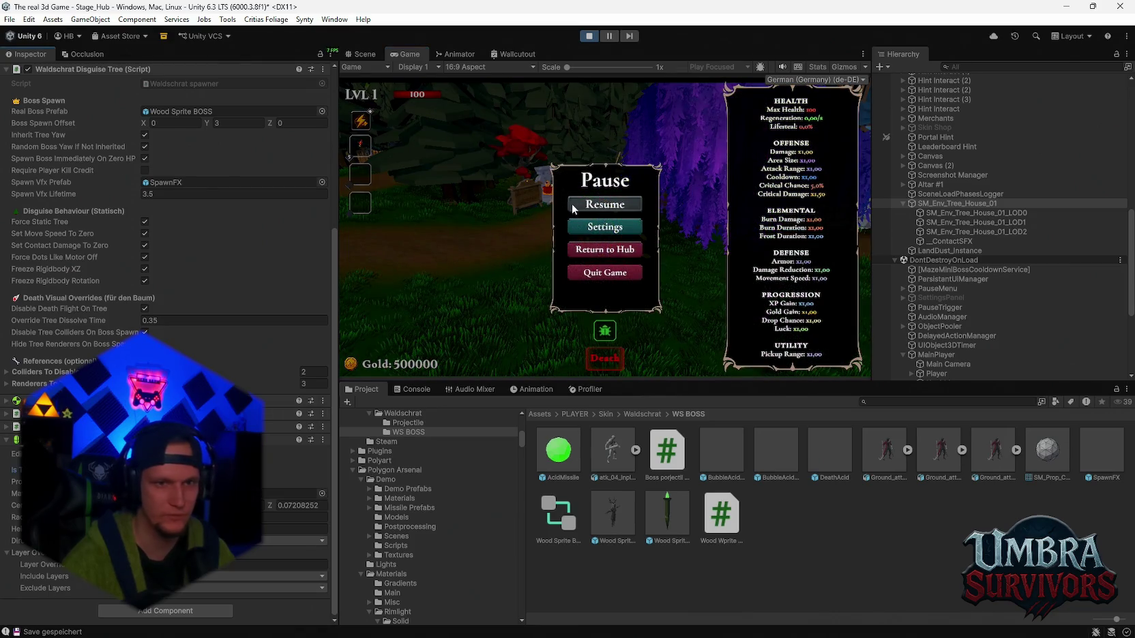
click(573, 209)
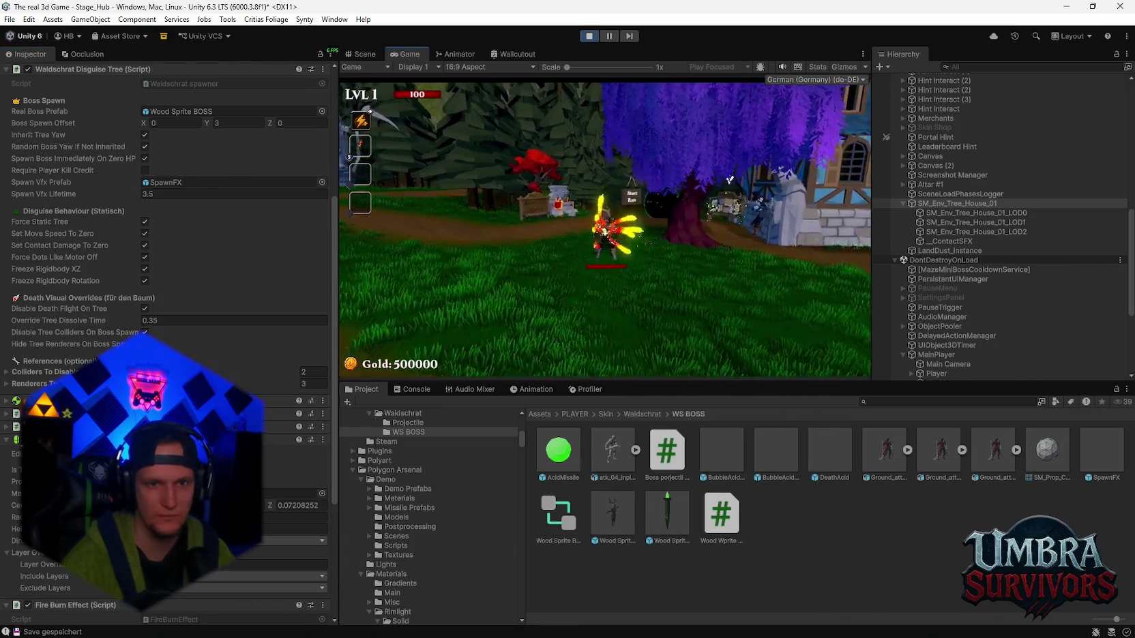
key(Escape)
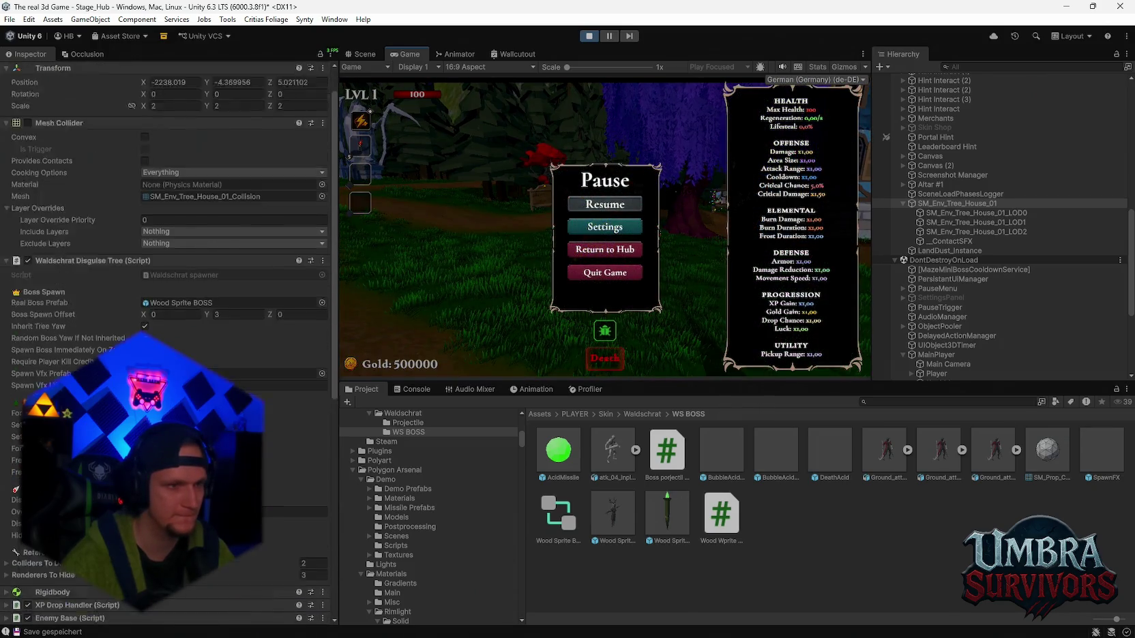
click(589, 207)
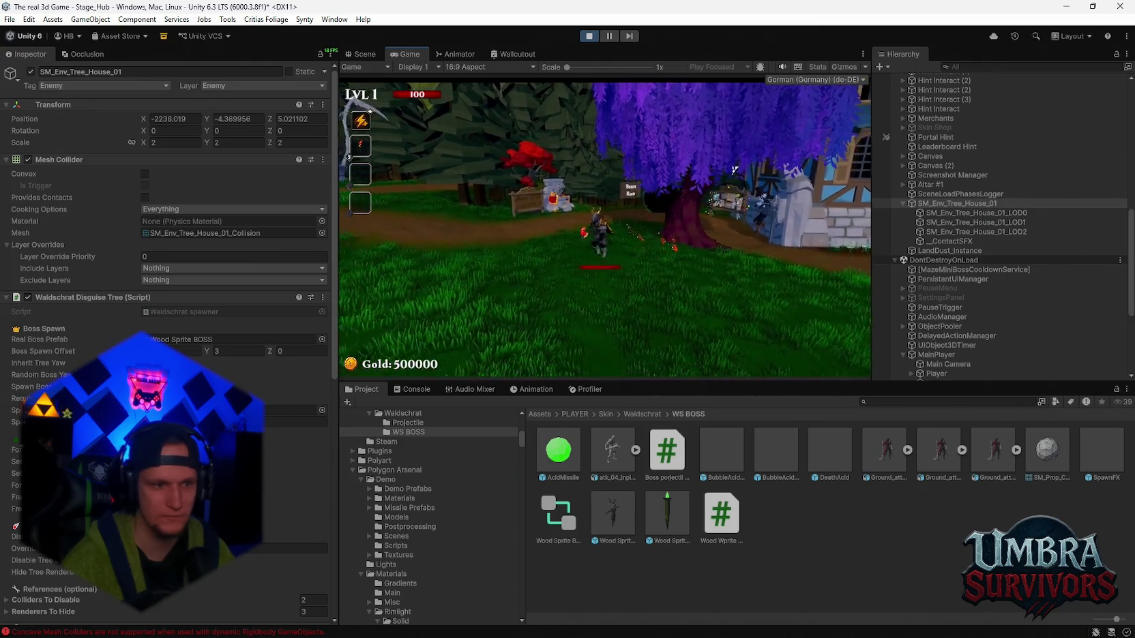
key(Escape)
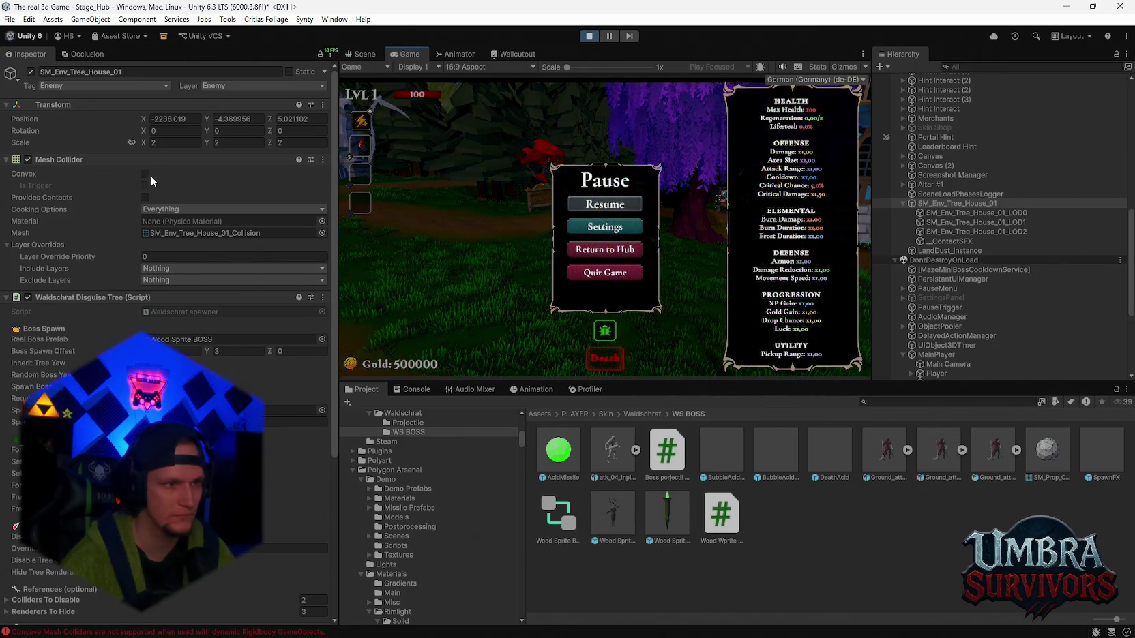
key(Escape)
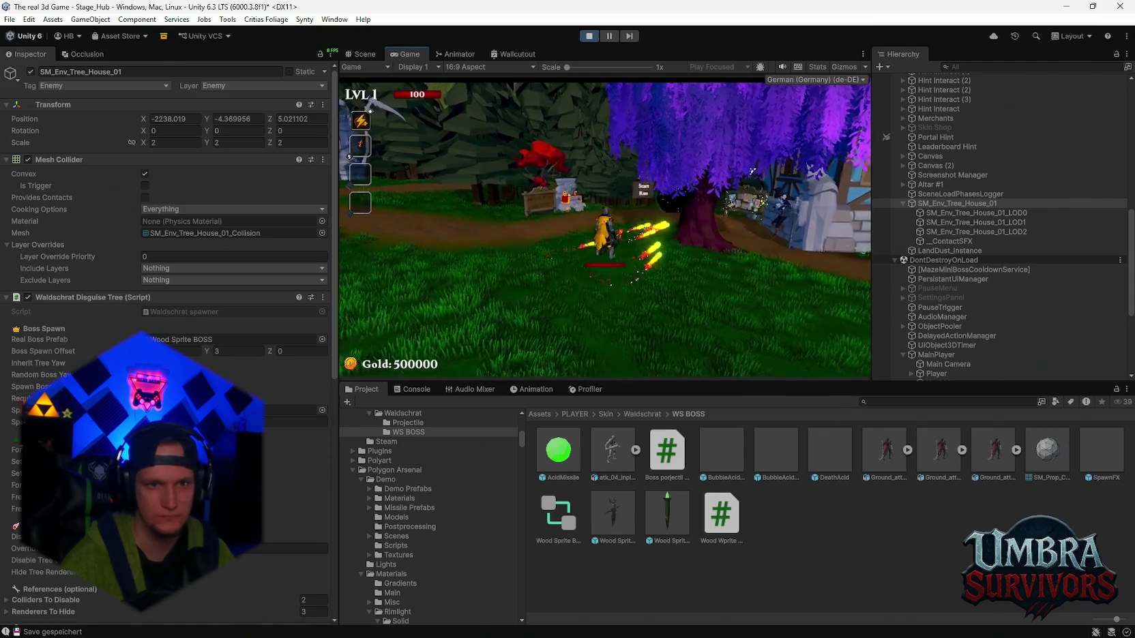
key(w)
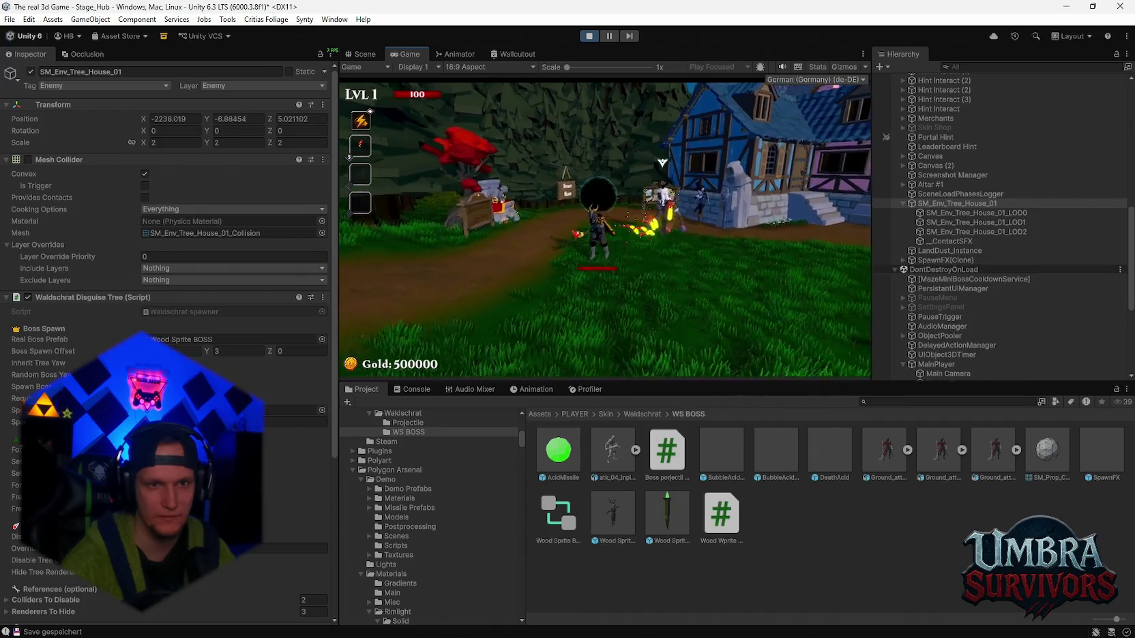
key(Escape)
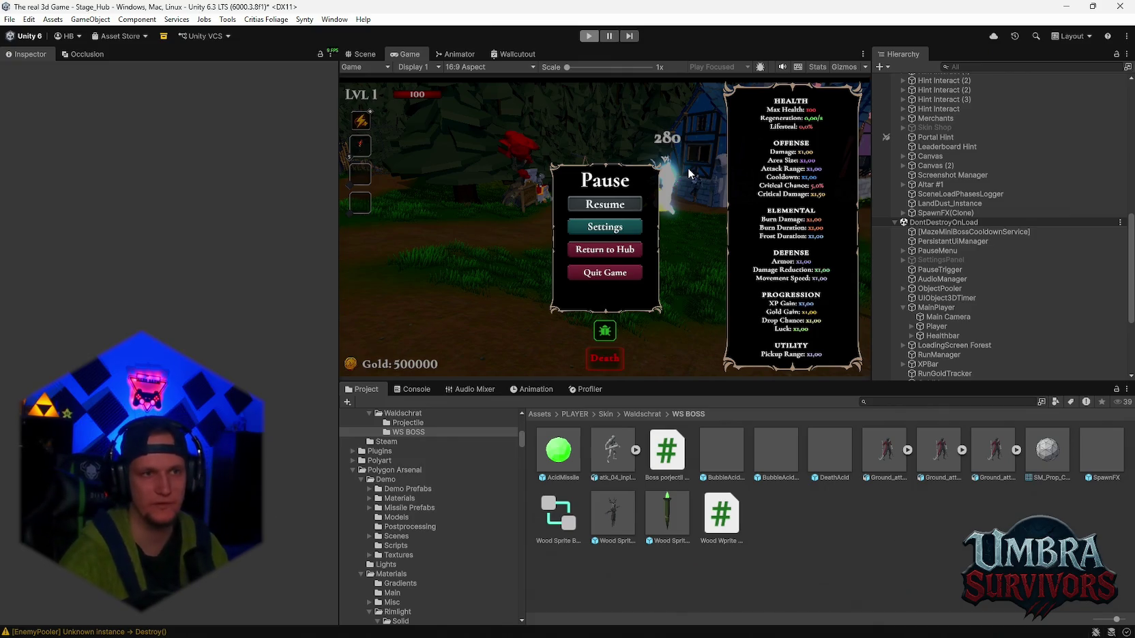
Stop play mode, frame the tree house, and open its components' extra options in the Inspector.
key(ctrl+p)
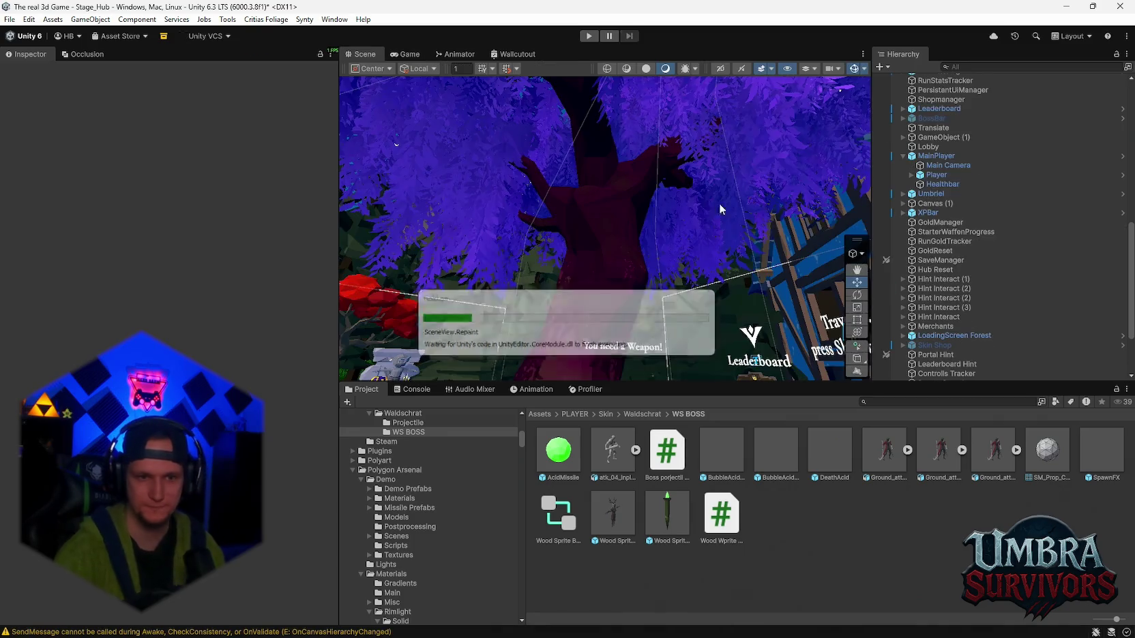
click(688, 312)
key(f)
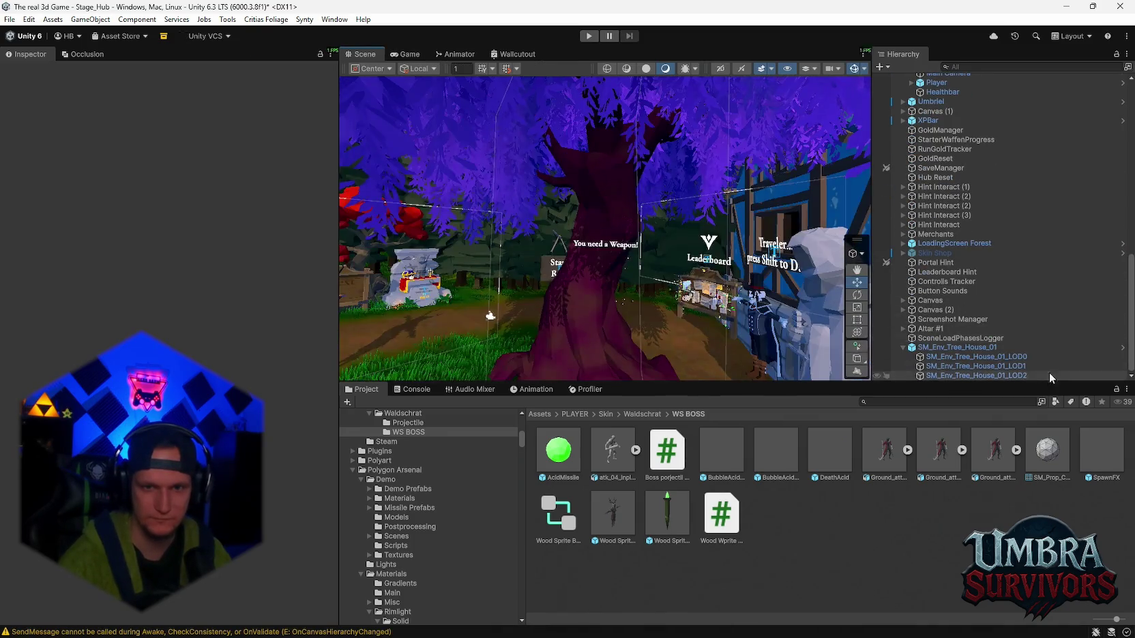
scroll(181, 277, down, 5)
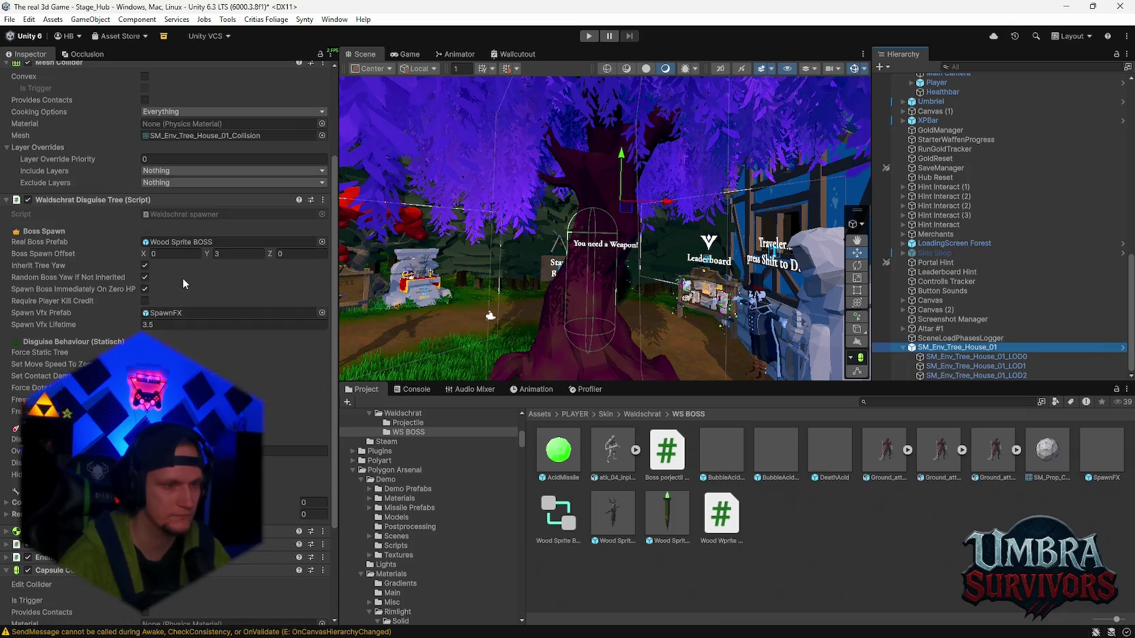
scroll(192, 341, up, 5)
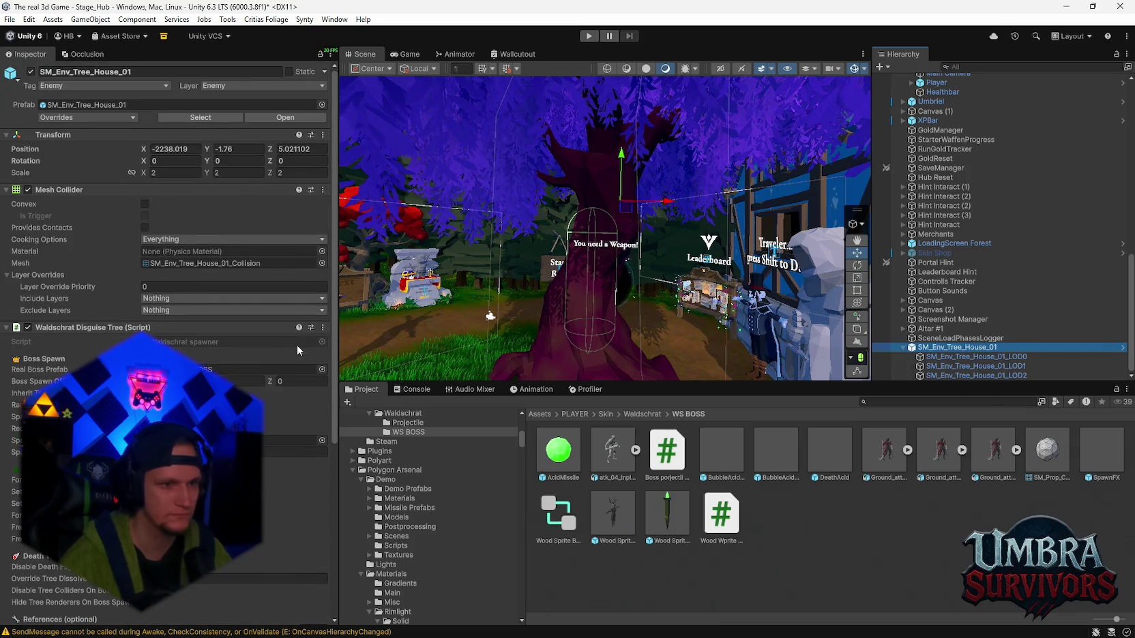
click(323, 327)
click(372, 499)
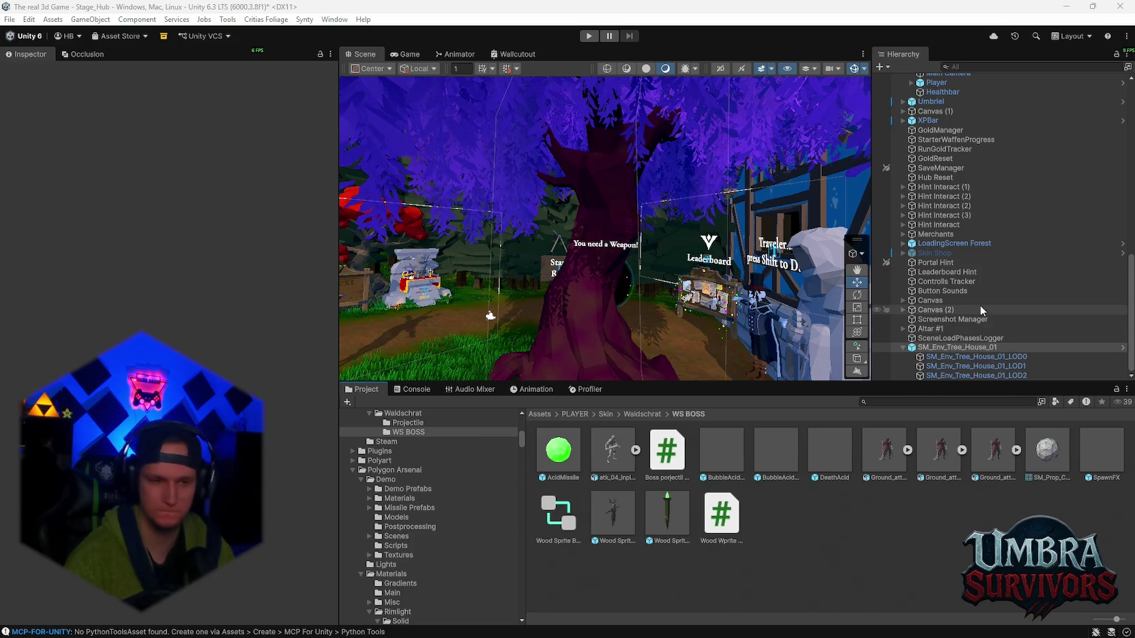
Open the UPGRADES/WEapons/Fireball folder and preview the FireBallWeapon.cs script's code.
scroll(521, 458, down, 15)
scroll(523, 592, down, 10)
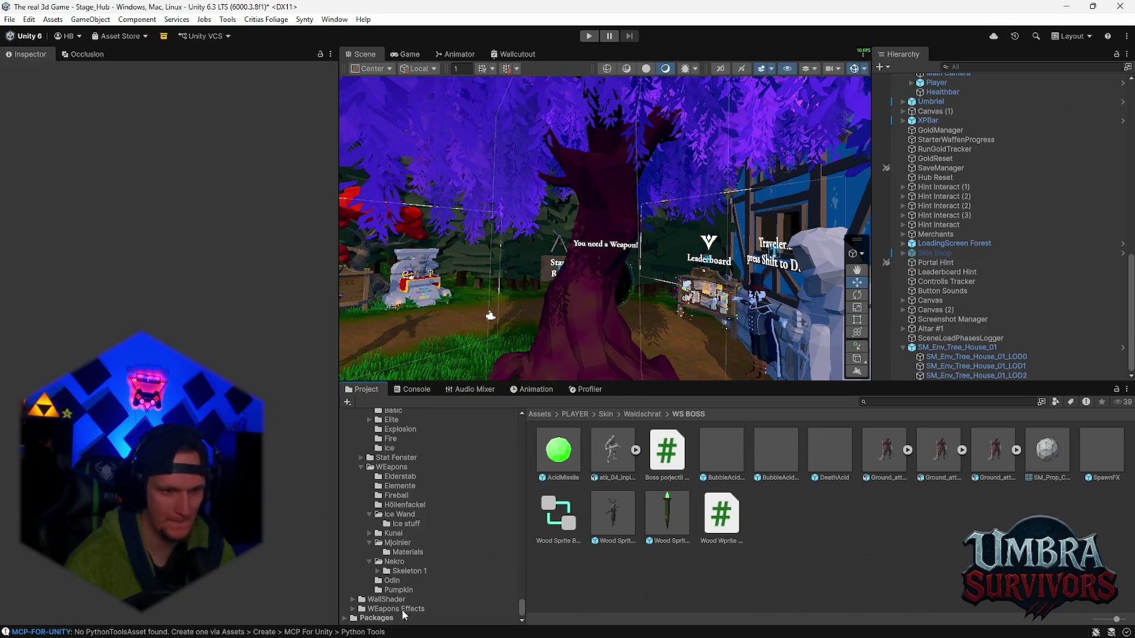
scroll(419, 588, up, 5)
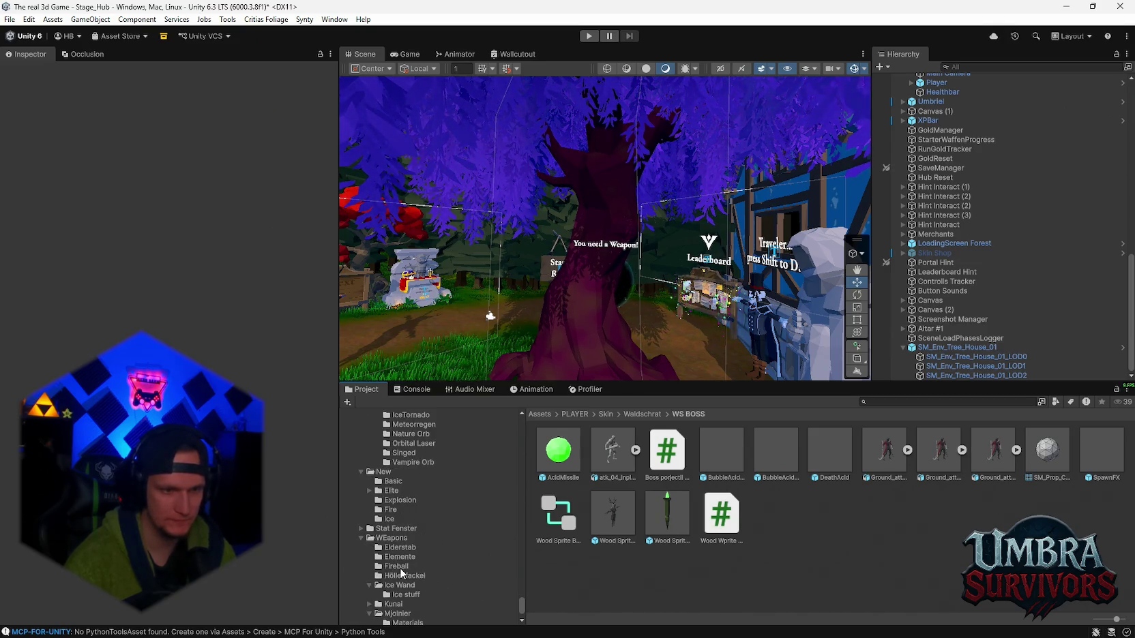
click(400, 566)
click(1041, 466)
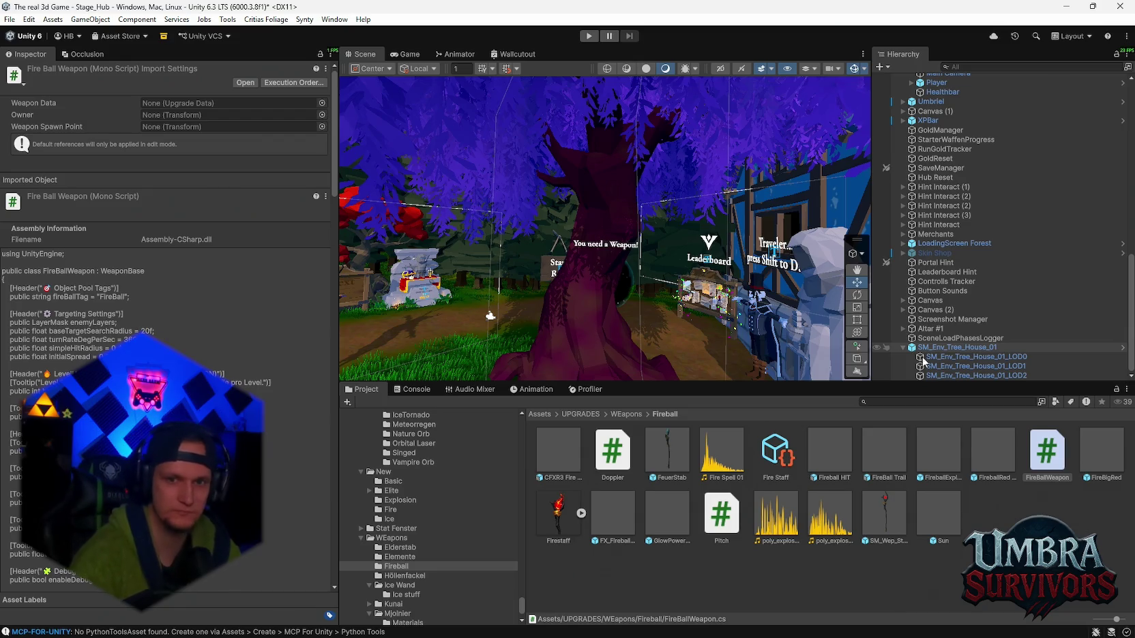
click(955, 347)
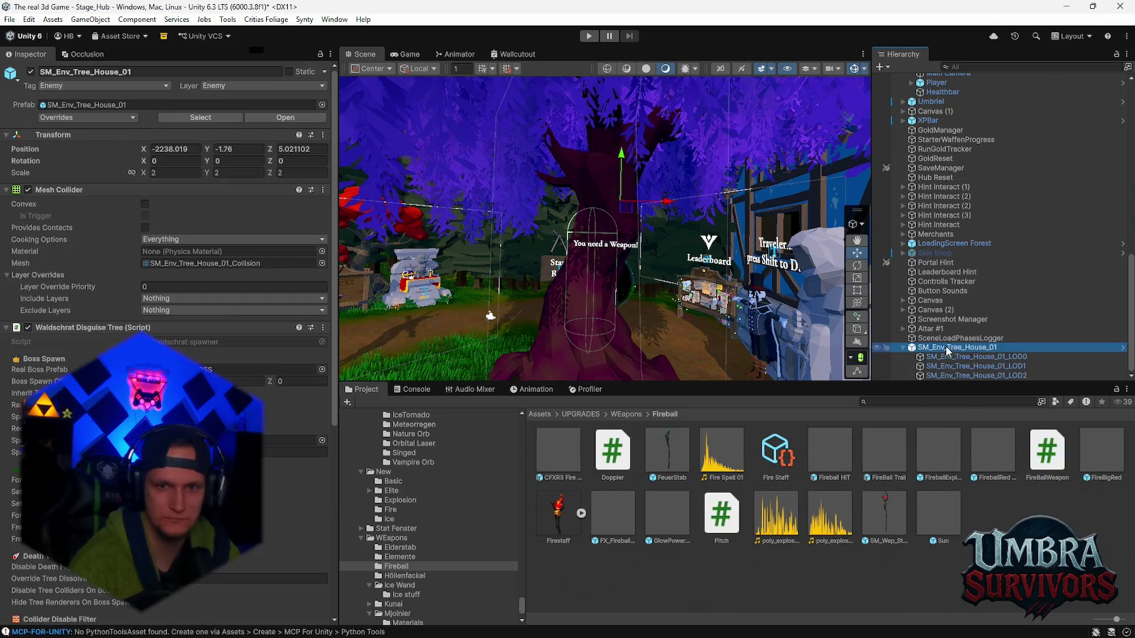
Tick Convex on the tree house's Mesh Collider and enter play mode.
click(146, 204)
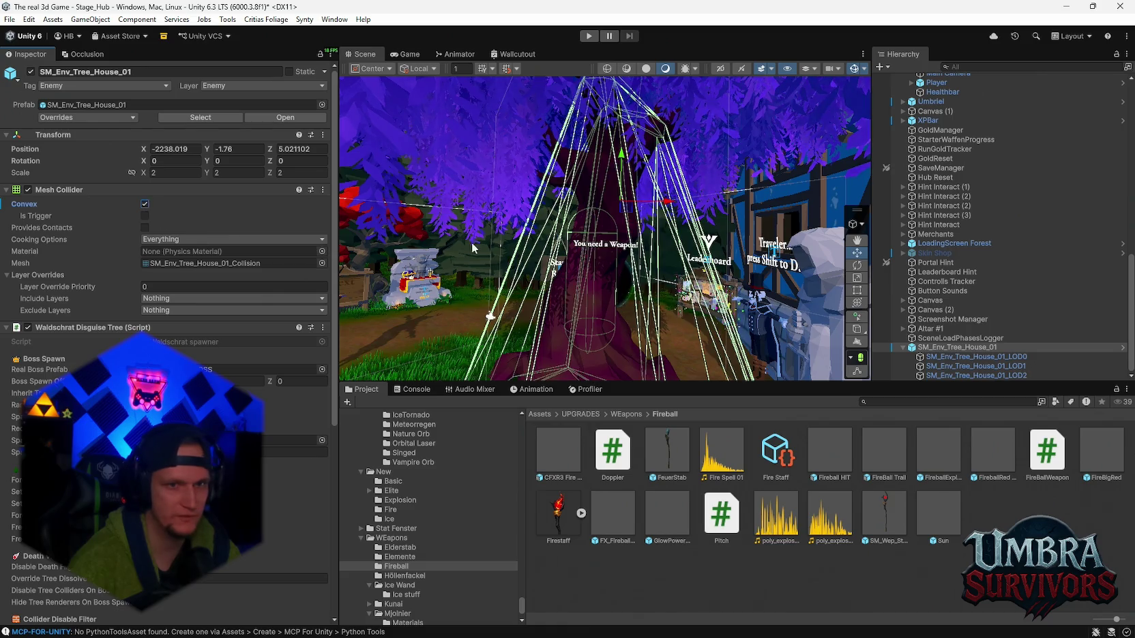
click(590, 36)
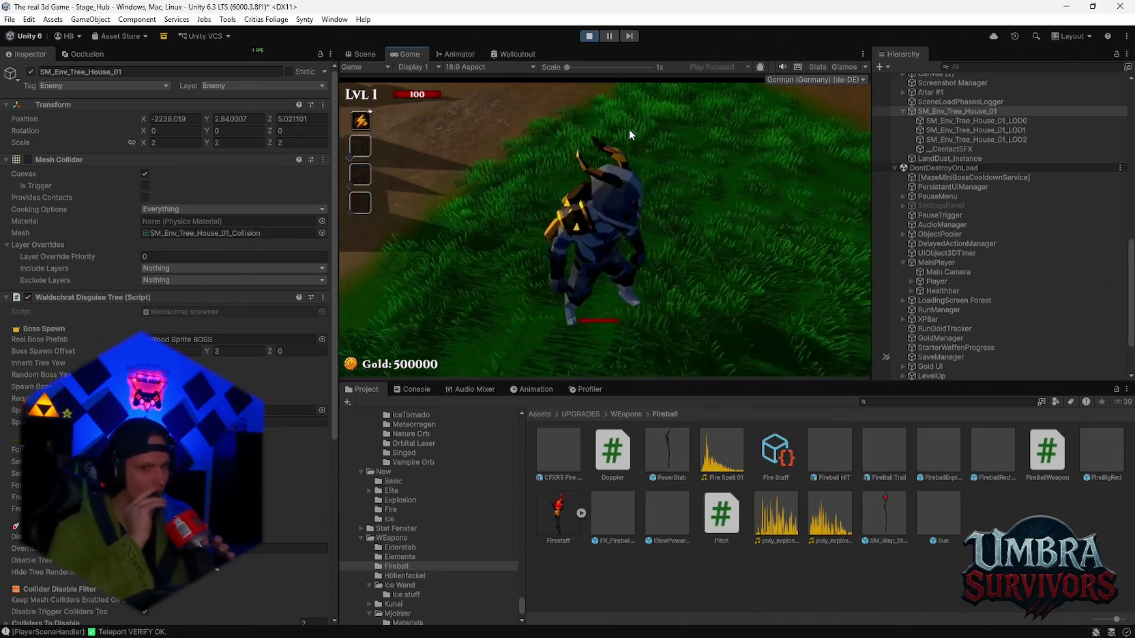
Run to the weapon table, equip the Fire Staff as second weapon, and head back firing.
key(w)
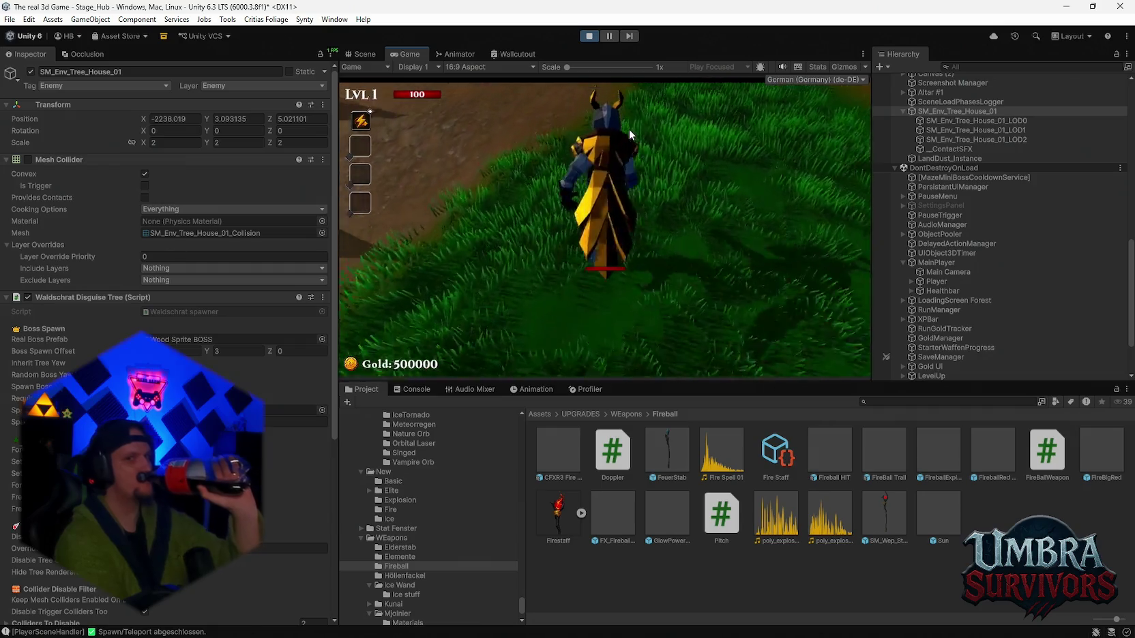
key(w)
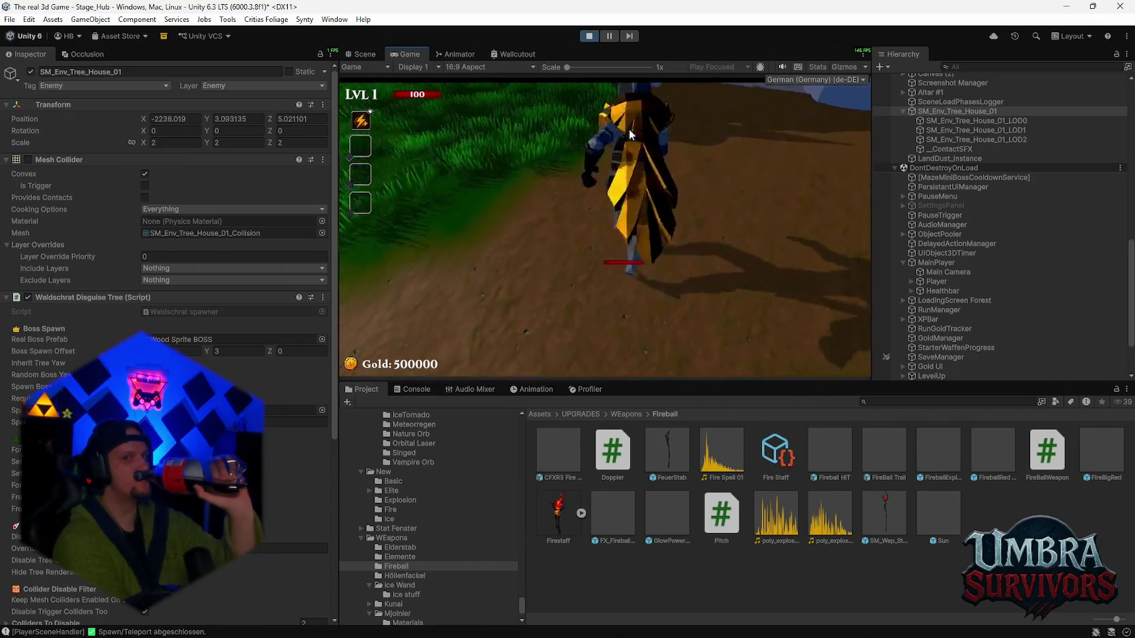
key(e)
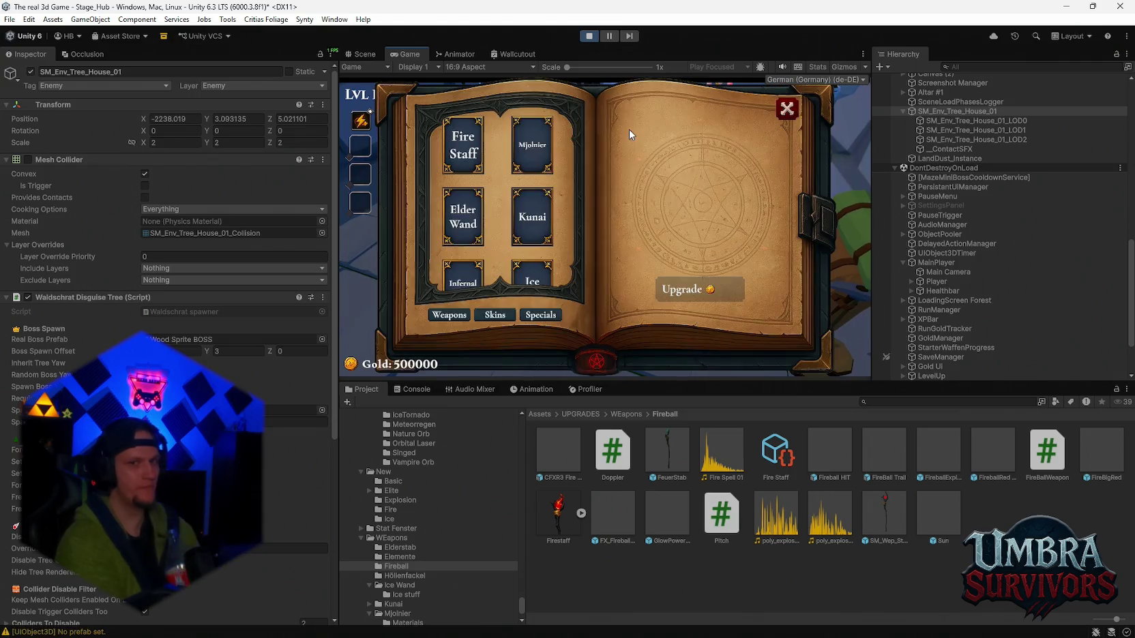
click(463, 145)
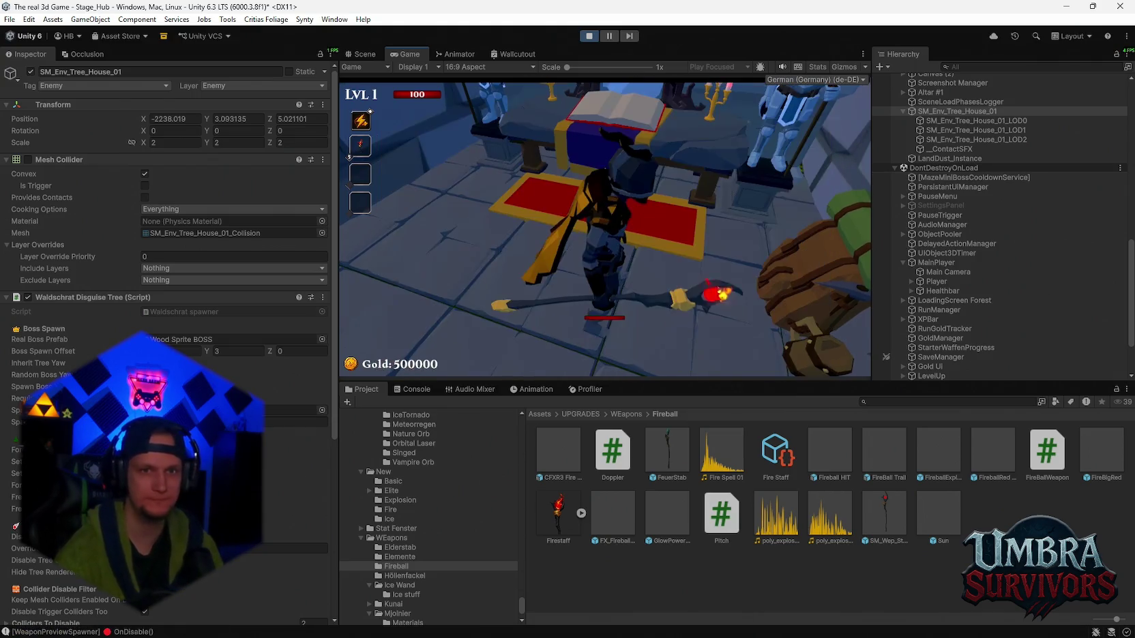
key(s)
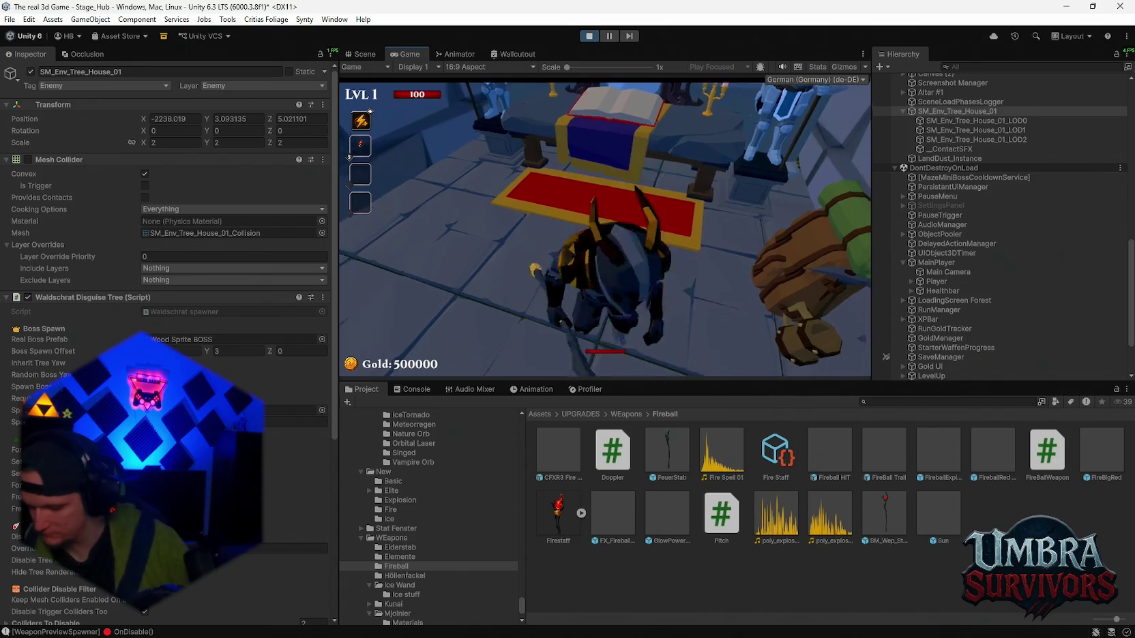
key(s)
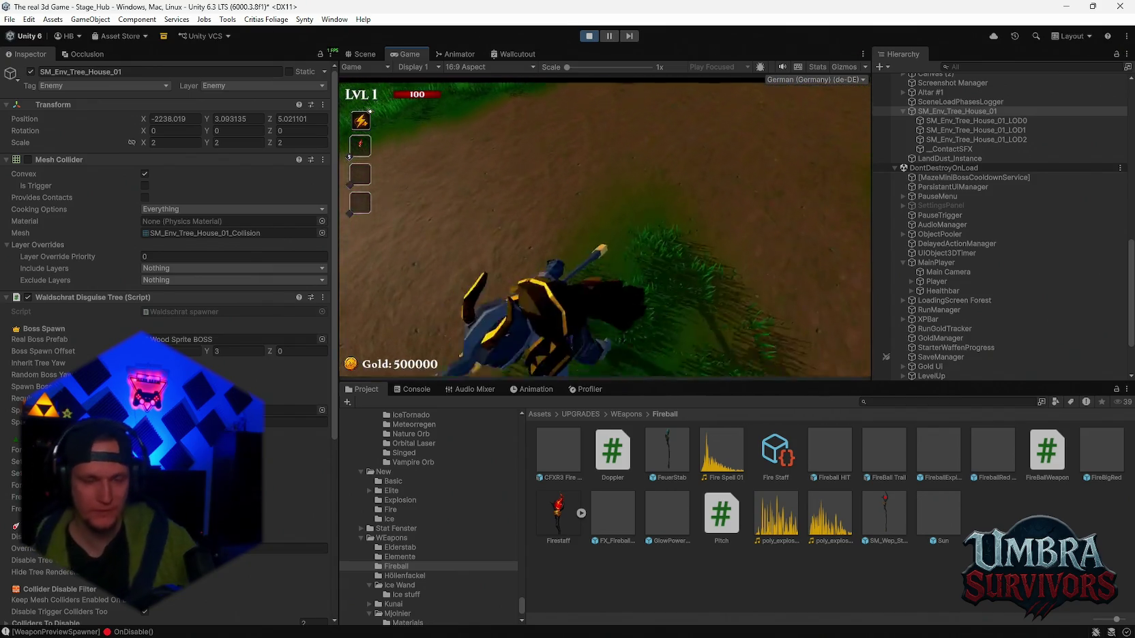
key(w)
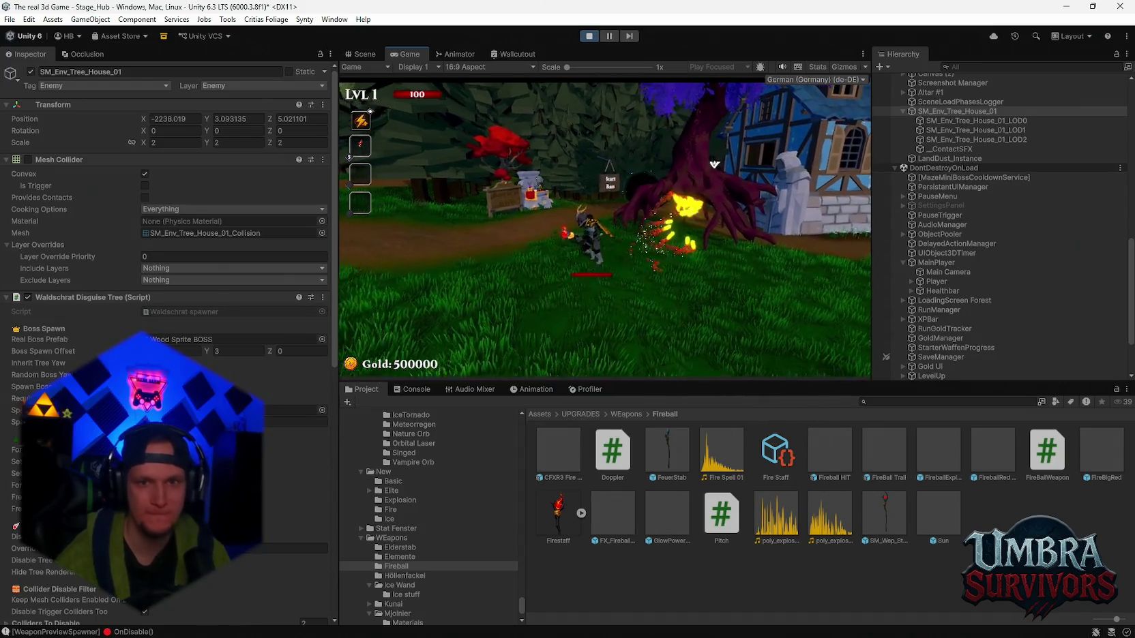
Pause to enable the tree house's Mesh Collider, then resume and attack the disguised tree.
key(Escape)
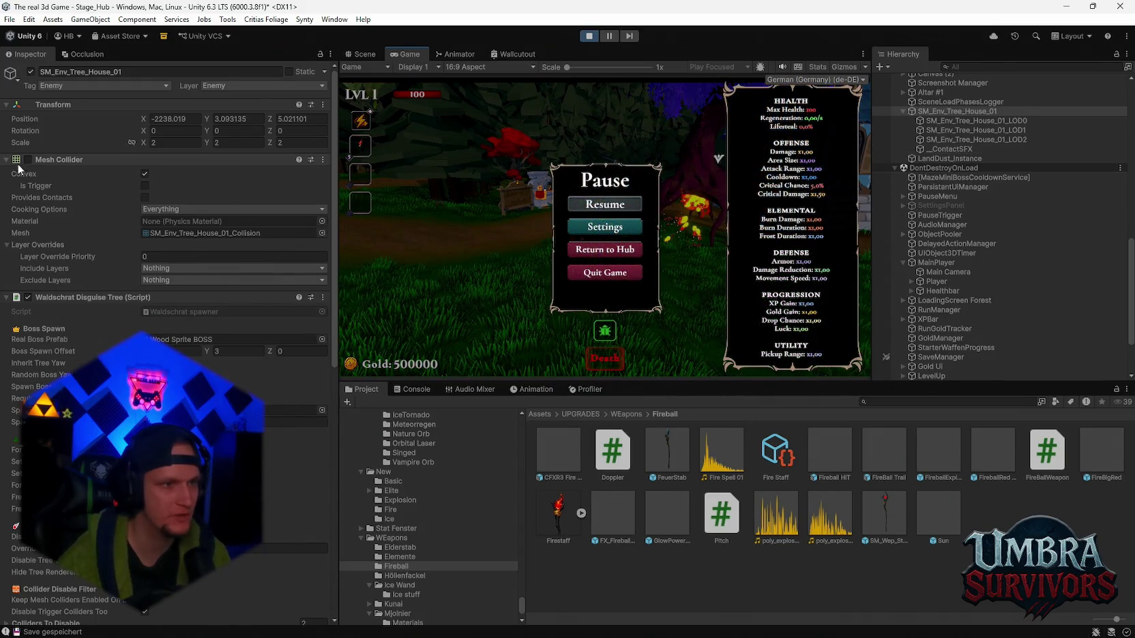
click(28, 160)
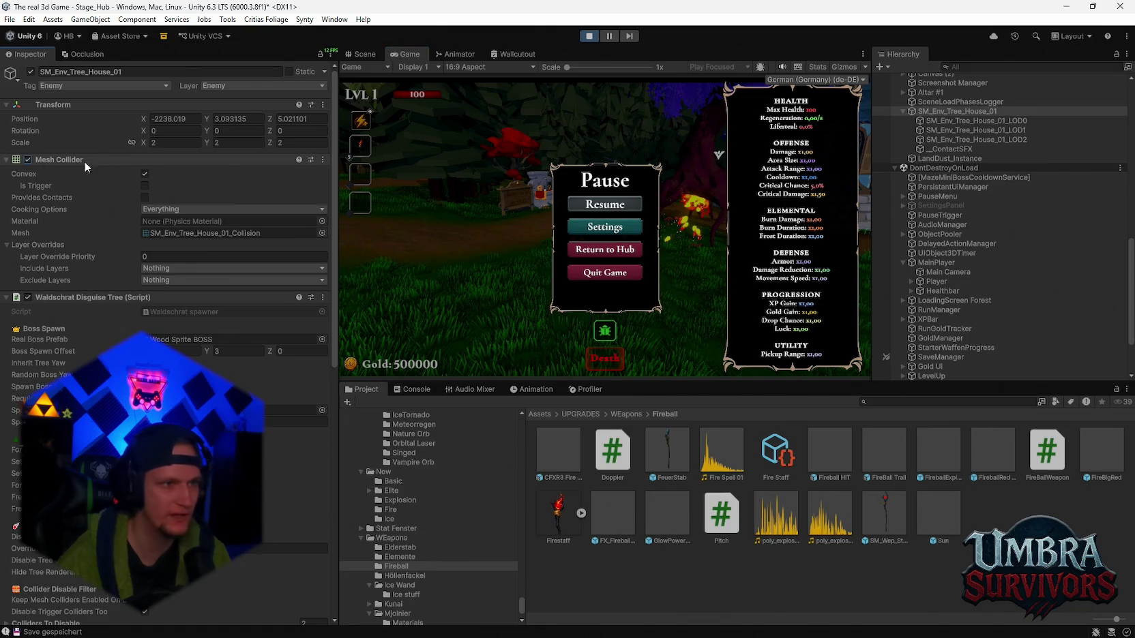
click(618, 204)
key(s)
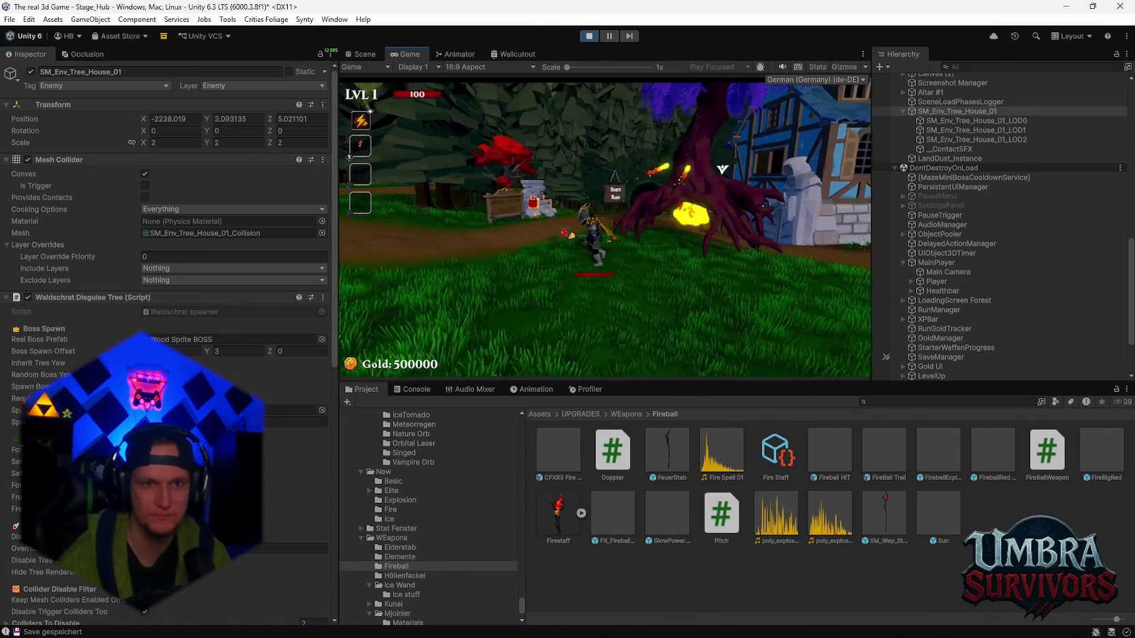
key(d)
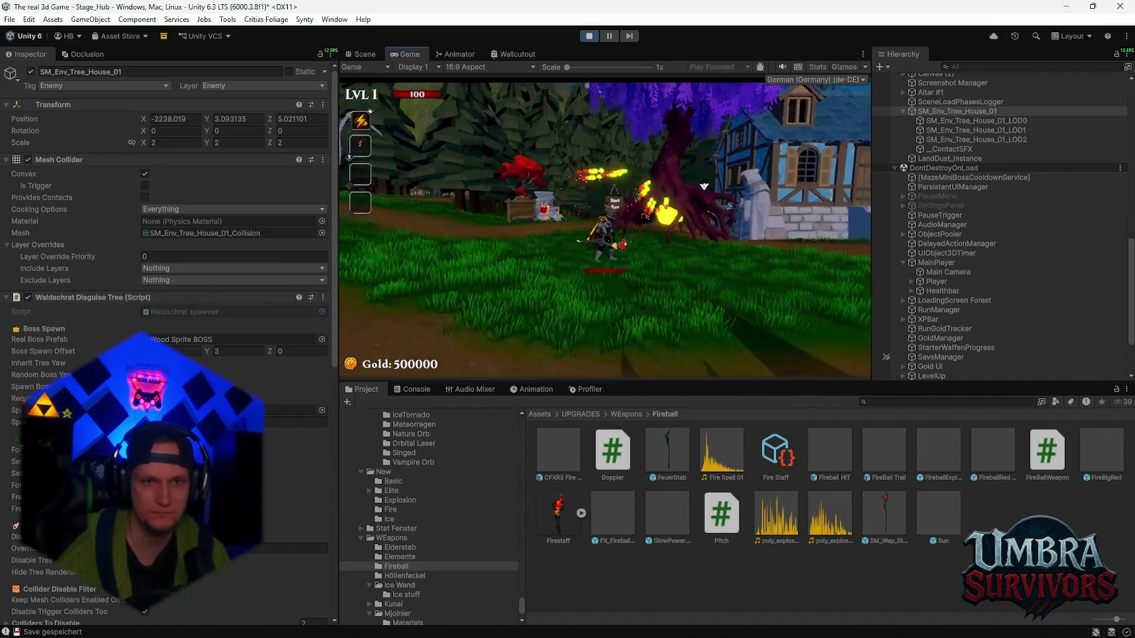
key(a)
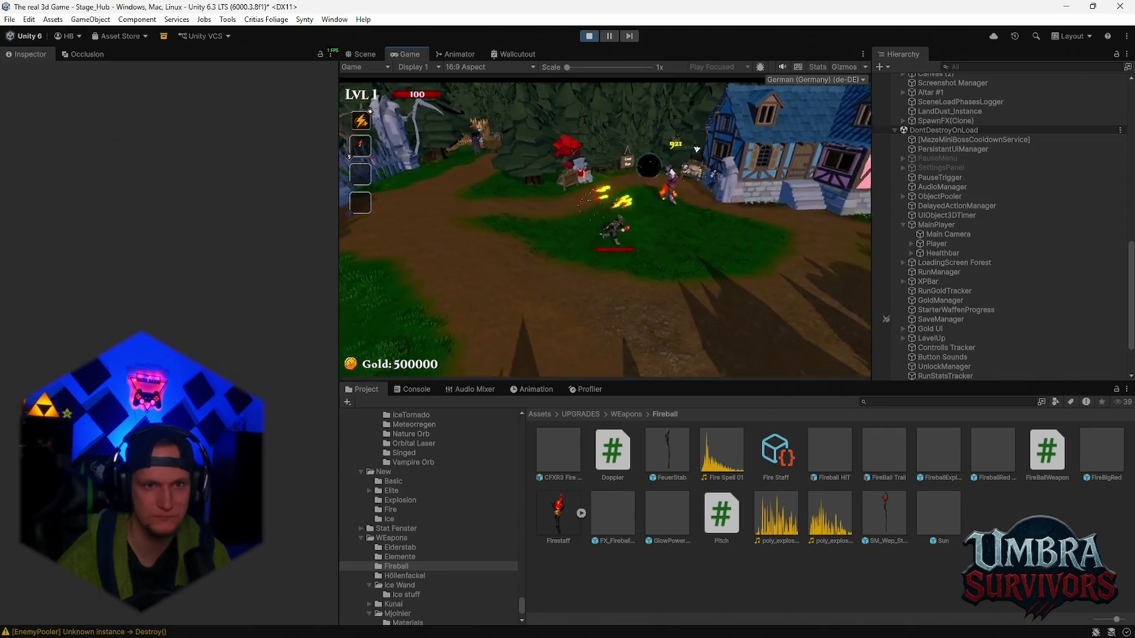
Move the player around the fountain square, fighting enemies and collecting XP orbs.
key(s)
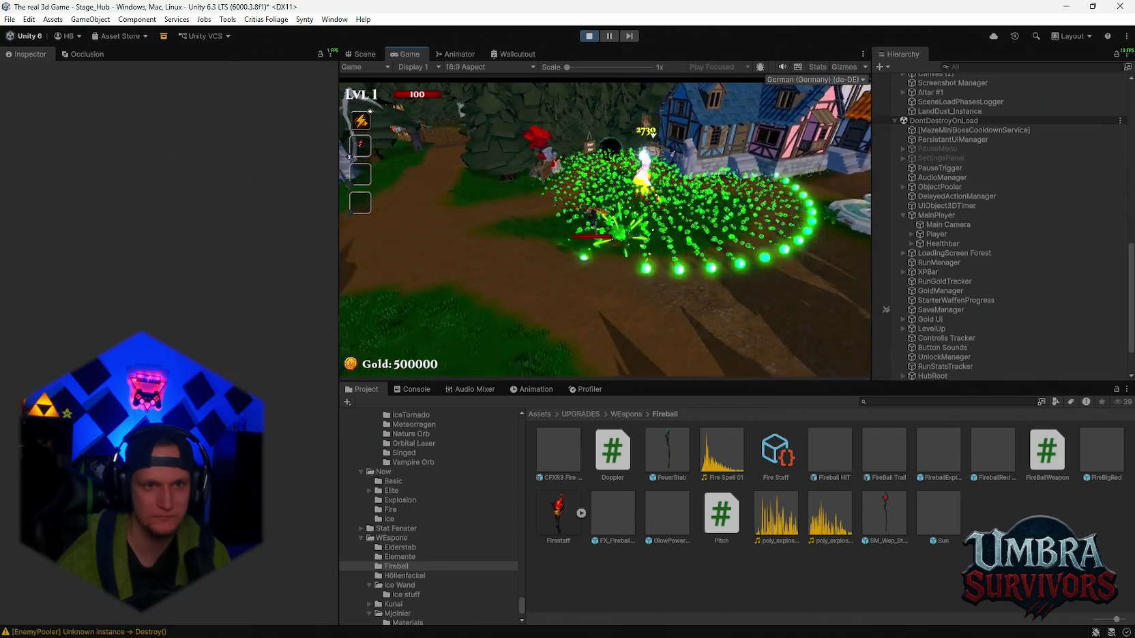
key(d)
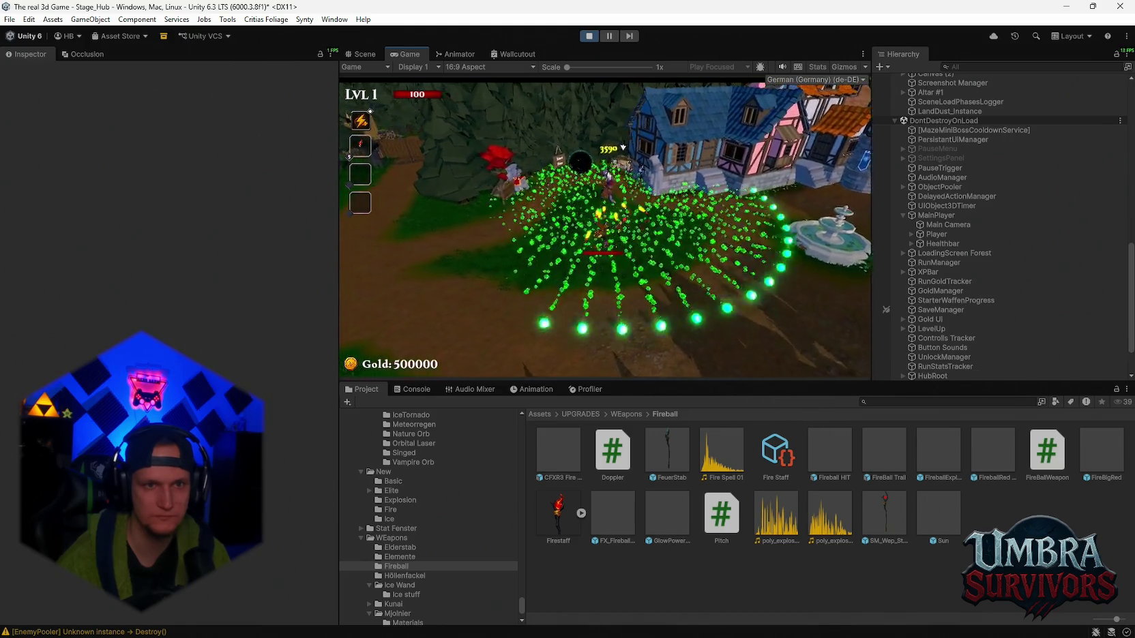
key(a)
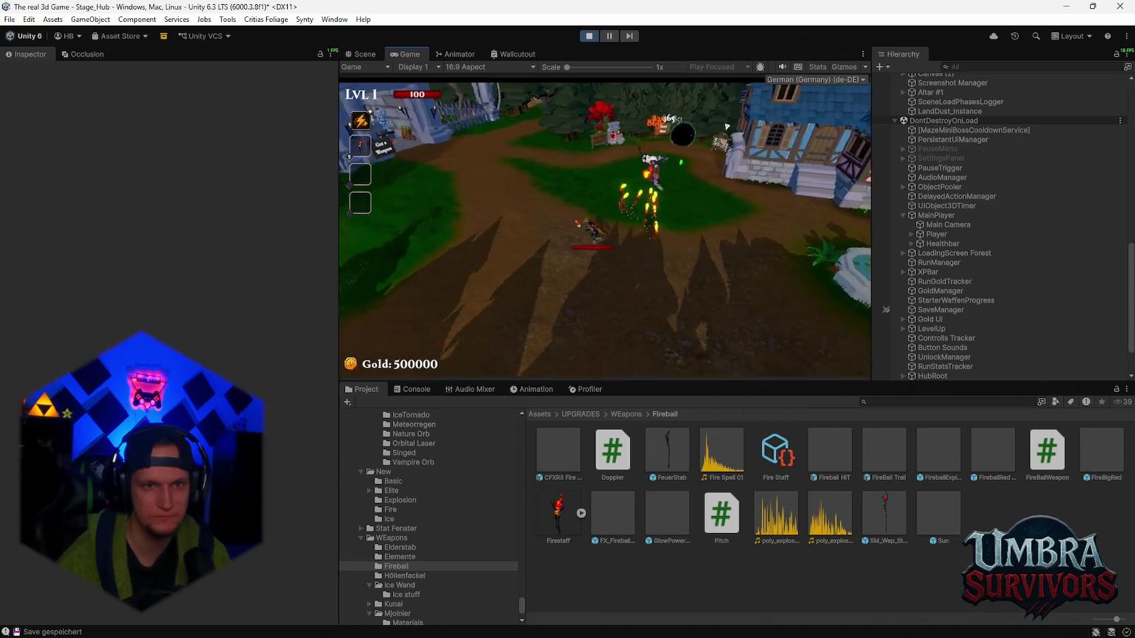
key(w)
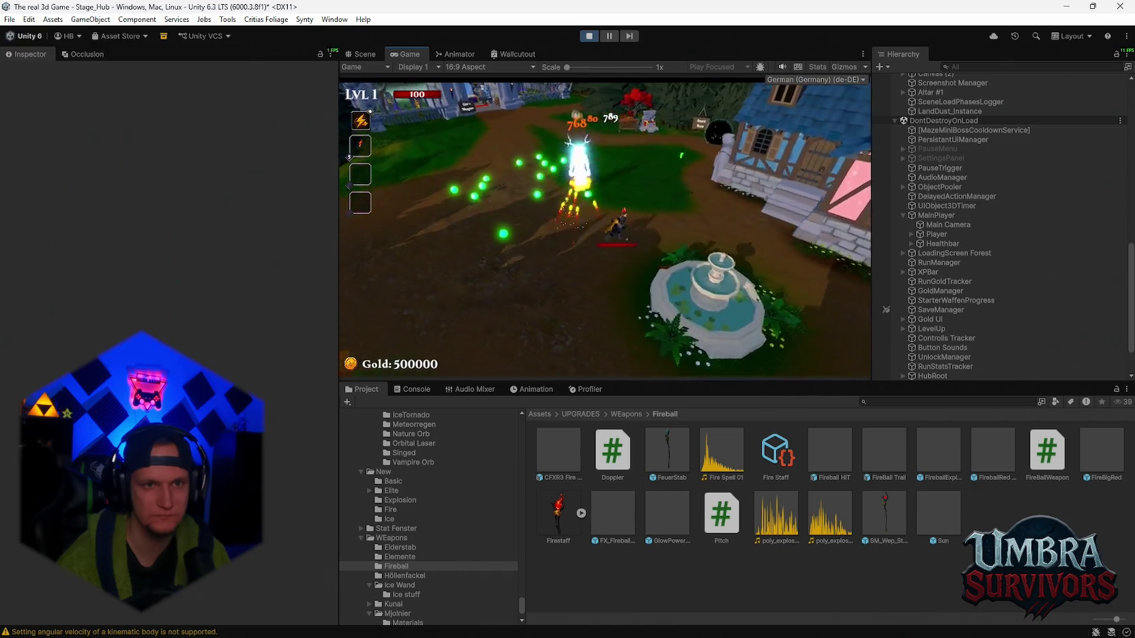
key(d)
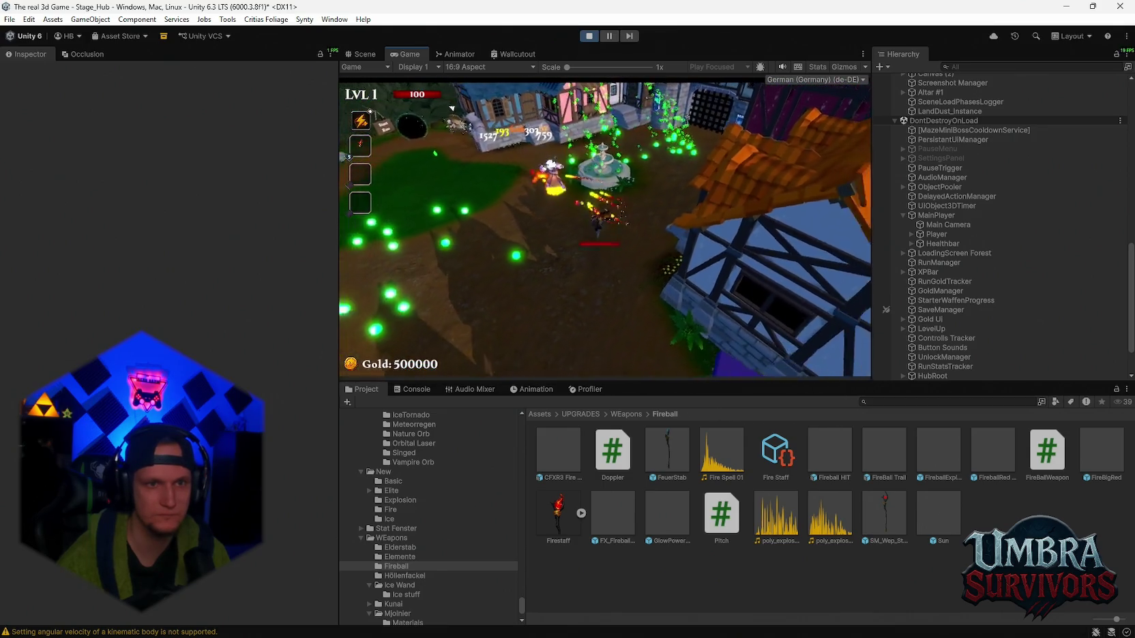
key(s)
key(w)
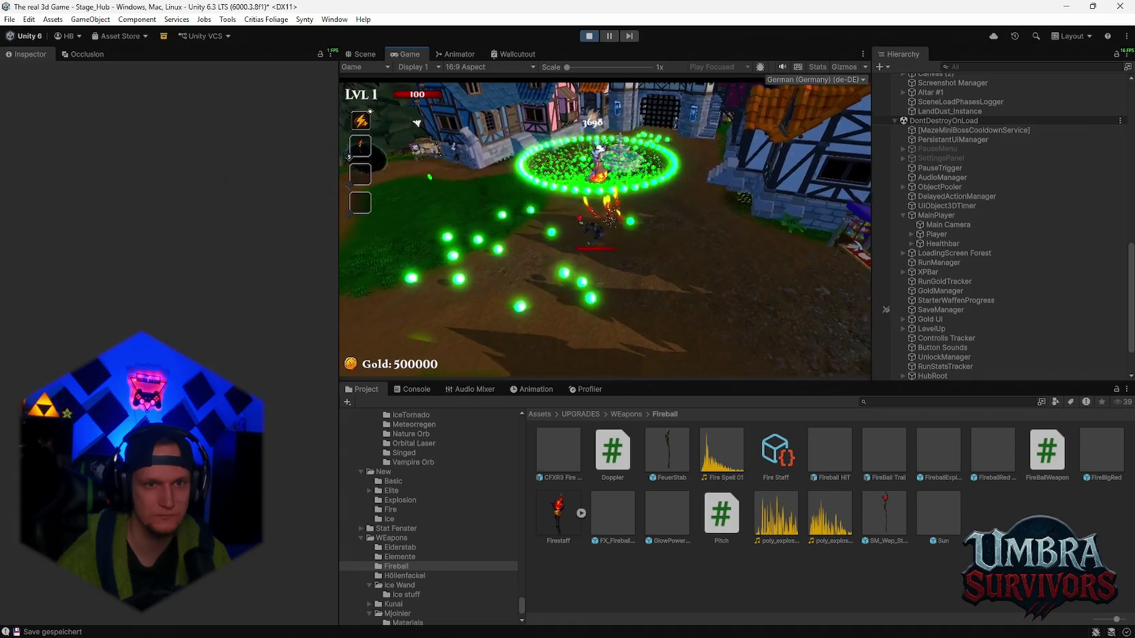
key(a)
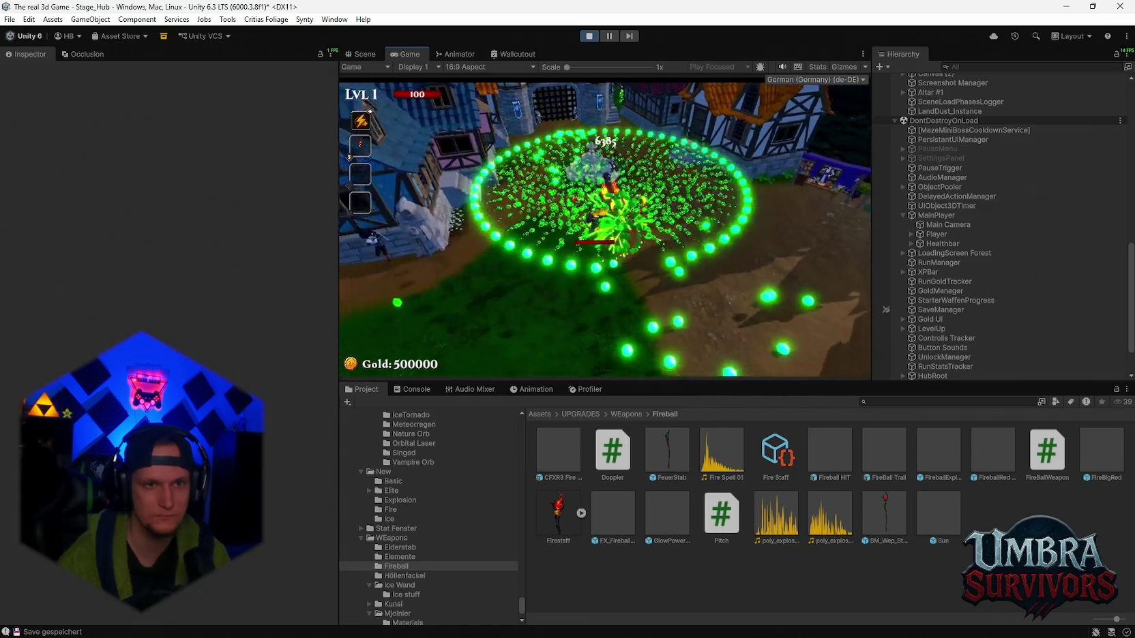
key(s)
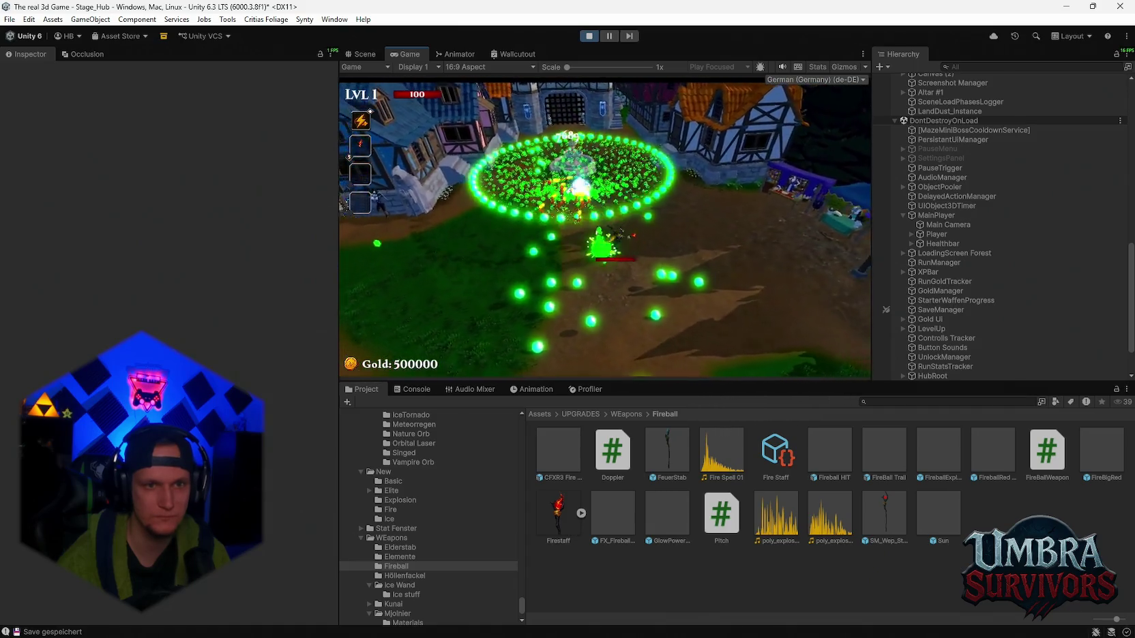
key(a)
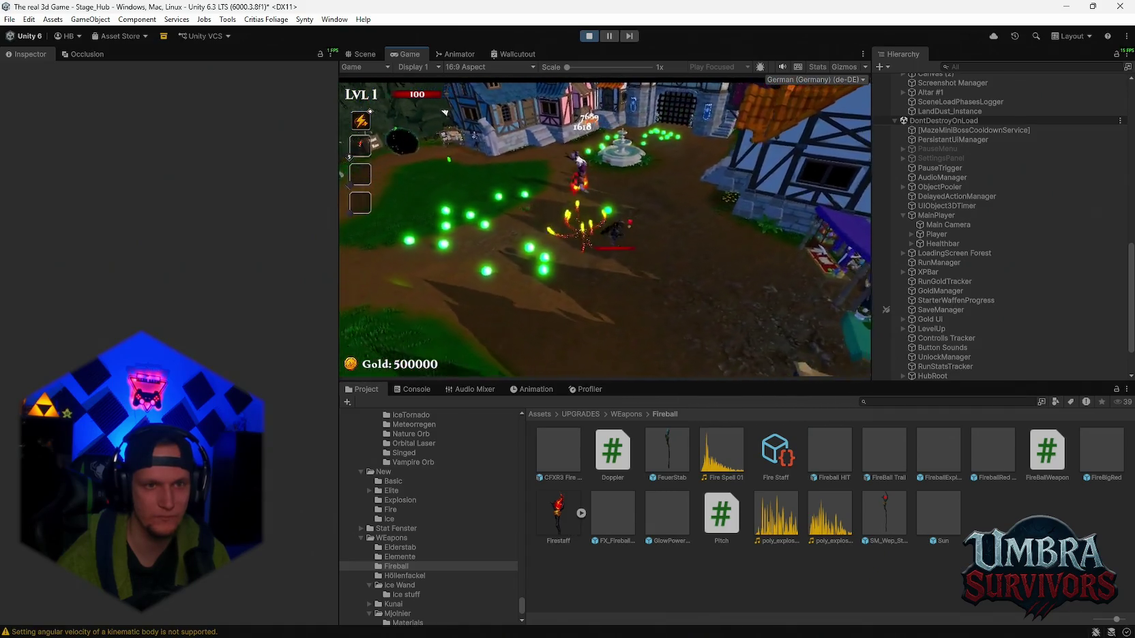
key(w)
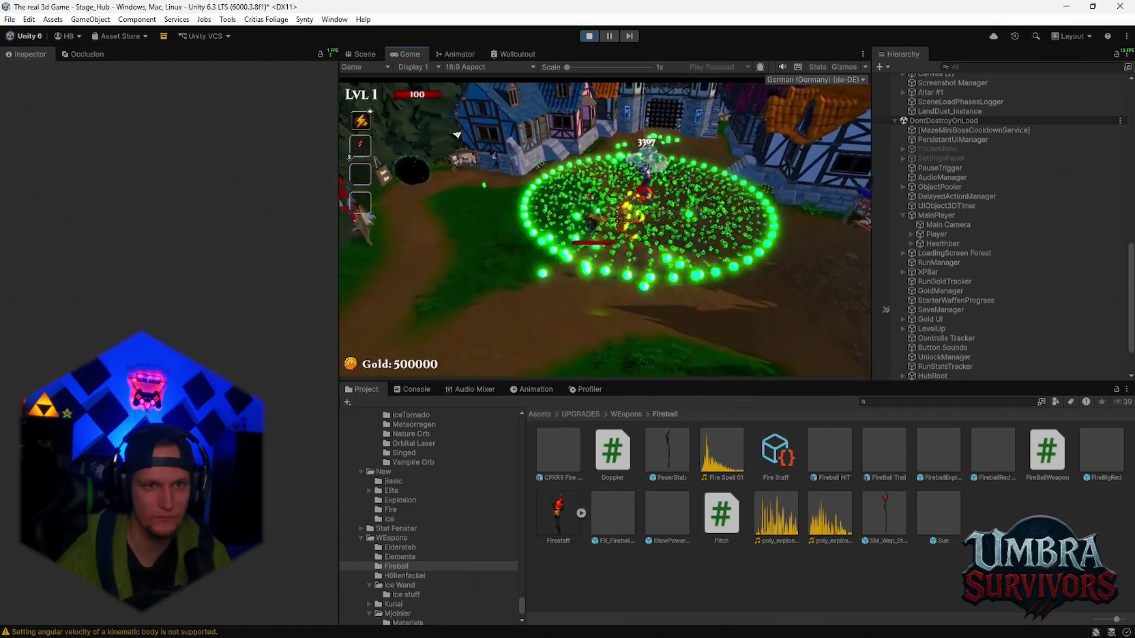
key(w)
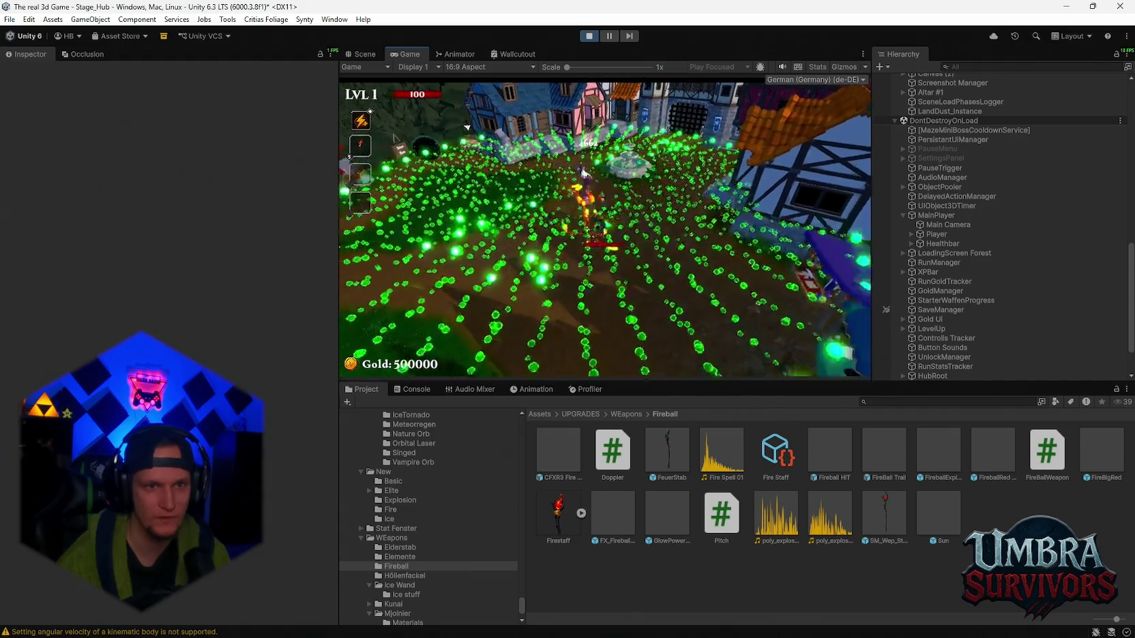
key(a)
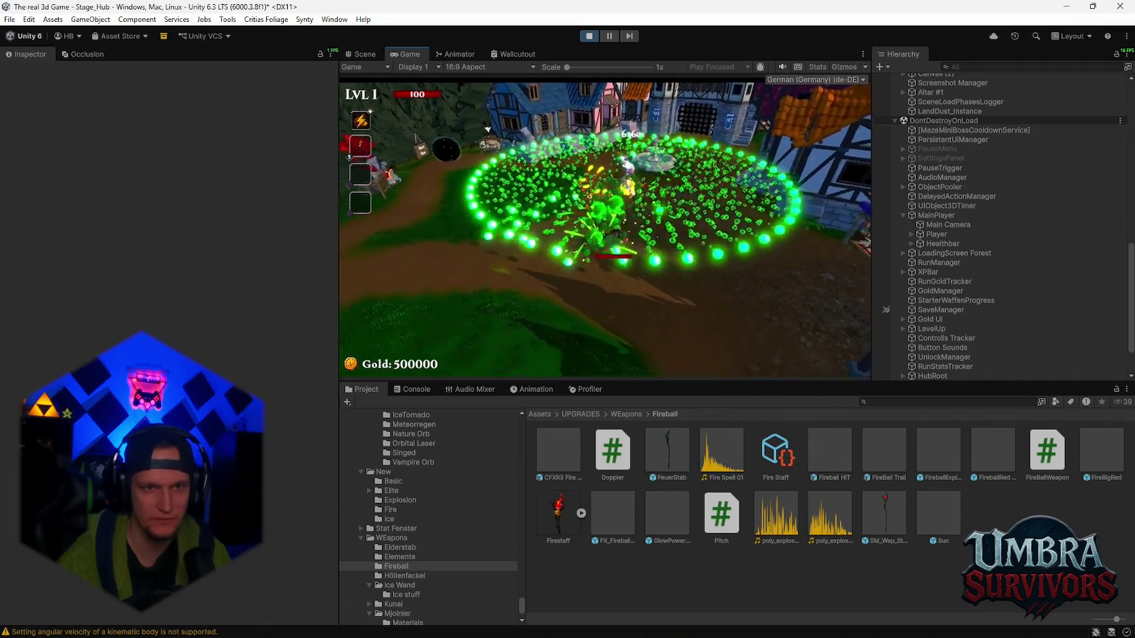
key(w)
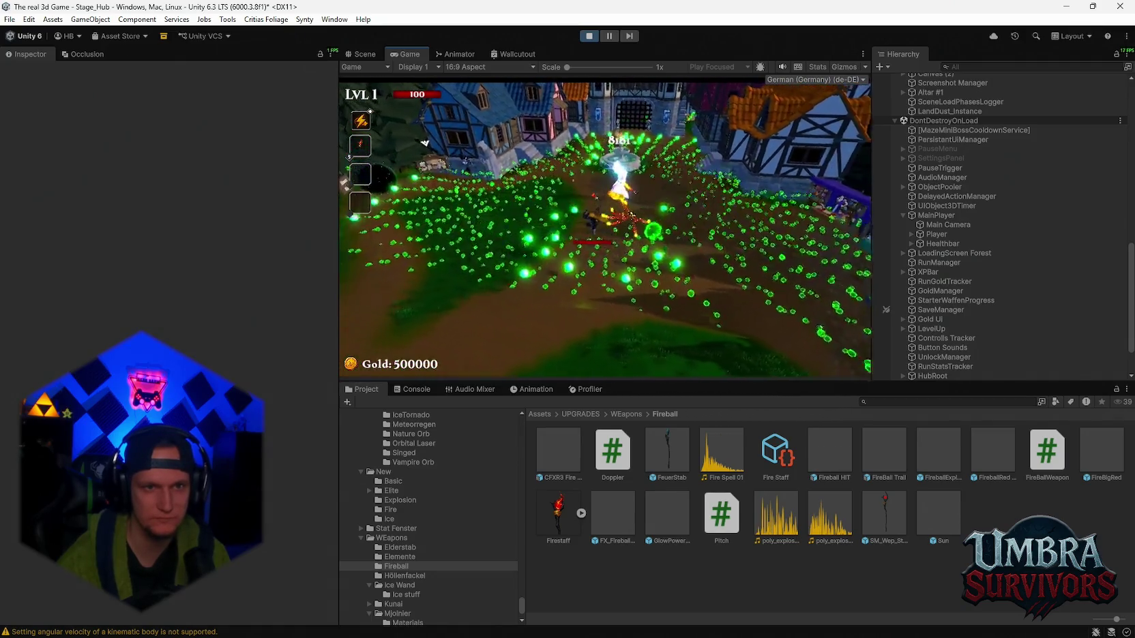
key(a)
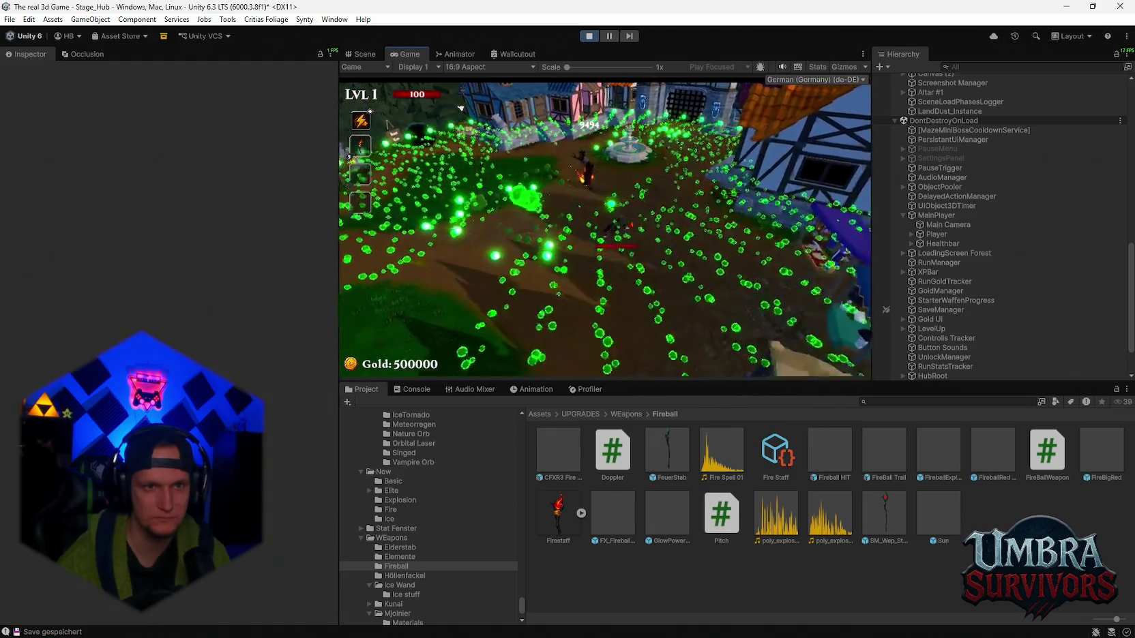
key(s)
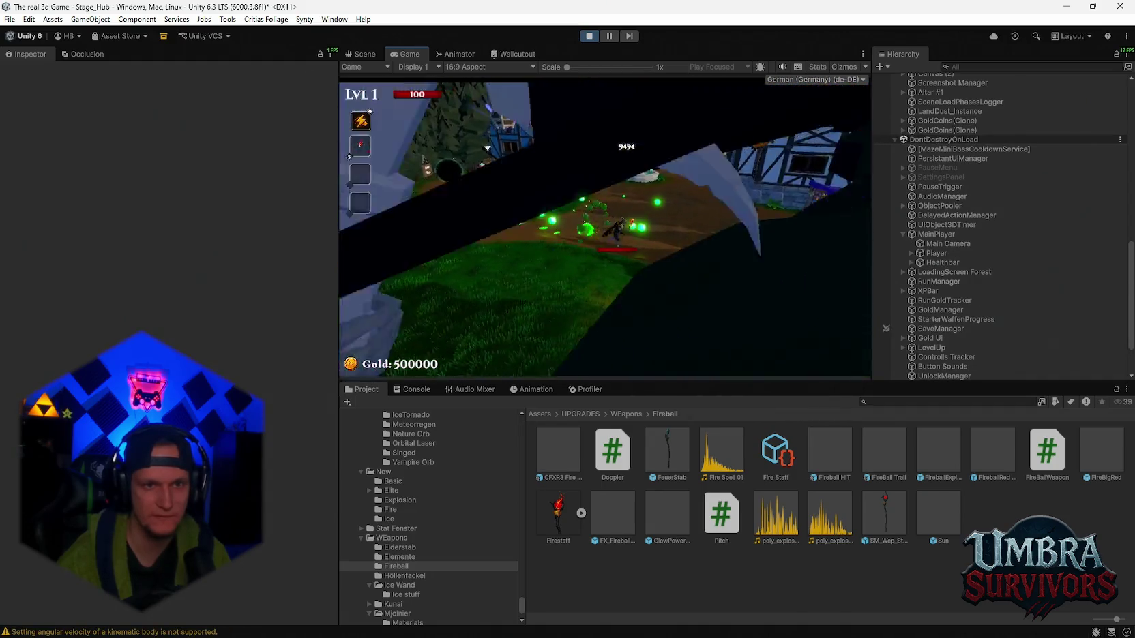
Pause the game and stop the play-test to return to editing.
key(Escape)
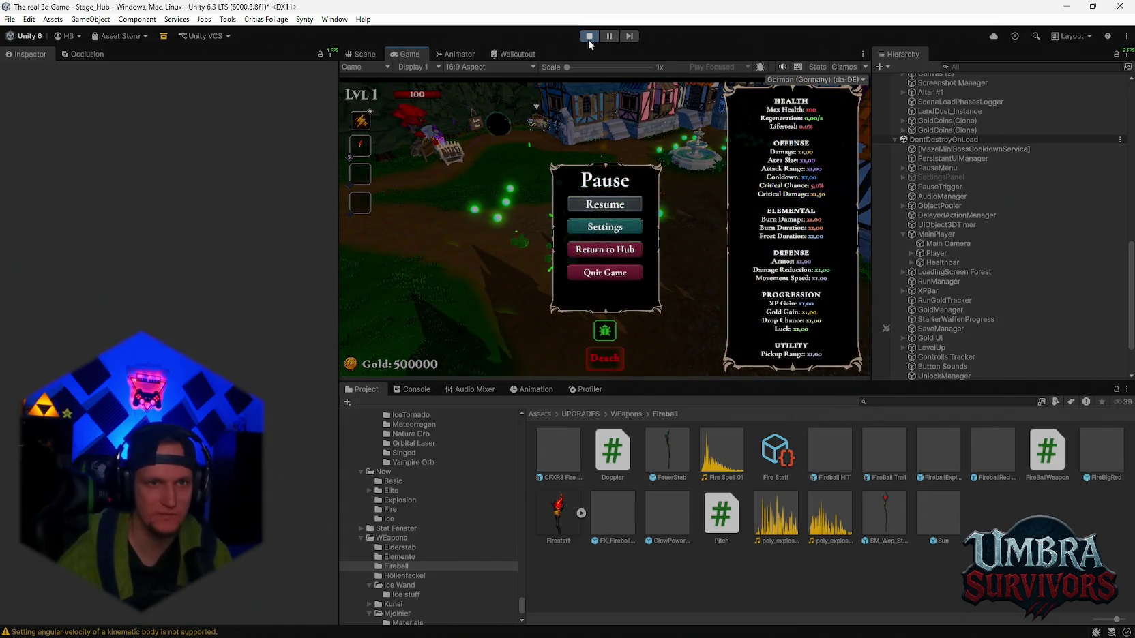
click(588, 37)
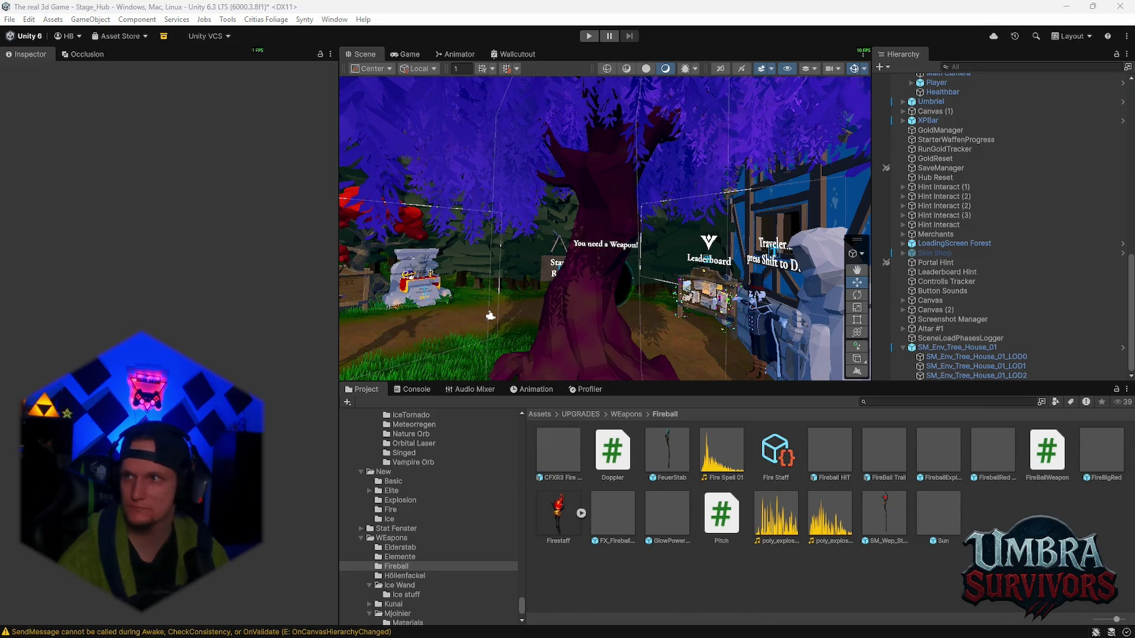
key(ctrl+p)
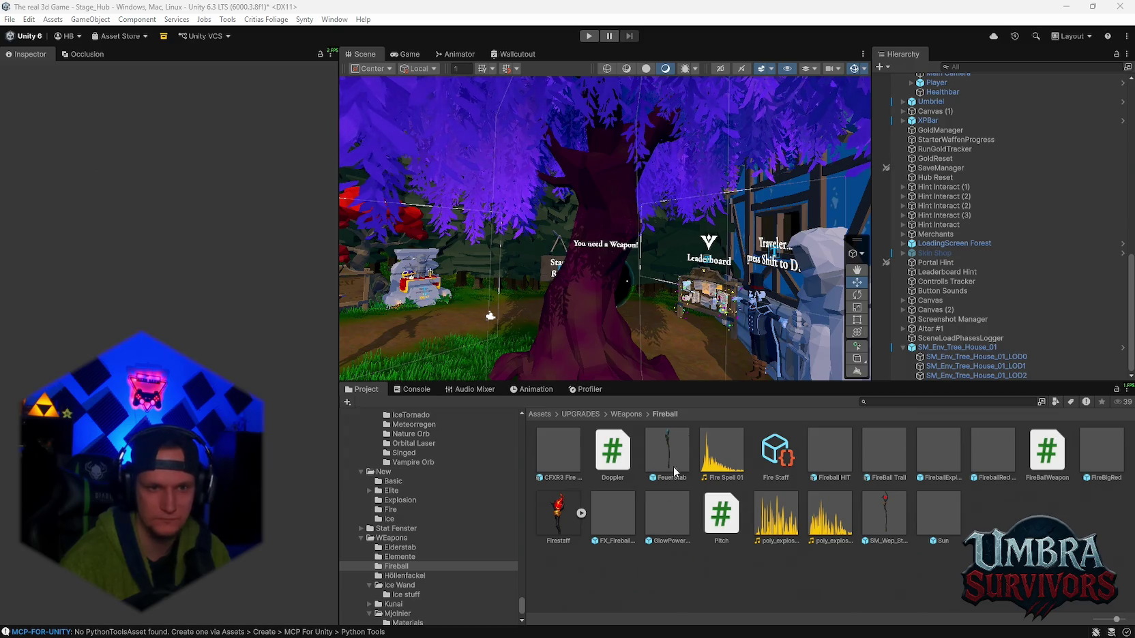
Select SM_Env_Tree_House_01 and review its Waldschrat Disguise Tree Boss Spawn settings for the Wood Sprite BOSS.
click(985, 348)
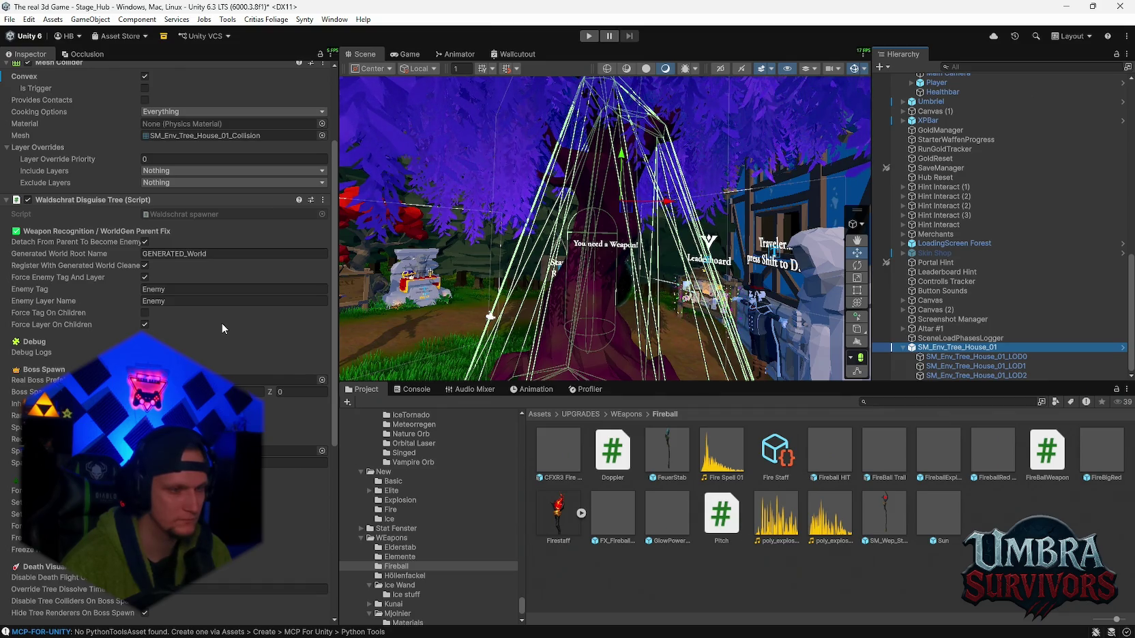
scroll(222, 322, down, 5)
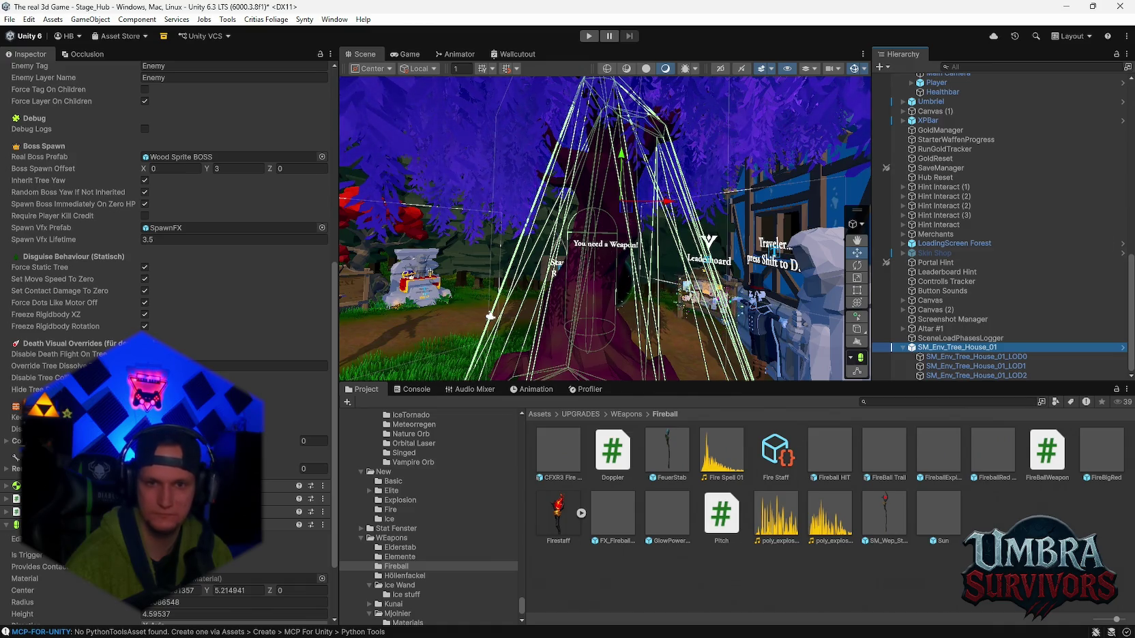
scroll(171, 260, down, 3)
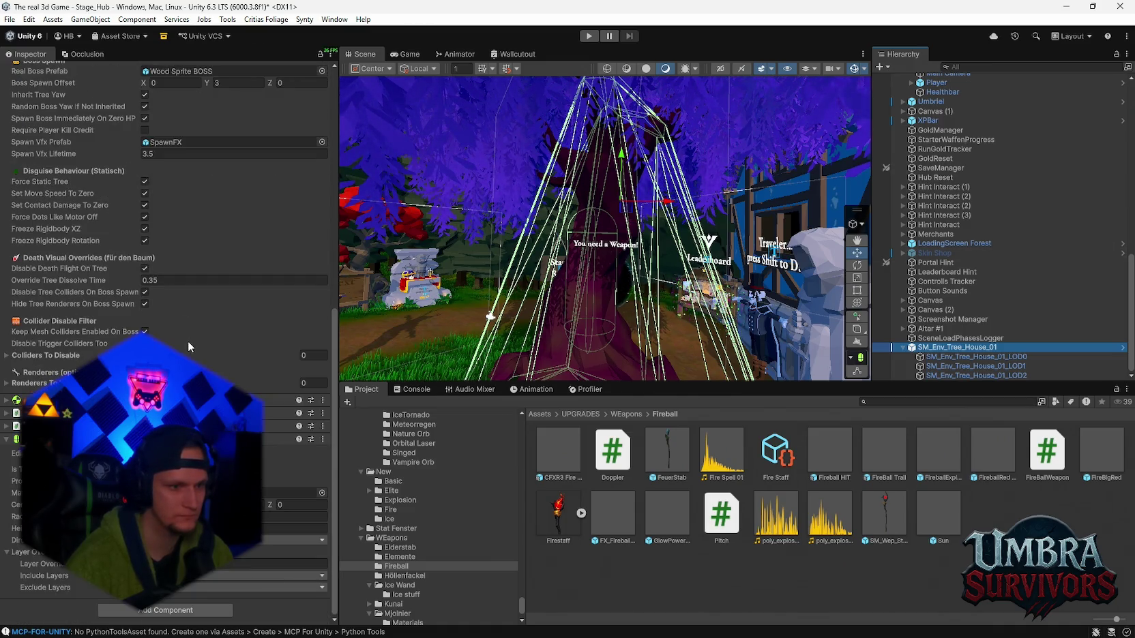
scroll(189, 342, up, 15)
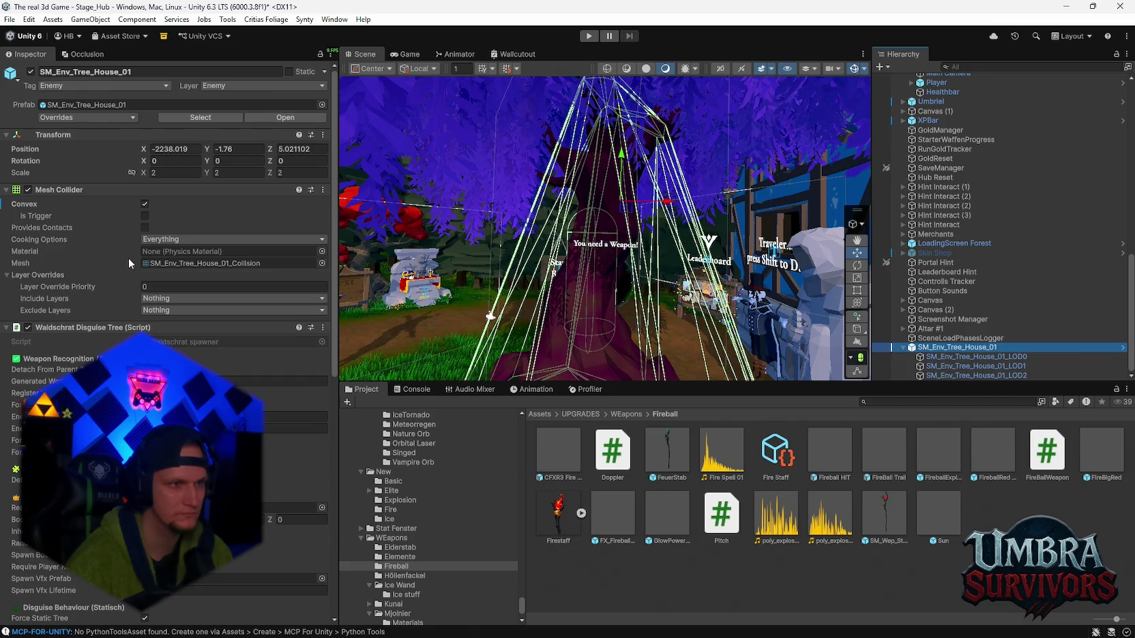
Apply all Mesh Collider overrides to the SM_Env_Tree_House_01 prefab.
click(104, 118)
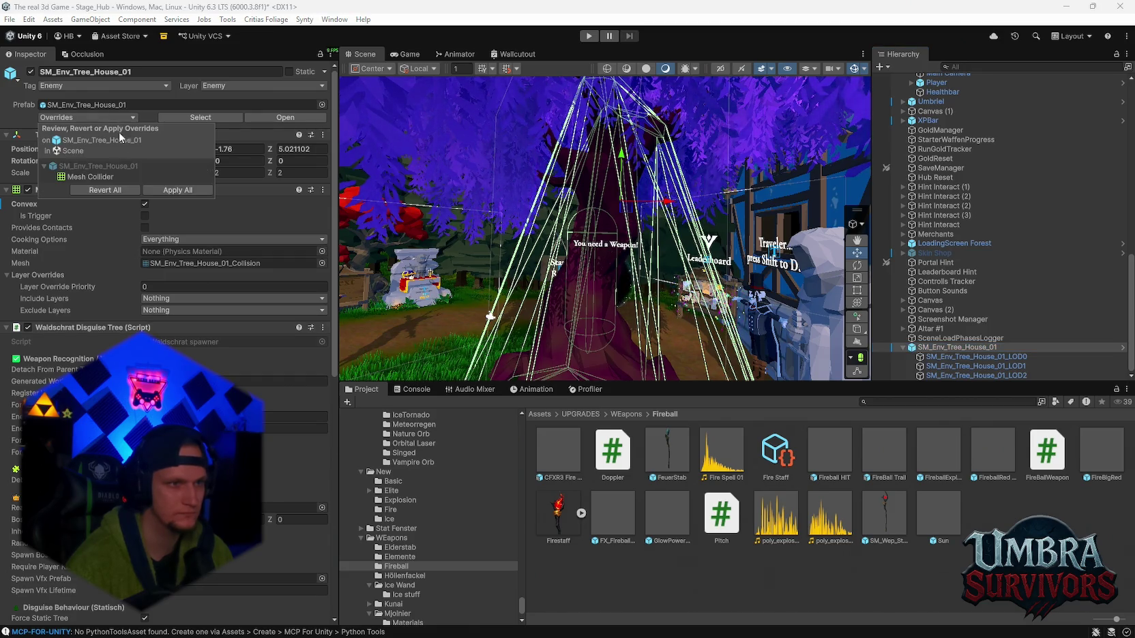
click(171, 191)
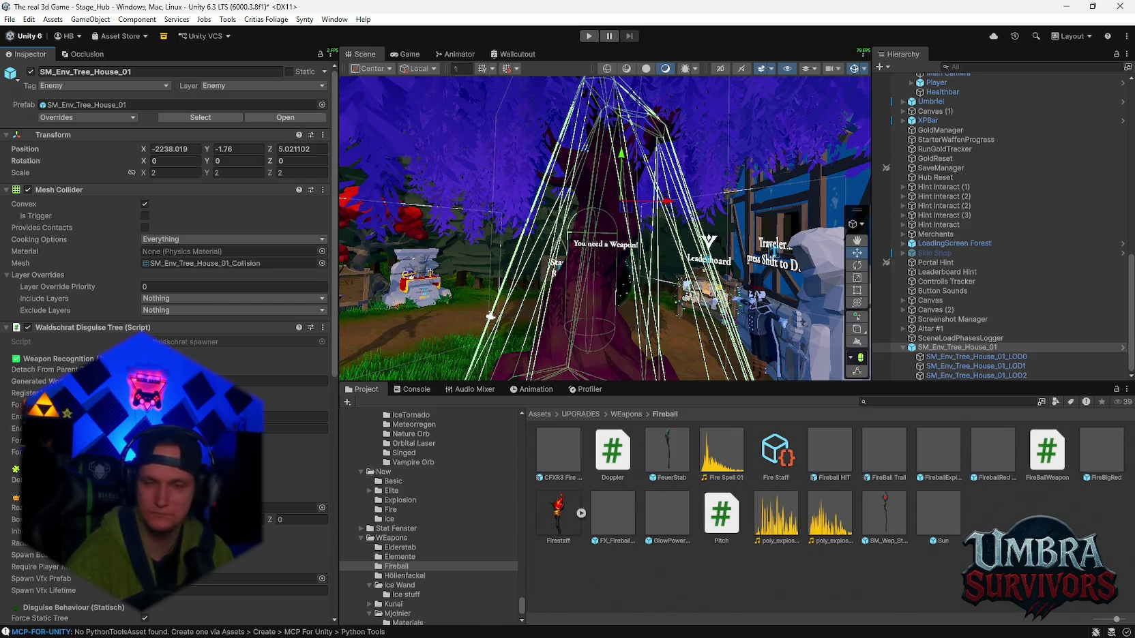
scroll(228, 316, down, 5)
scroll(227, 323, down, 6)
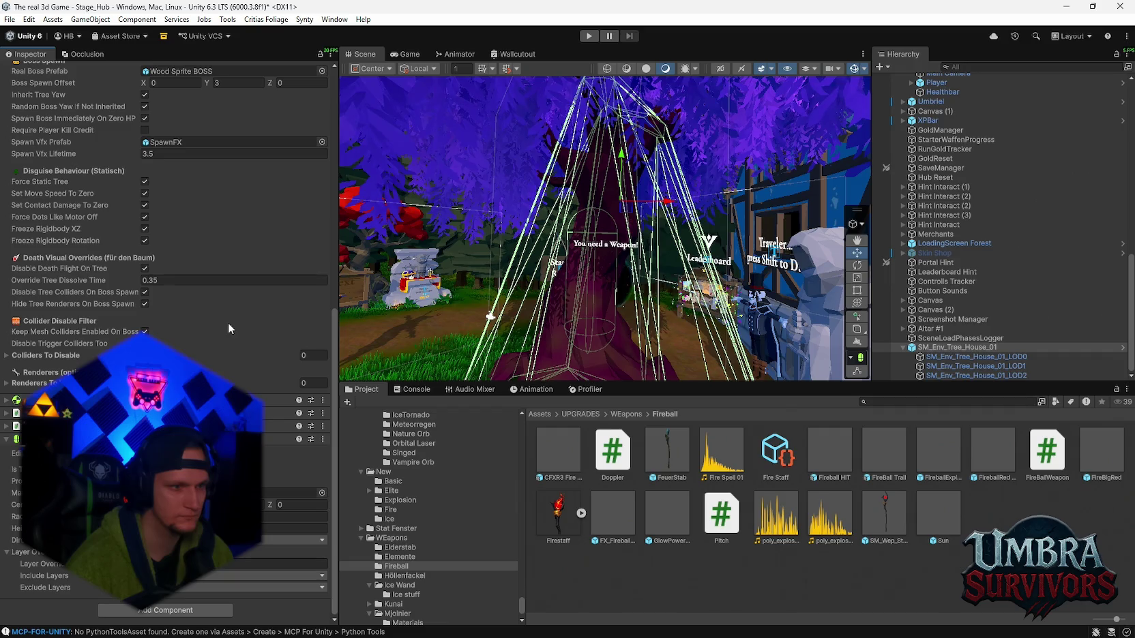
Review the disguise script's Colliders To Disable list and narrow the Inspector slightly.
click(14, 356)
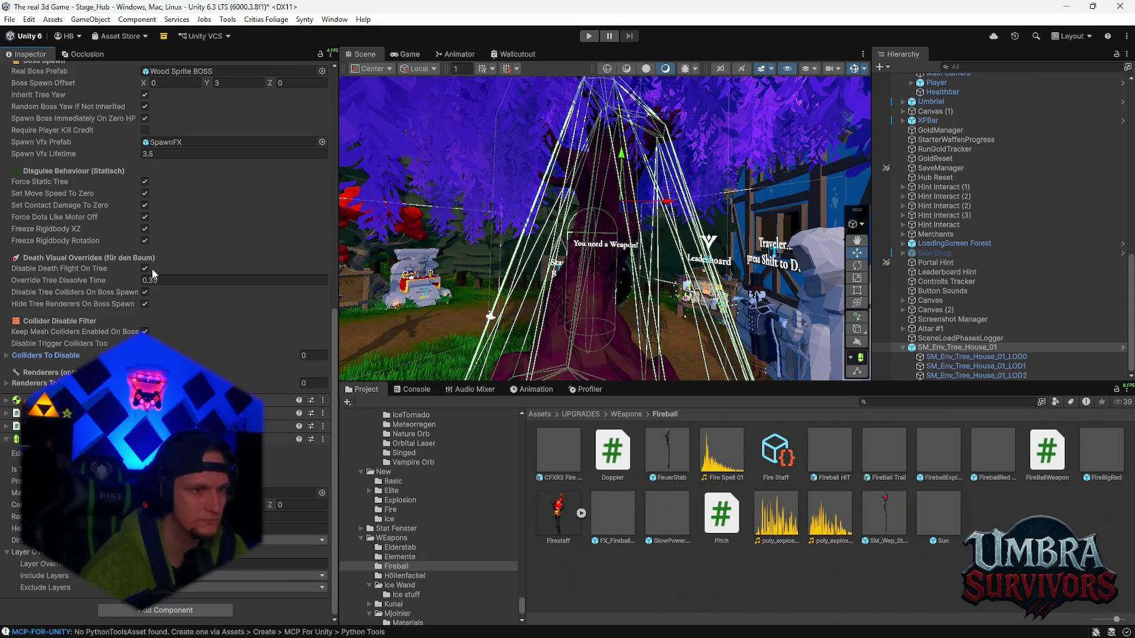
scroll(186, 322, up, 3)
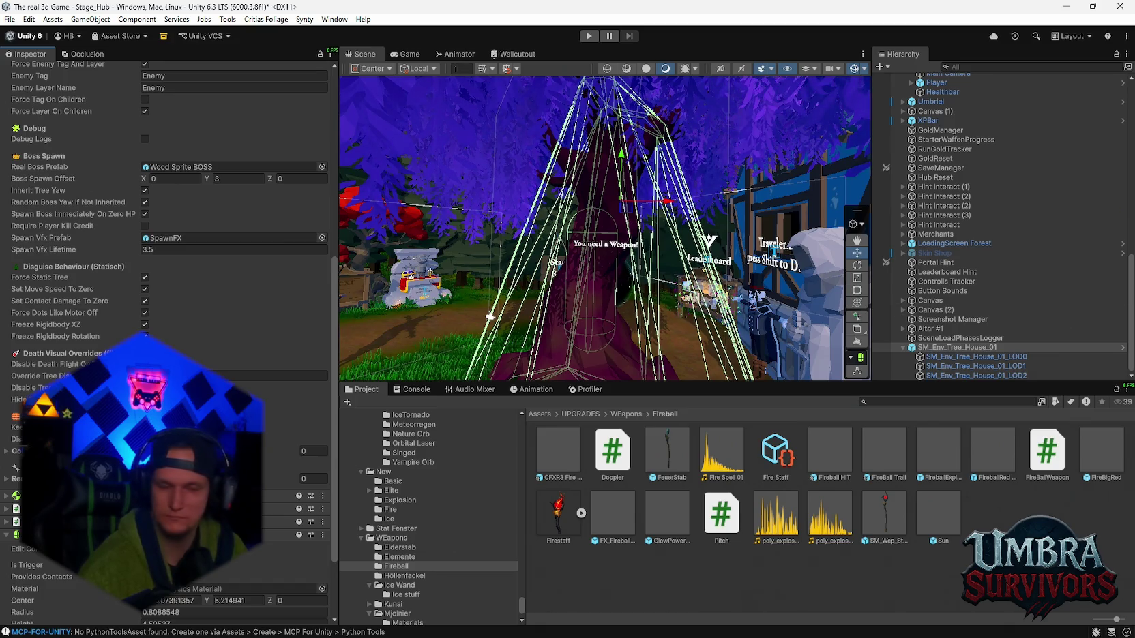
scroll(186, 292, up, 4)
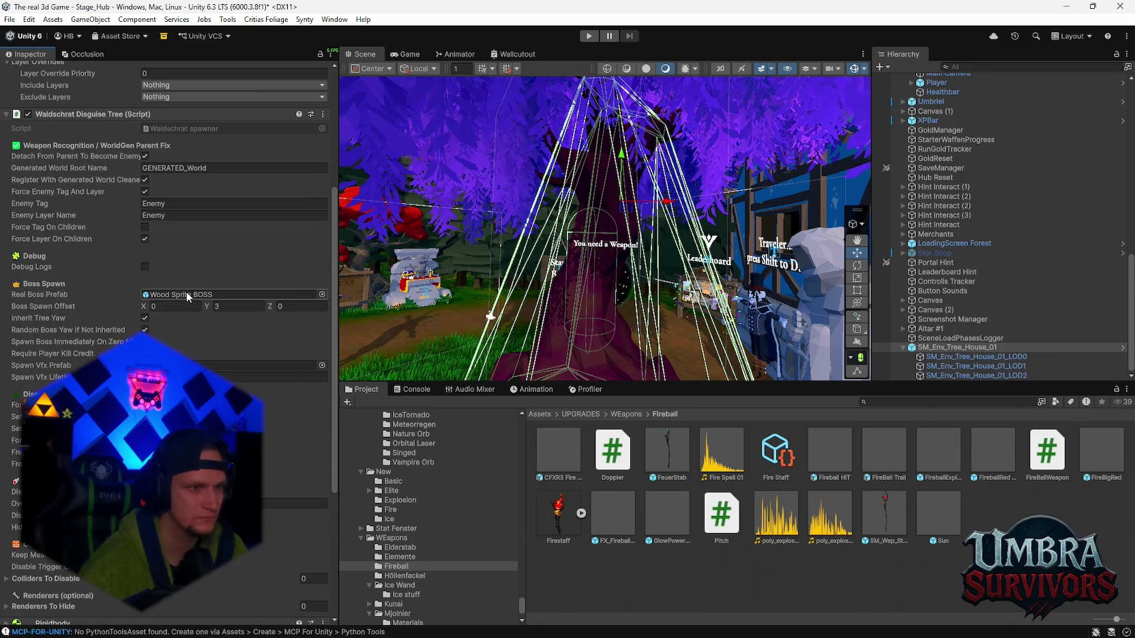
scroll(187, 296, up, 1)
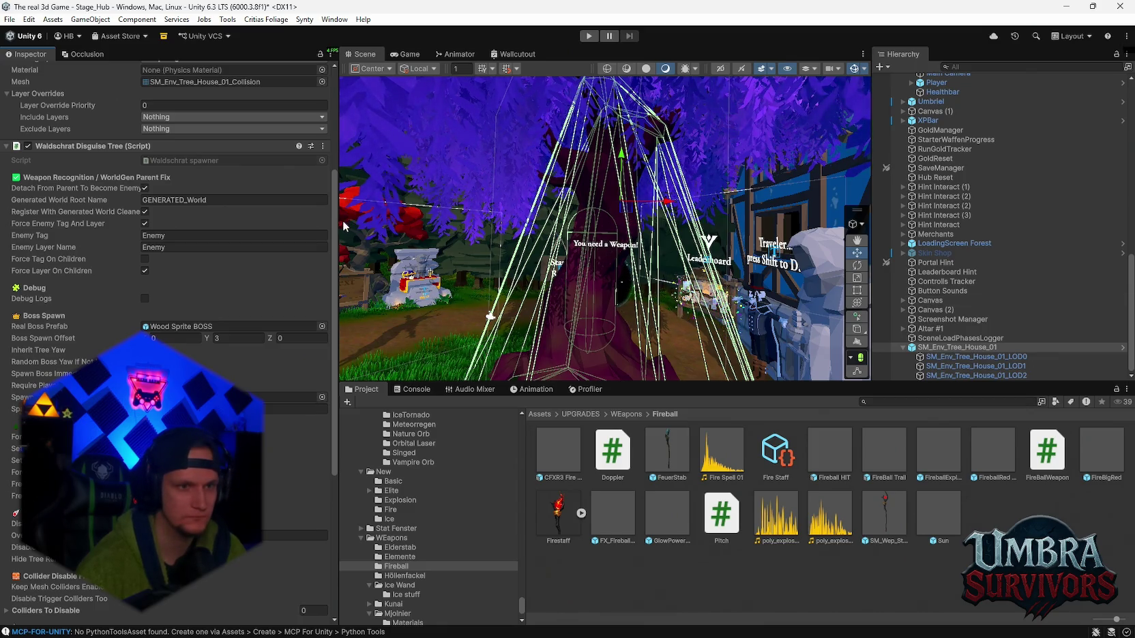
mouse_move(343, 223)
mouse_down()
mouse_move(380, 223)
mouse_move(328, 223)
mouse_up()
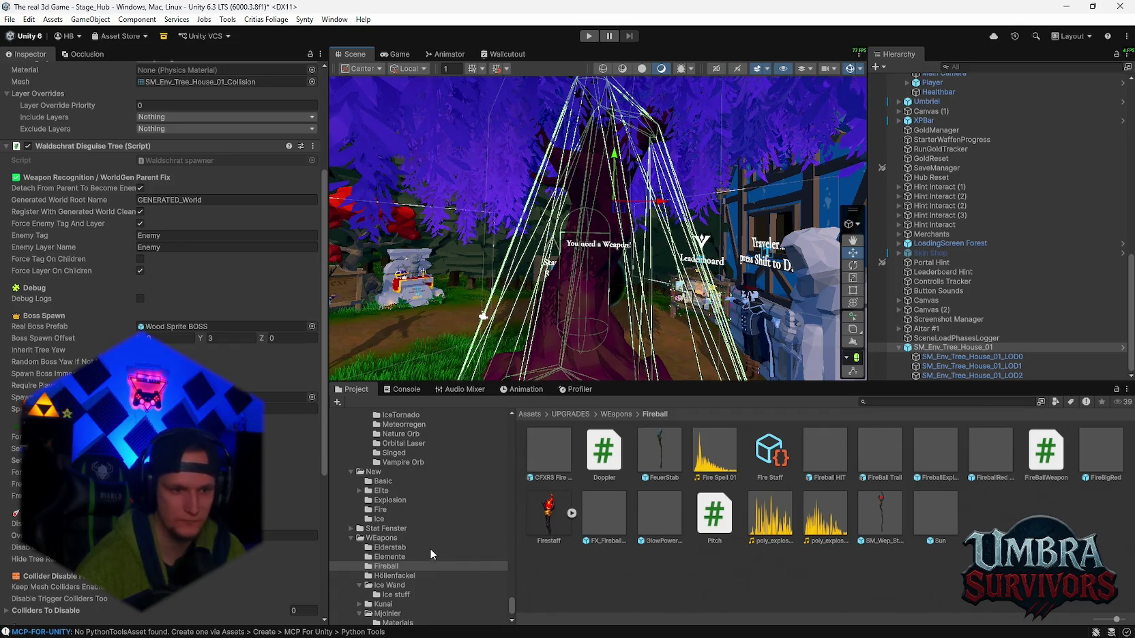
Search 'waldsch', open Waldschrat > WS BOSS, and view Wood Sprite BOSS's Enemy Base settings.
click(894, 404)
text(waldsch)
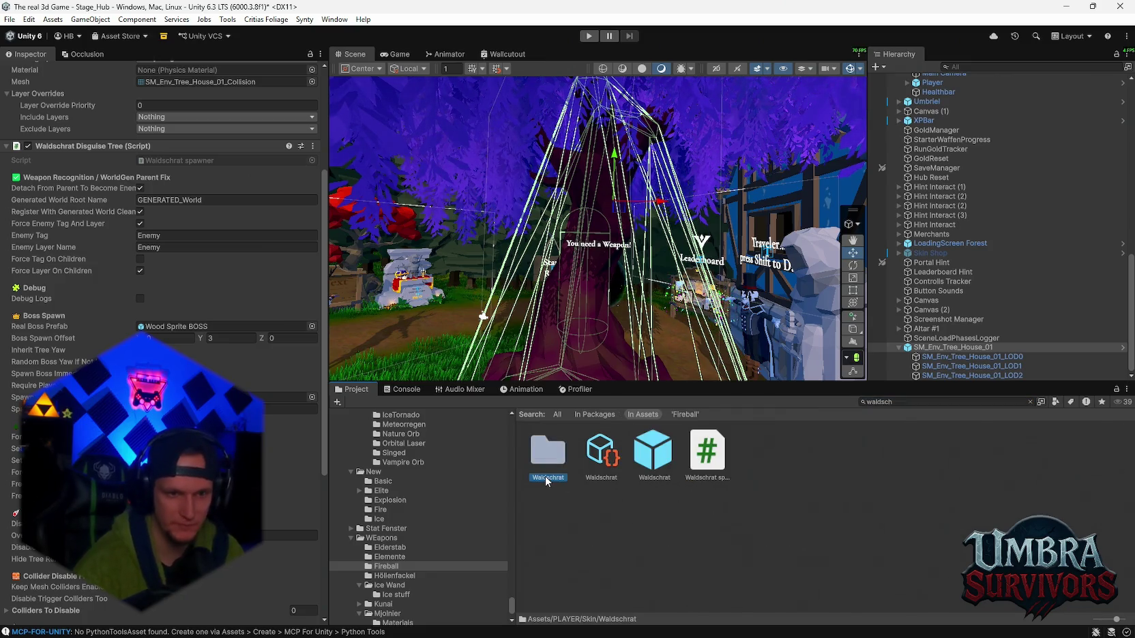
double_click(546, 476)
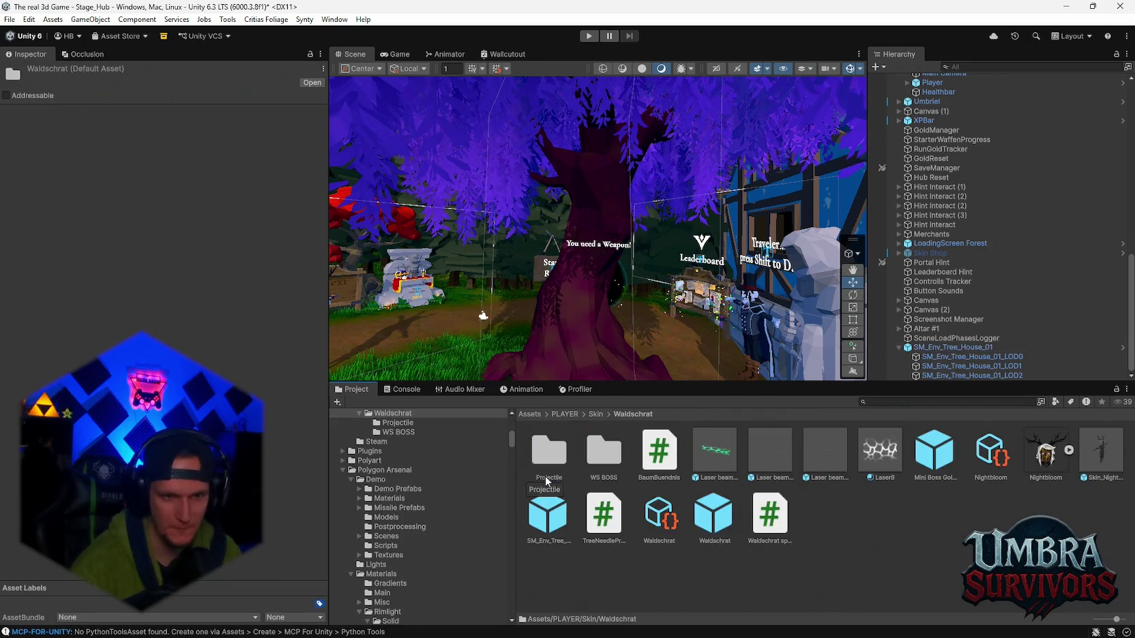
click(1101, 450)
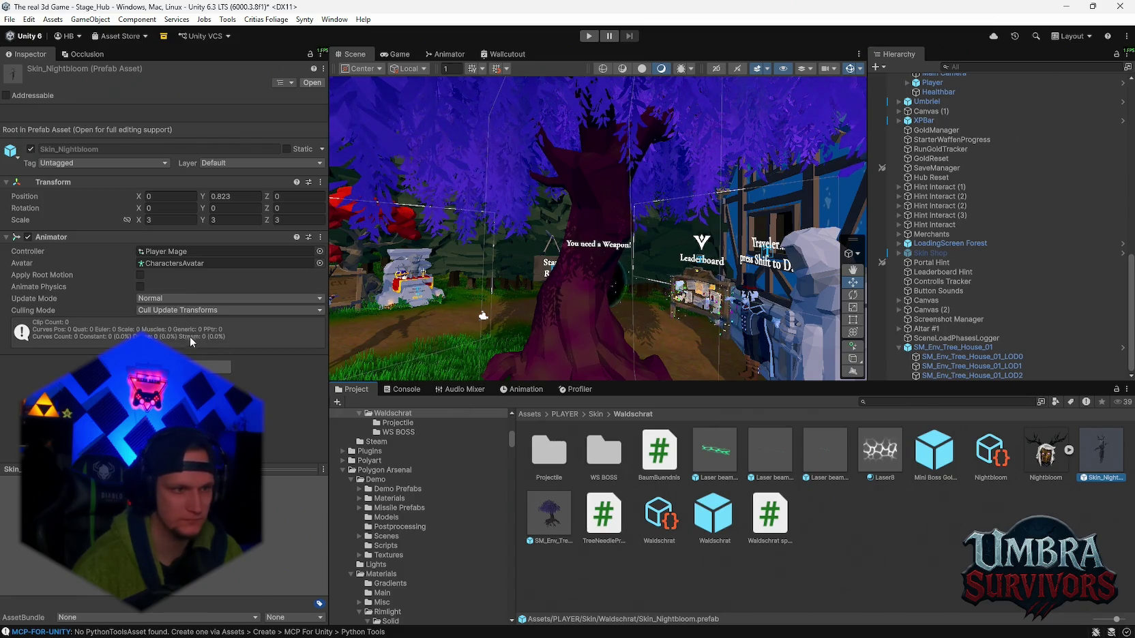
double_click(583, 453)
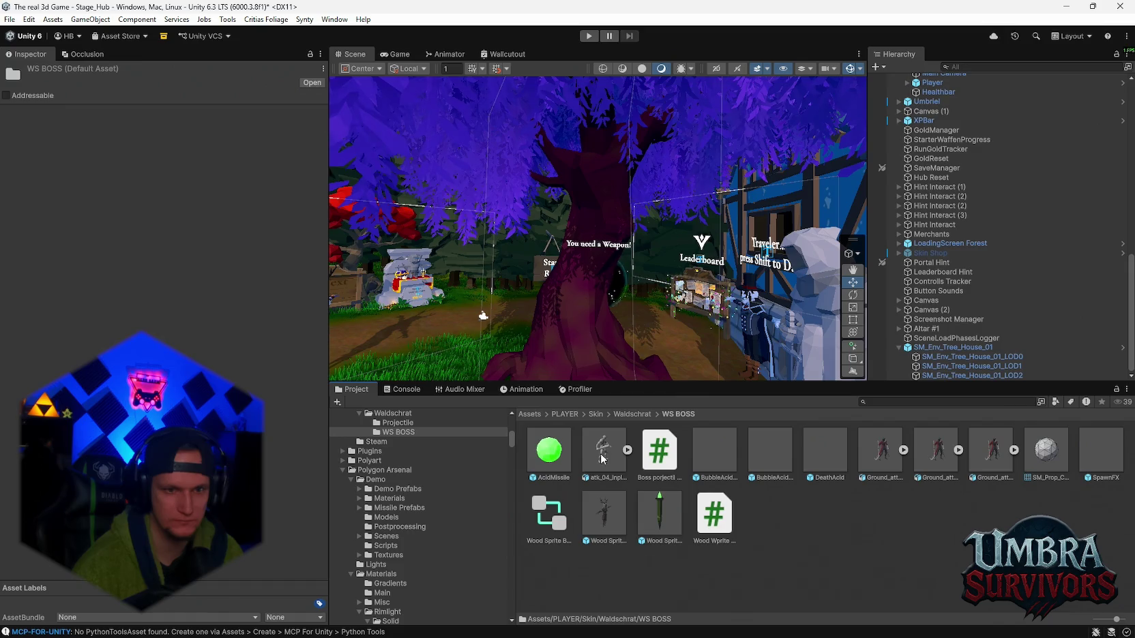
click(604, 515)
scroll(144, 295, down, 3)
scroll(144, 295, down, 2)
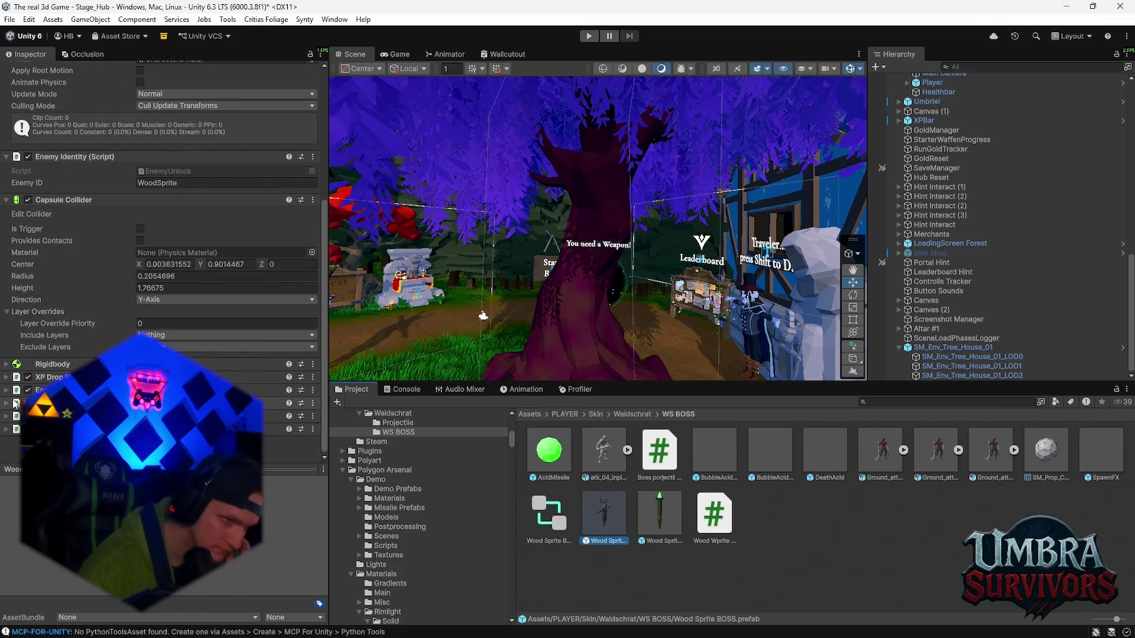
scroll(160, 218, down, 2)
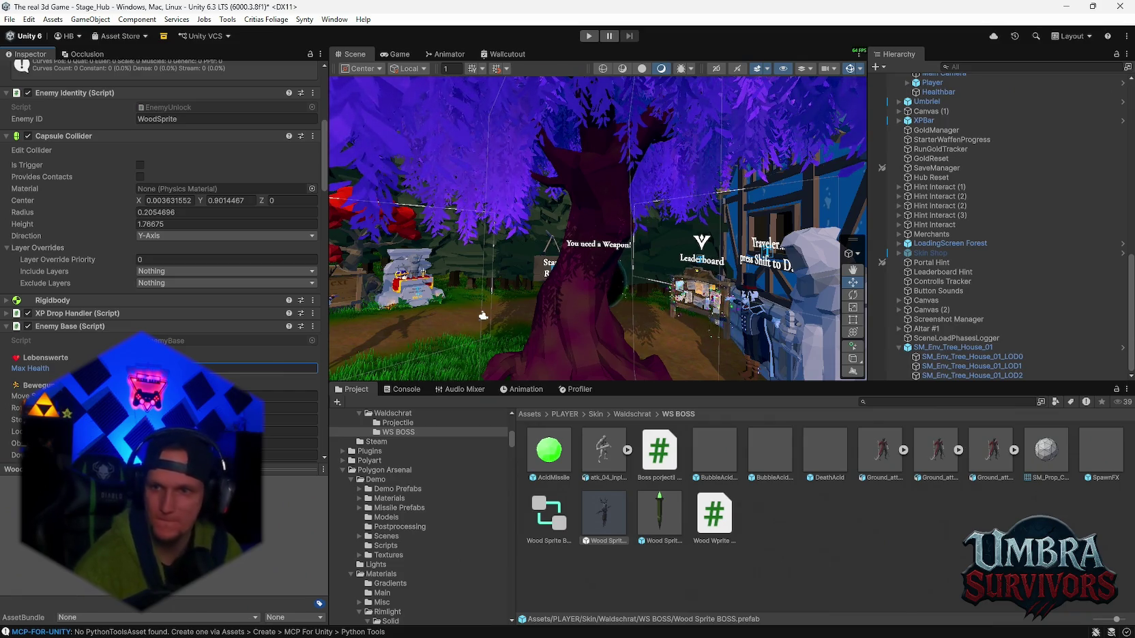
key(alt+Tab)
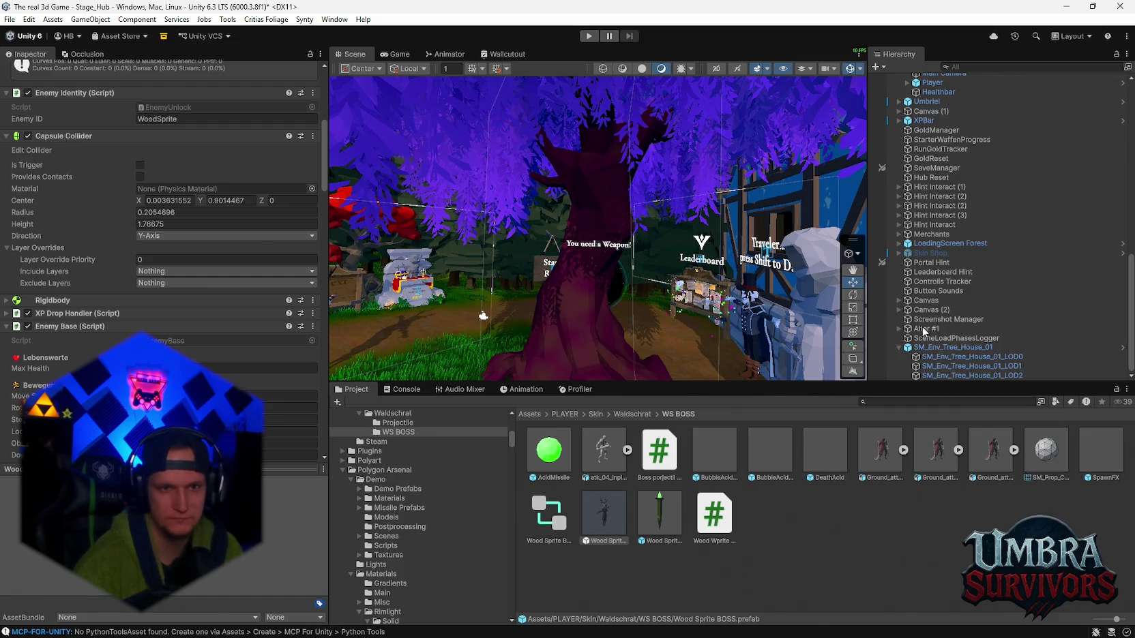
Reselect the tree house disguise object and enter Play Mode to test the hub scene.
click(953, 348)
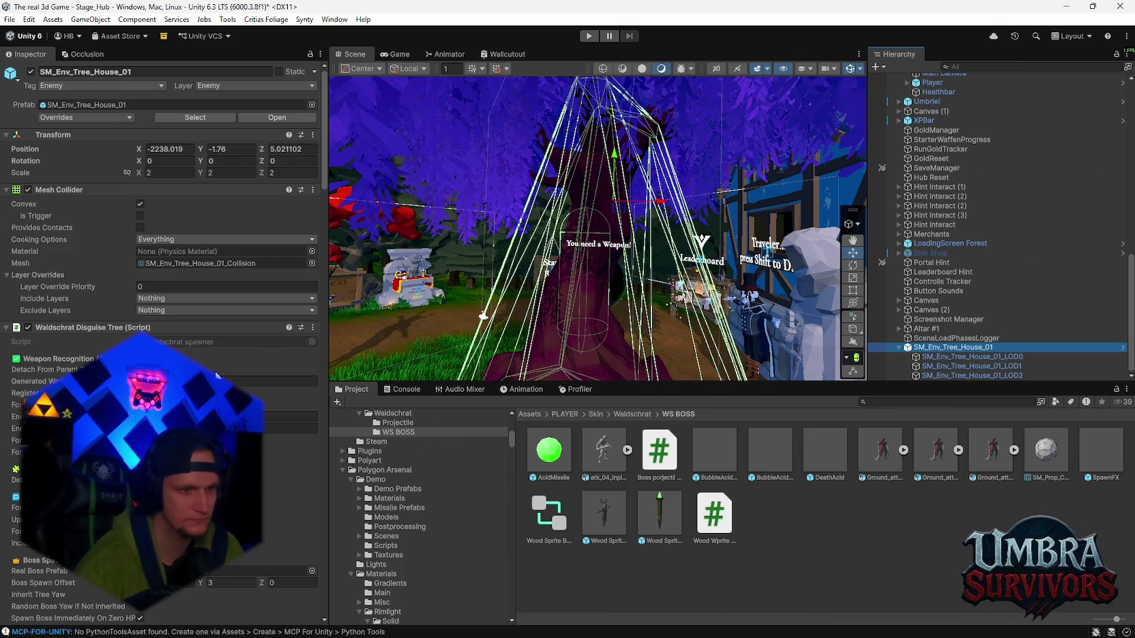
scroll(217, 375, down, 5)
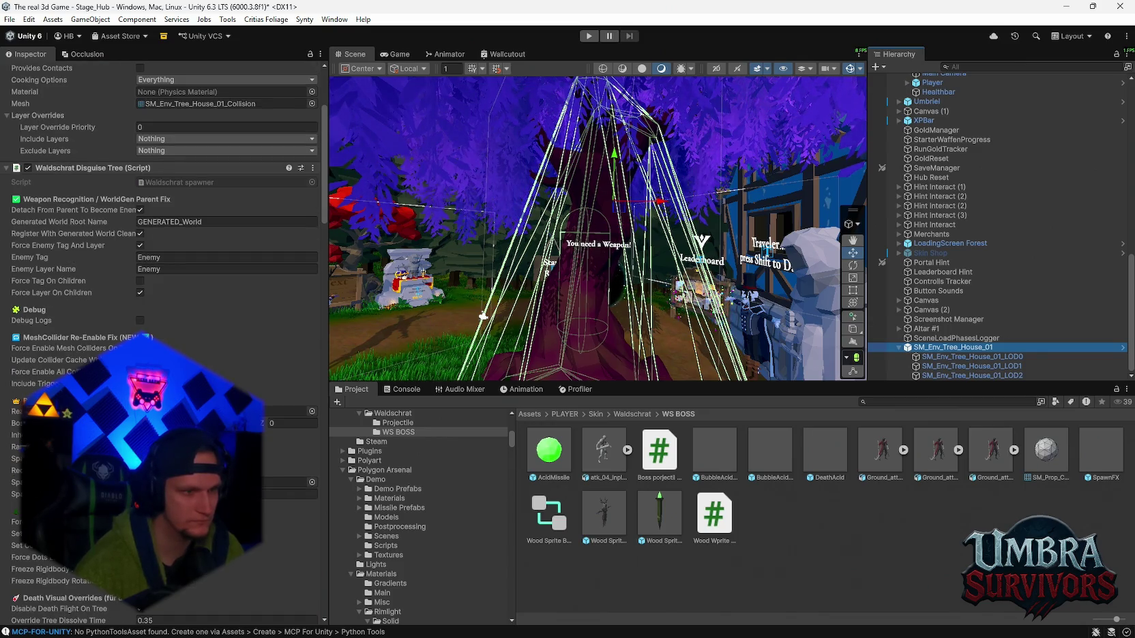
click(241, 369)
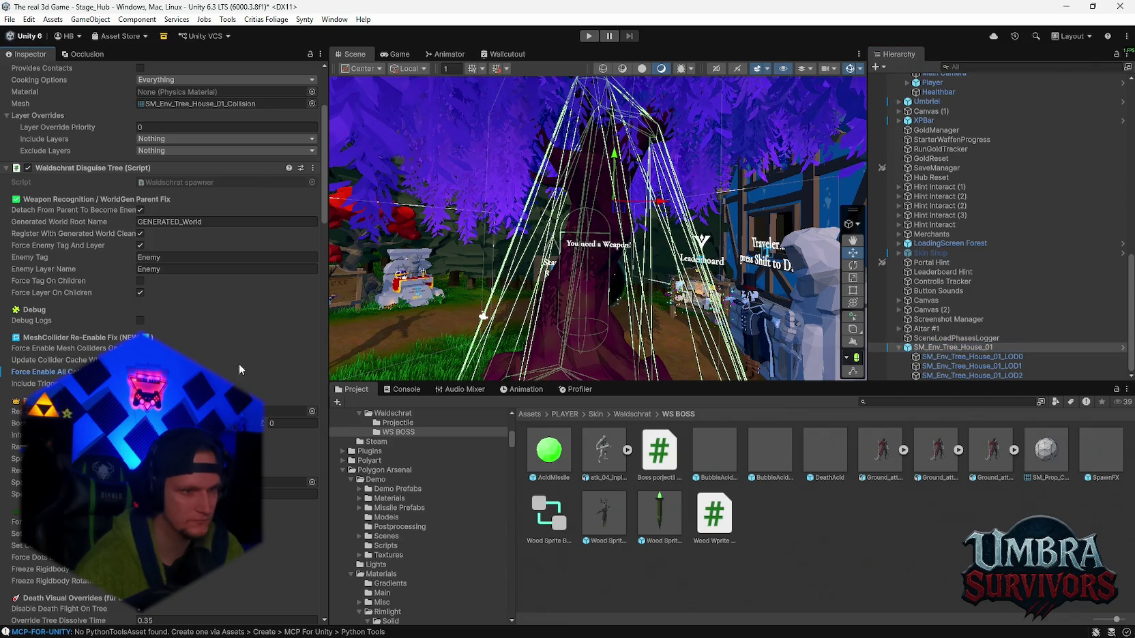
click(588, 36)
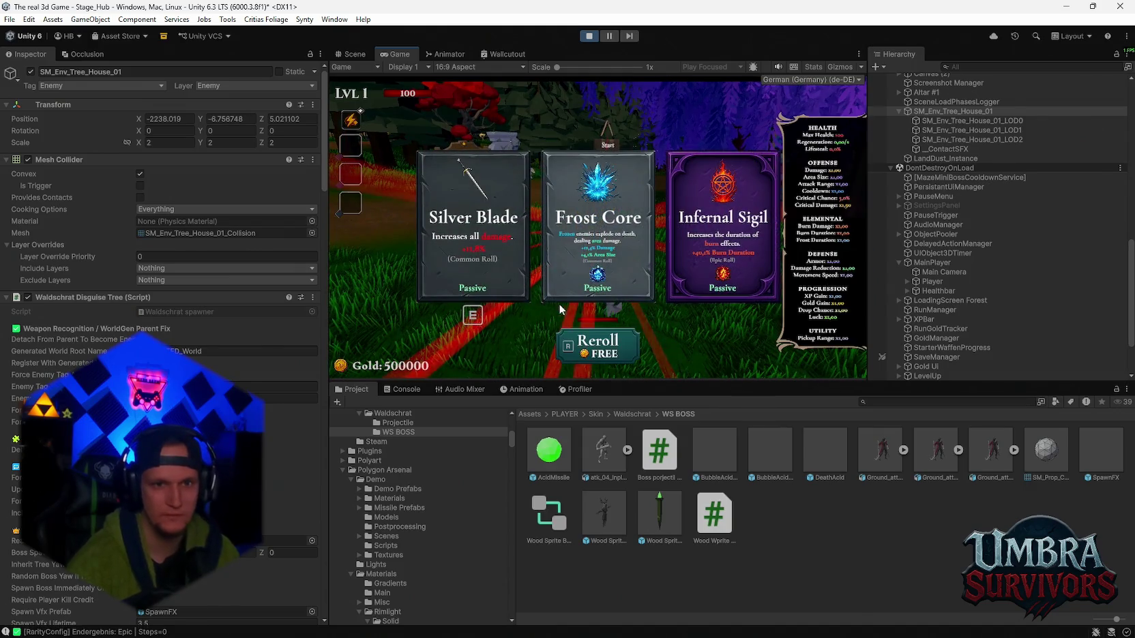
Reroll the upgrade cards five times, then take Meteor as the new weapon.
click(600, 341)
click(602, 337)
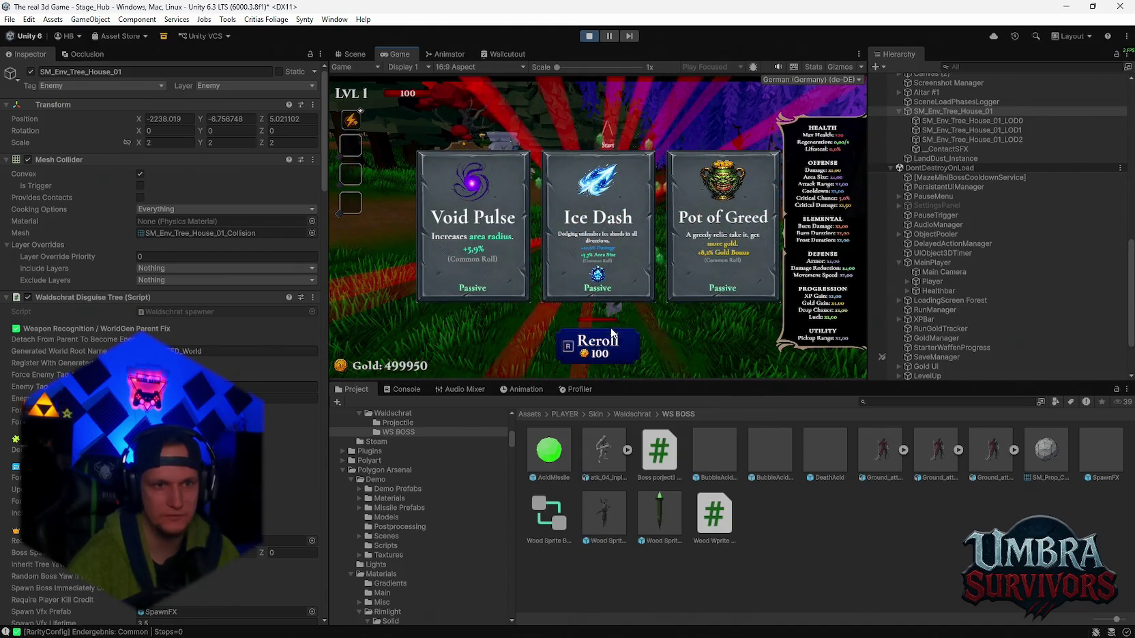
click(610, 338)
click(612, 335)
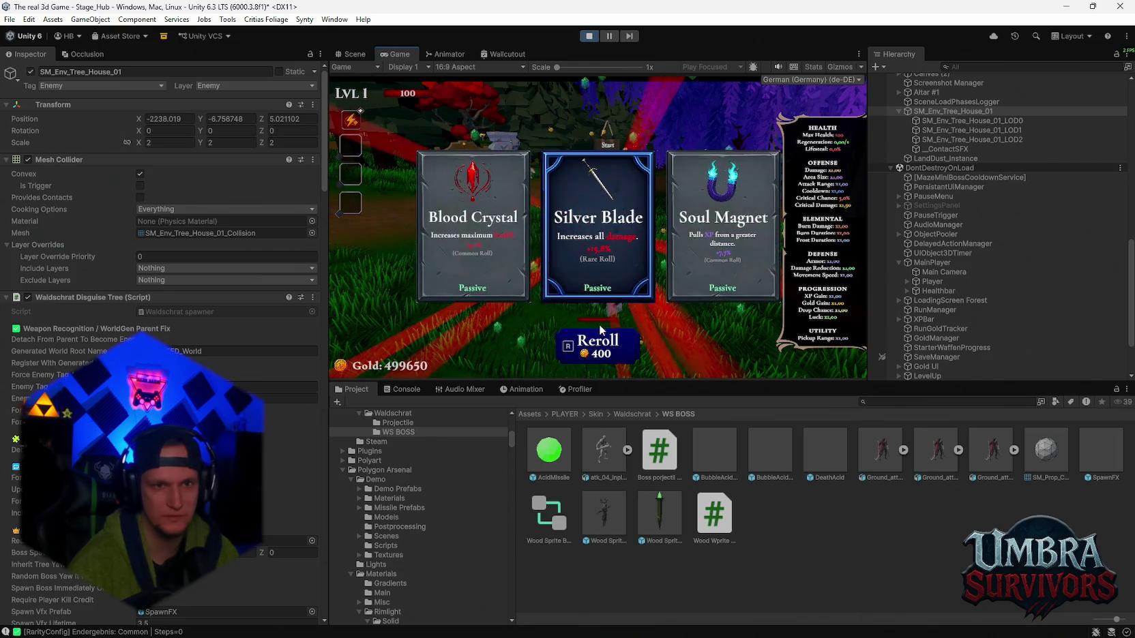
click(636, 328)
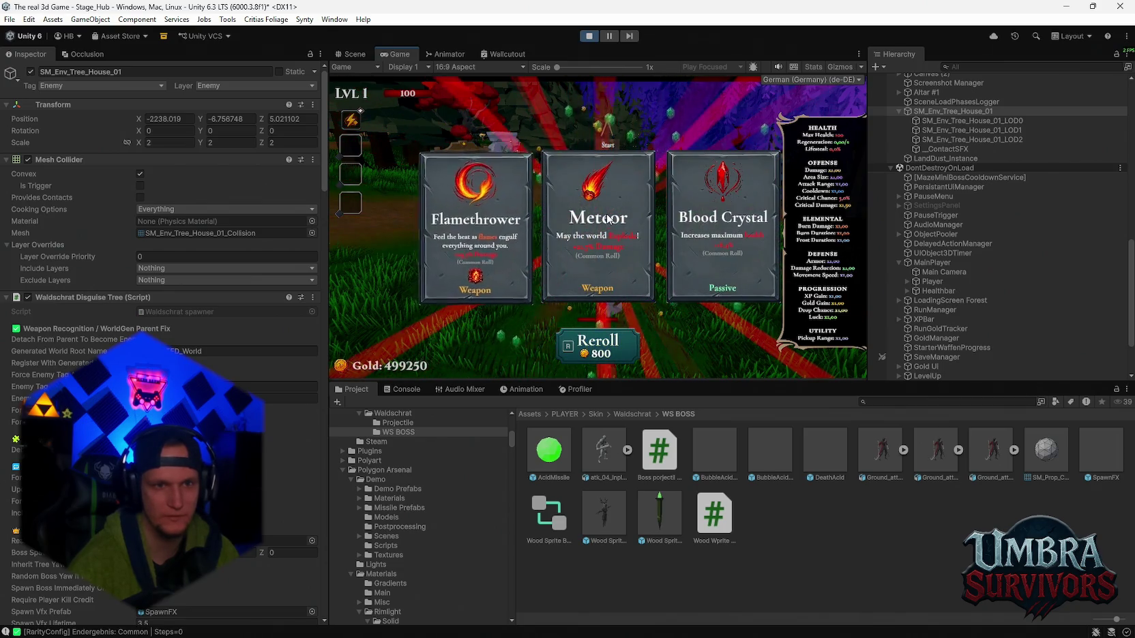
click(606, 238)
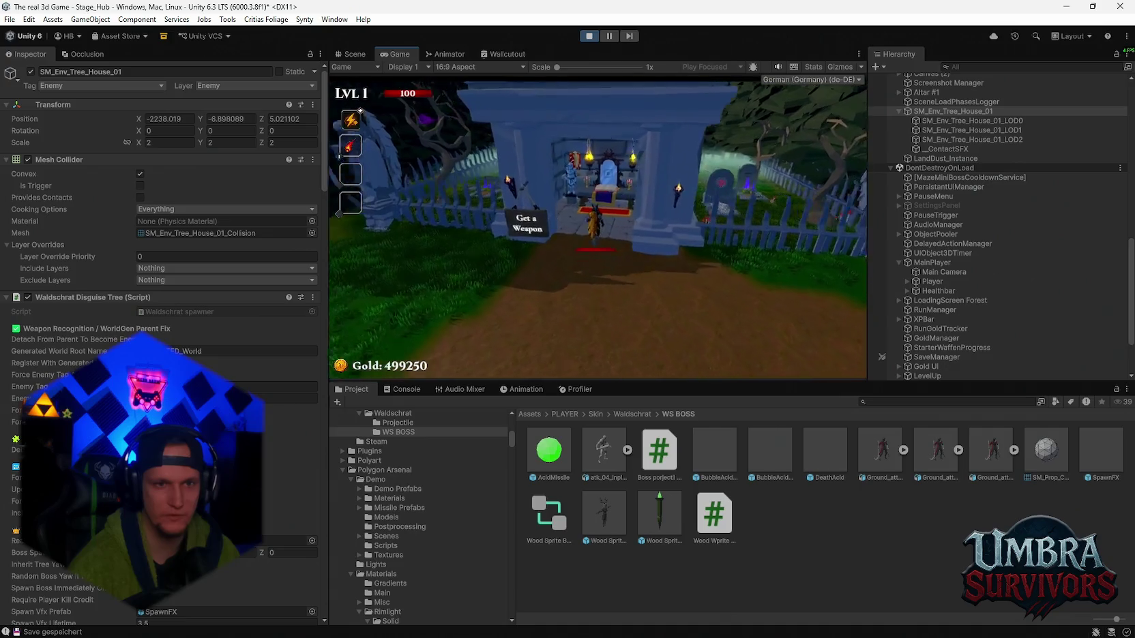
View the Fire Staff in the spellbook, resume playing, then pause the game.
click(462, 157)
key(Escape)
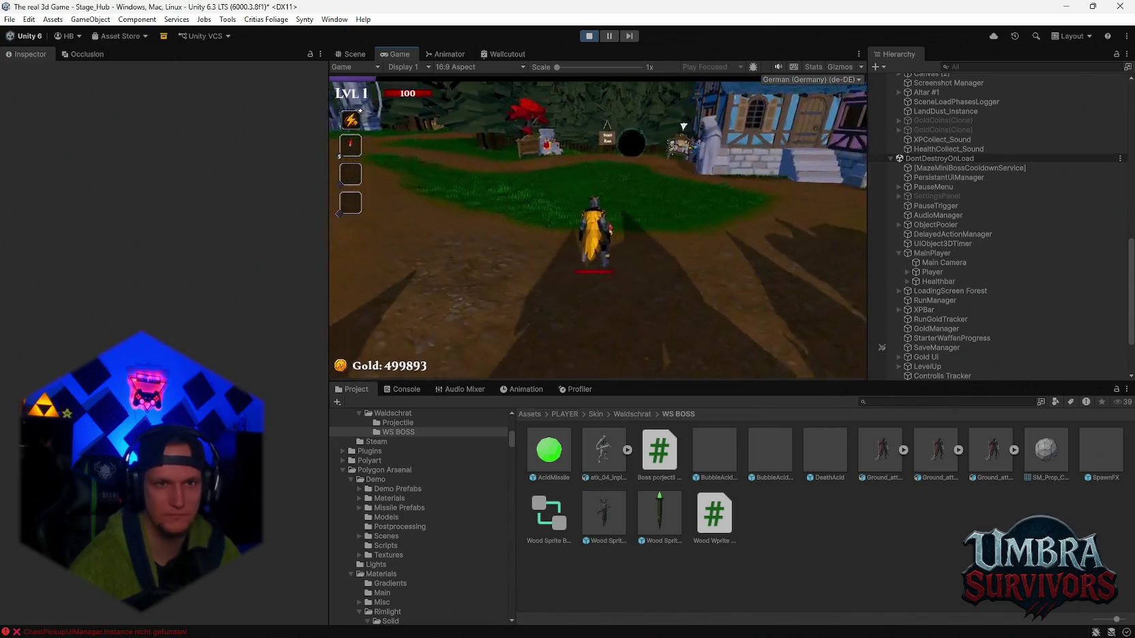
key(Escape)
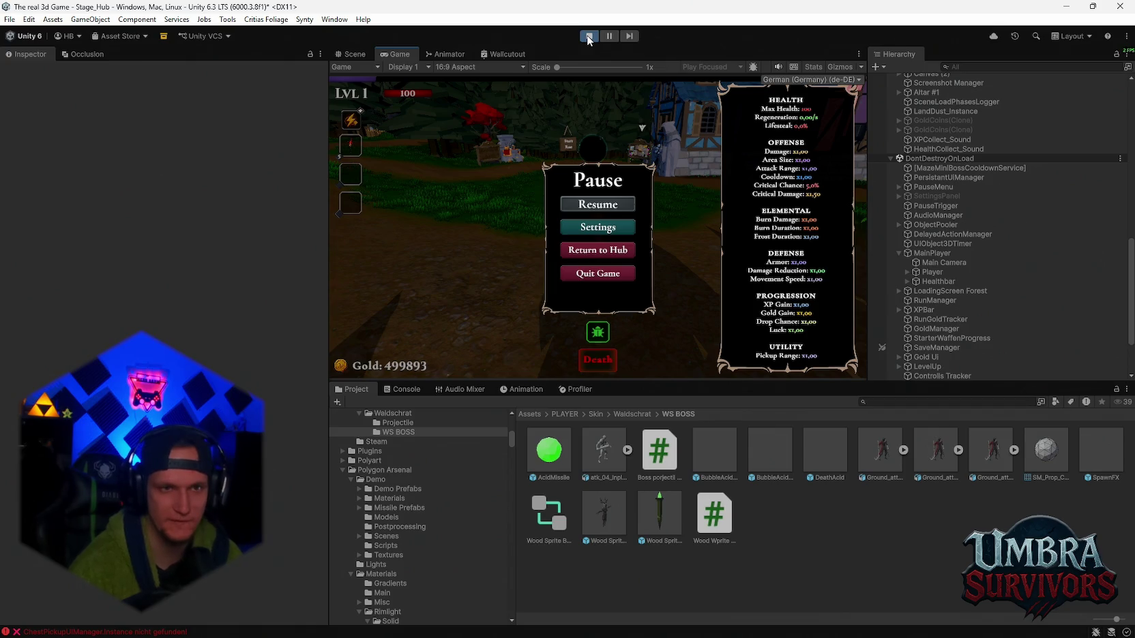
Stop the play test, inspect the Player object, then select the Wood Sprite BOSS prefab.
click(589, 37)
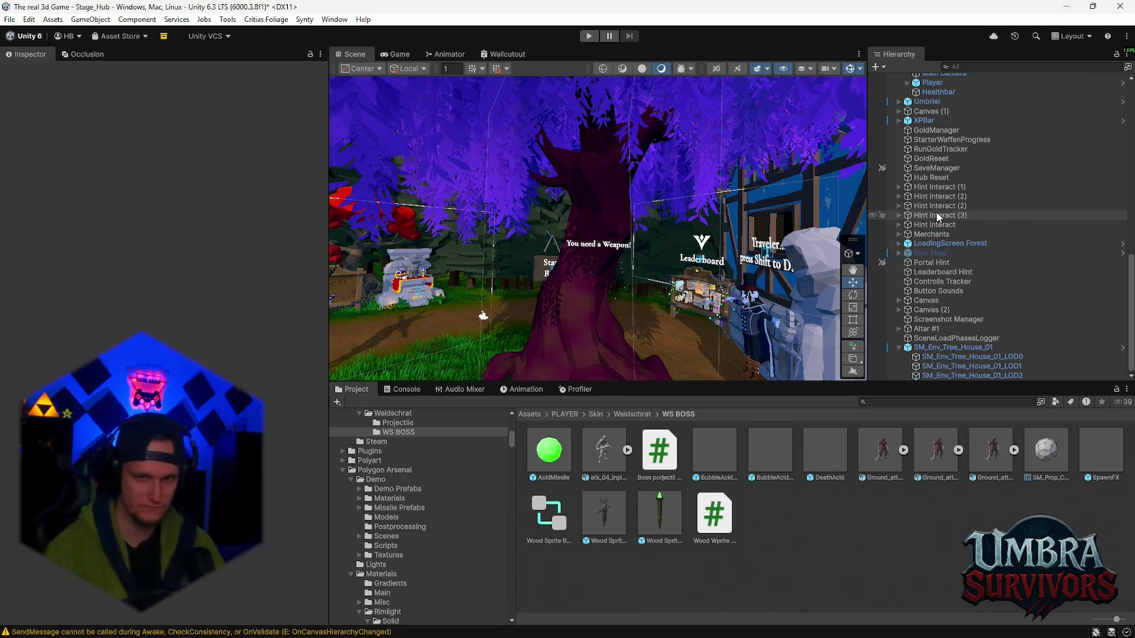
scroll(942, 237, up, 3)
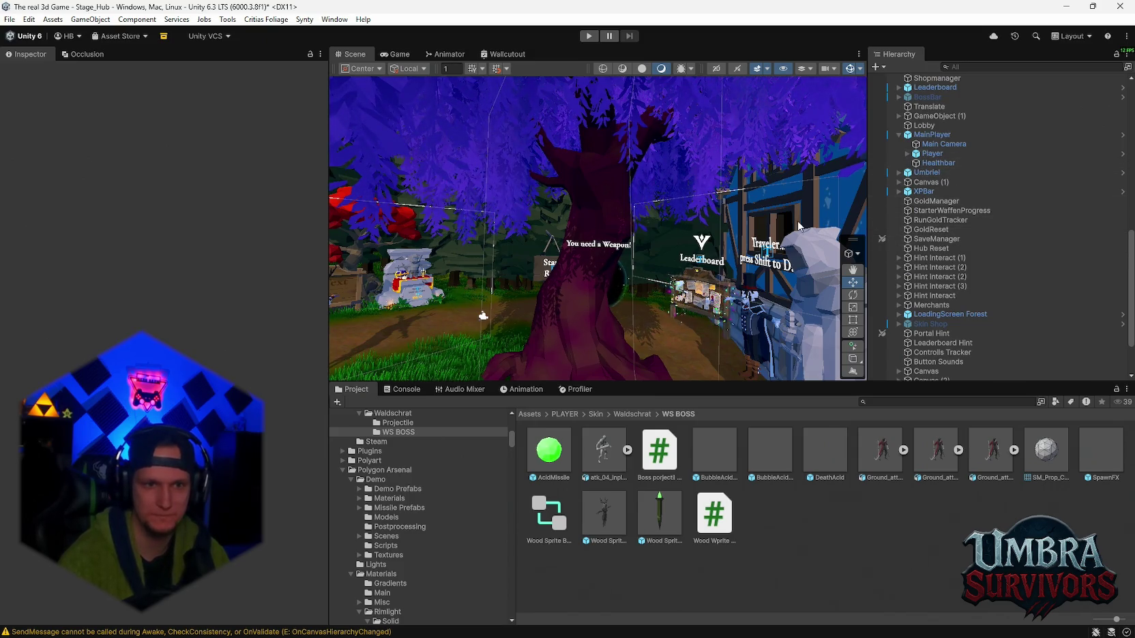
click(932, 153)
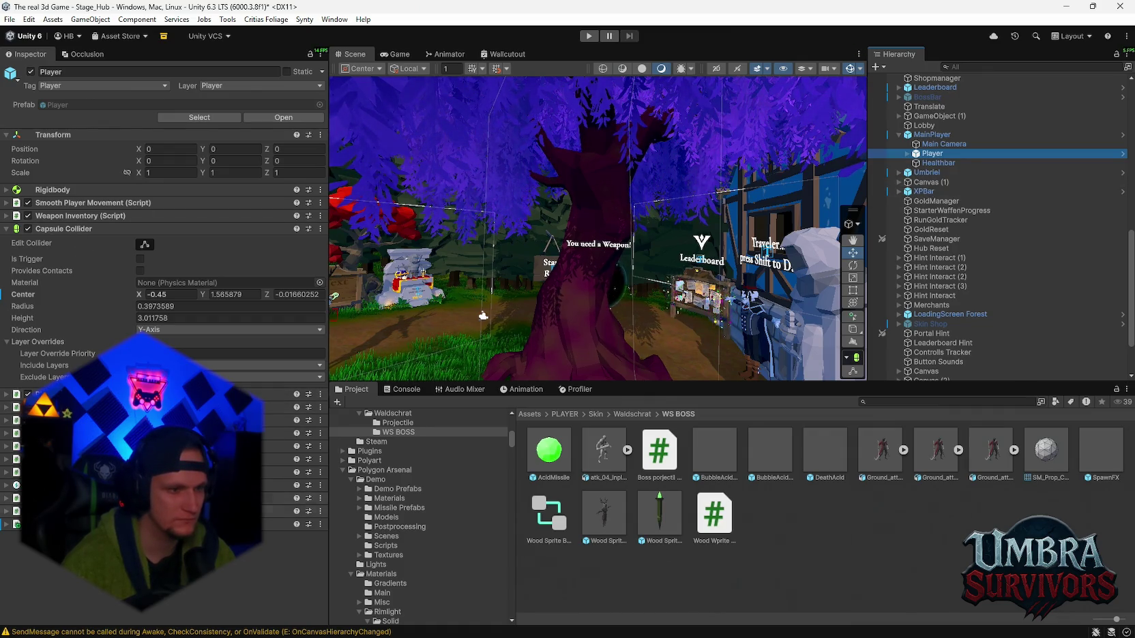
click(599, 542)
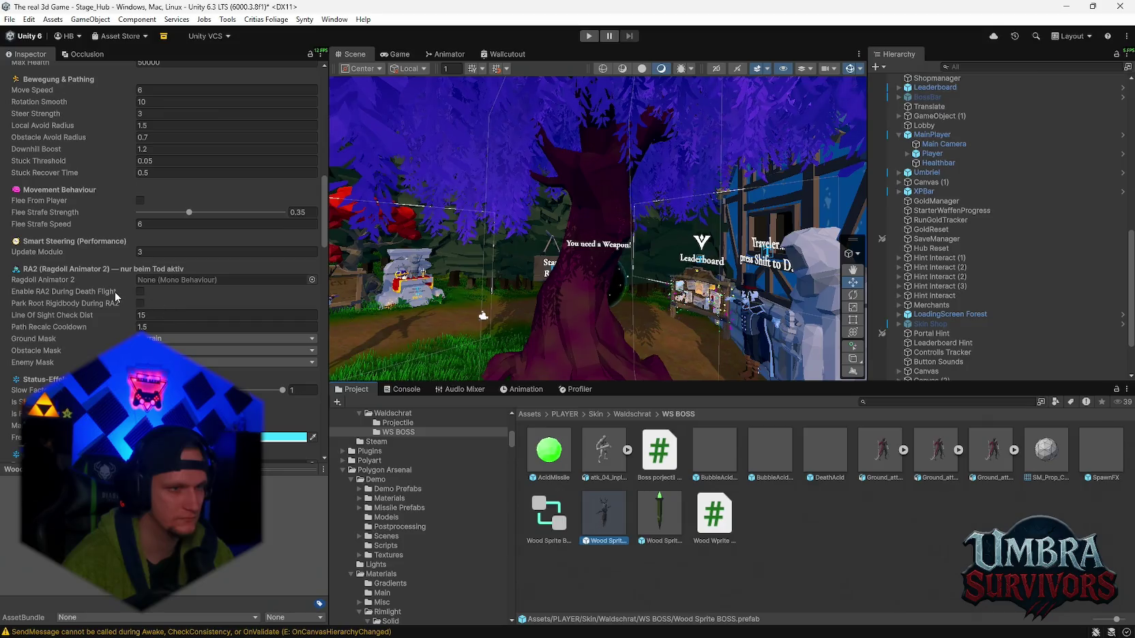
Lower the Wood Sprite BOSS's Slow Factor from 1 to 0.
scroll(108, 287, down, 2)
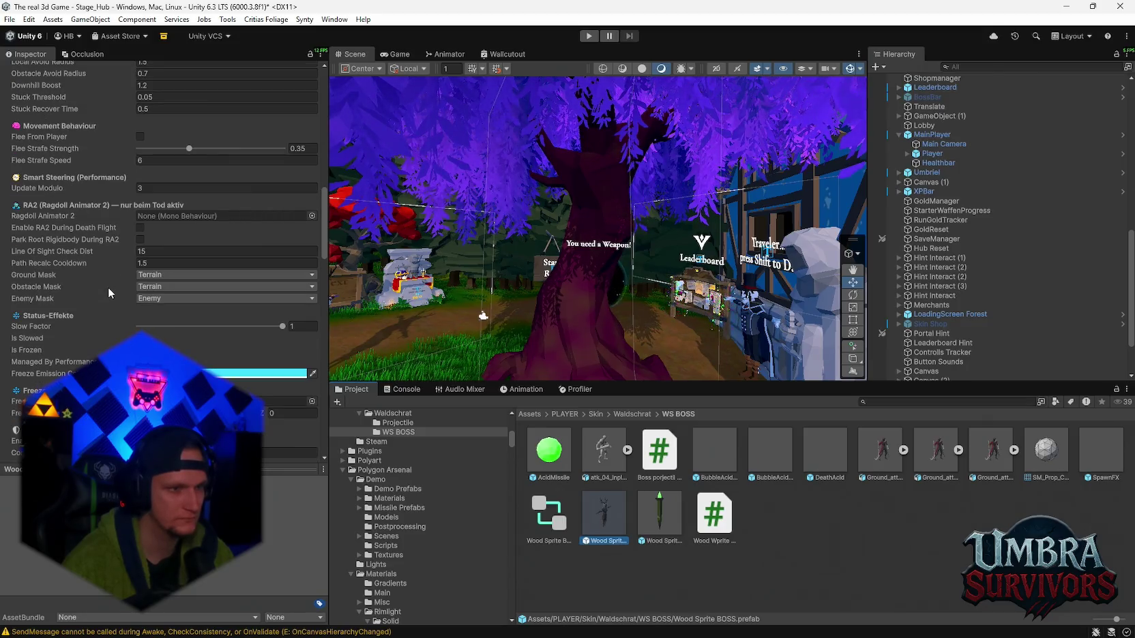
scroll(108, 288, down, 2)
scroll(99, 326, down, 1)
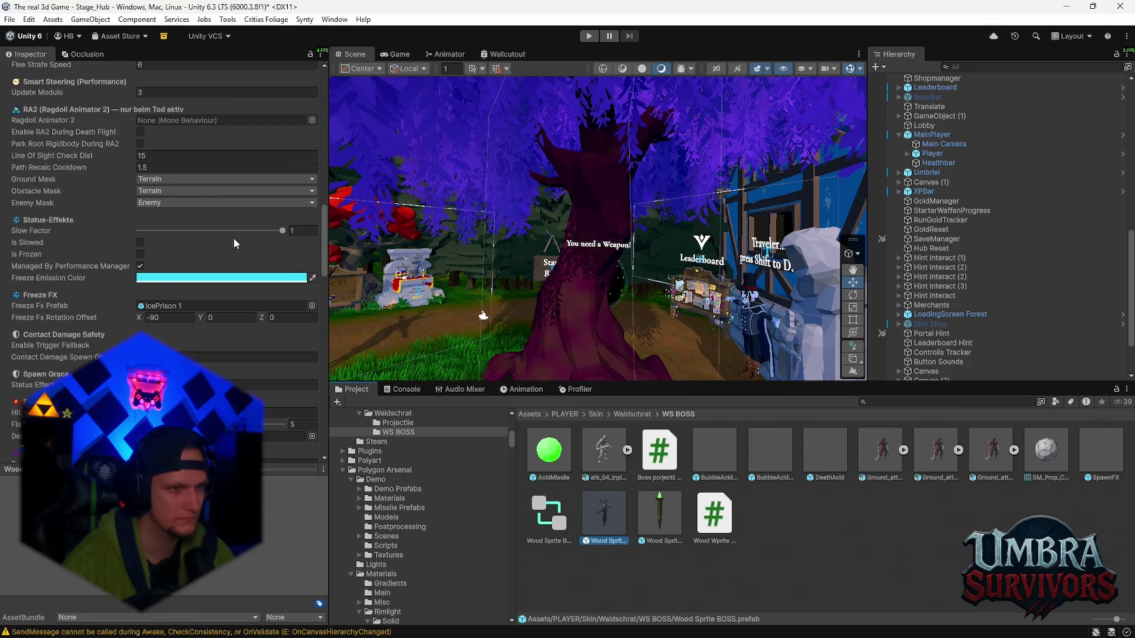
drag(213, 229, 51, 222)
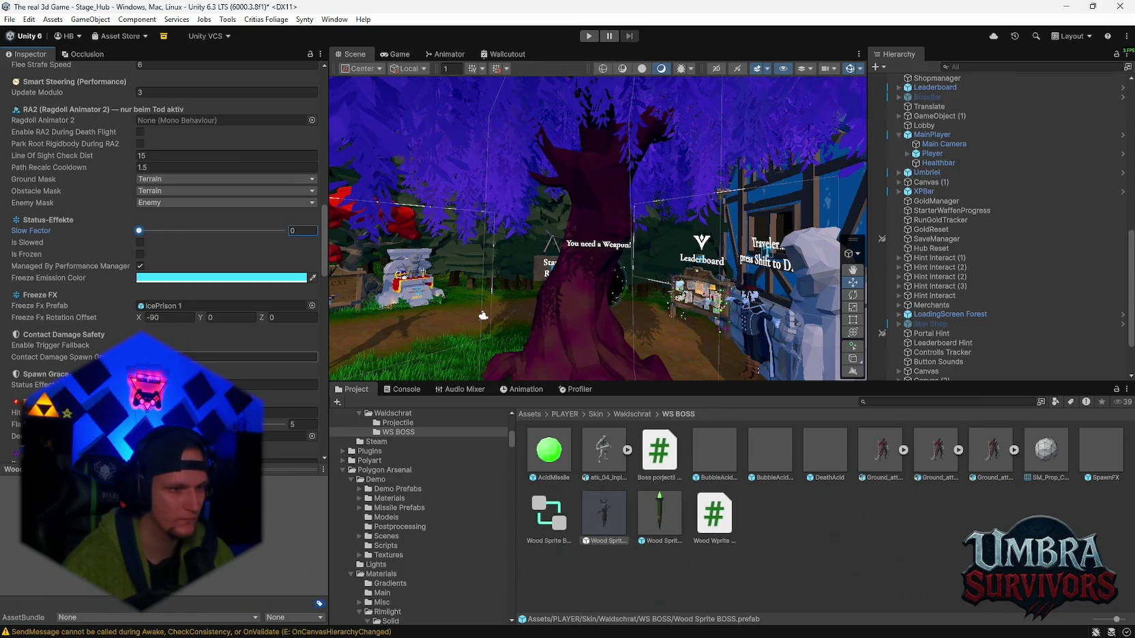
Set the boss's Death Dissolve Time to 0.3.
scroll(170, 355, down, 1)
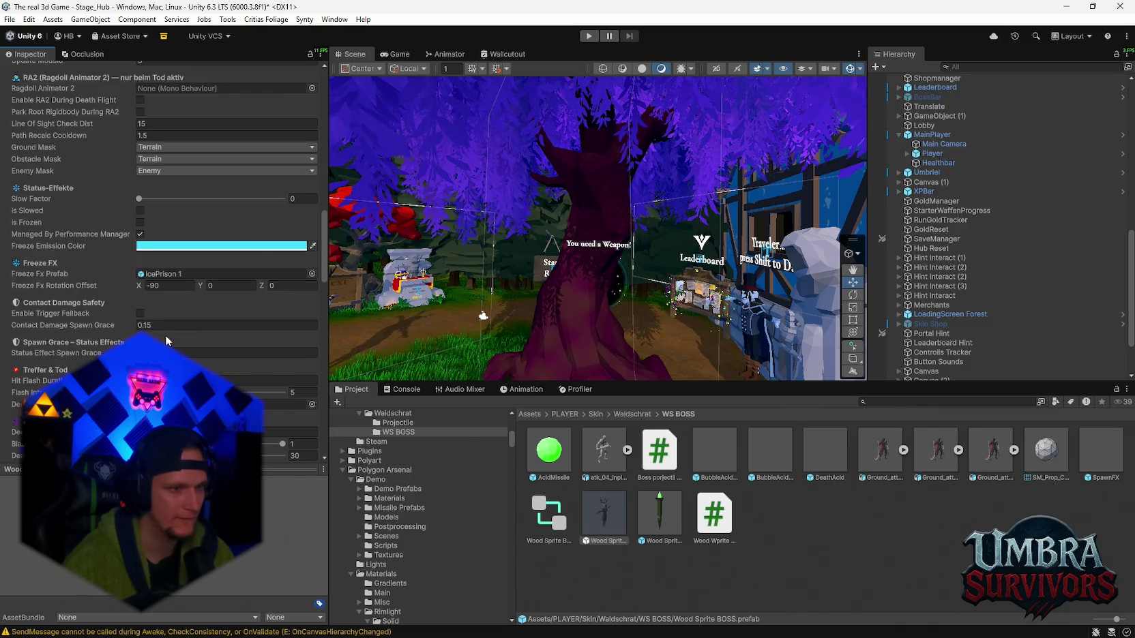
scroll(171, 341, down, 1)
scroll(163, 273, down, 1)
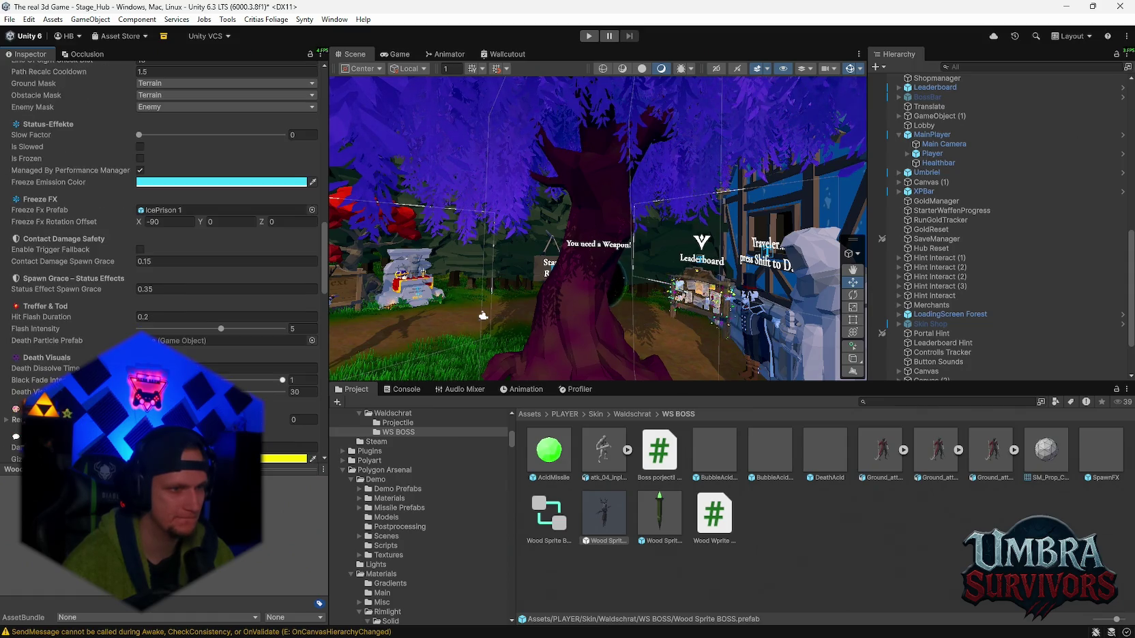
scroll(164, 272, down, 1)
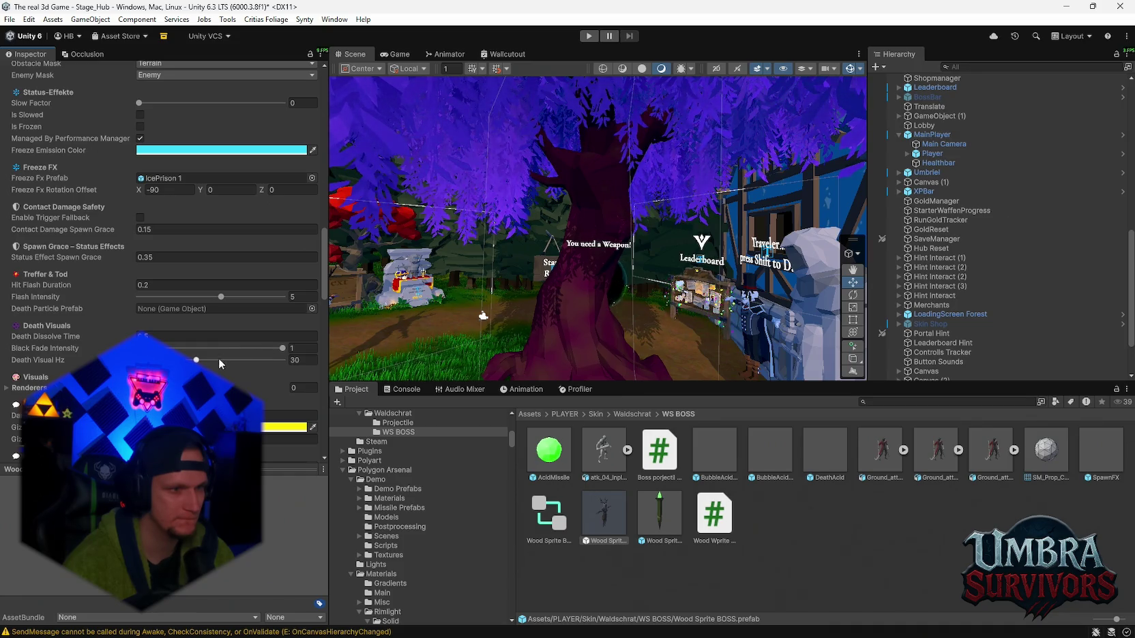
click(166, 337)
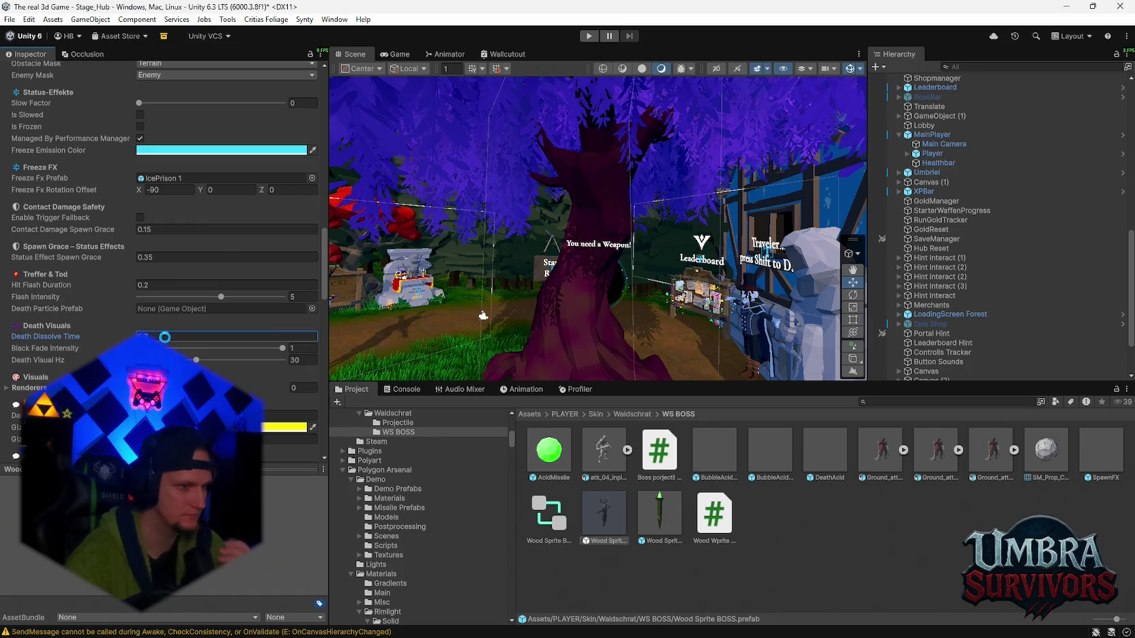
text(0.3)
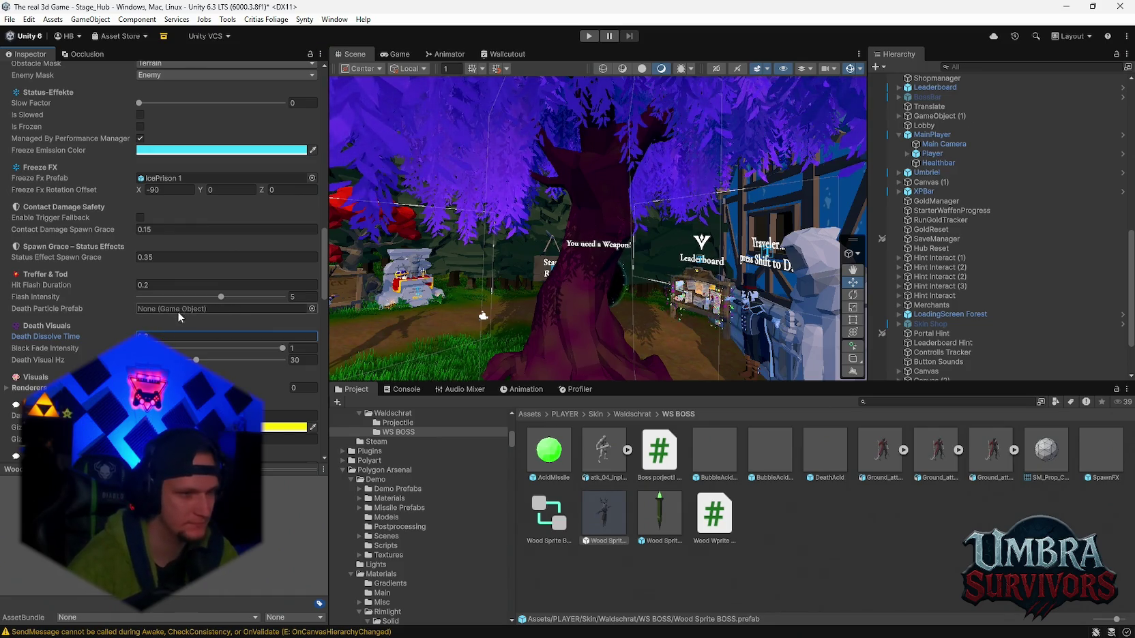
Scroll down to review the boss's 4-entry Drop Table.
scroll(177, 311, down, 5)
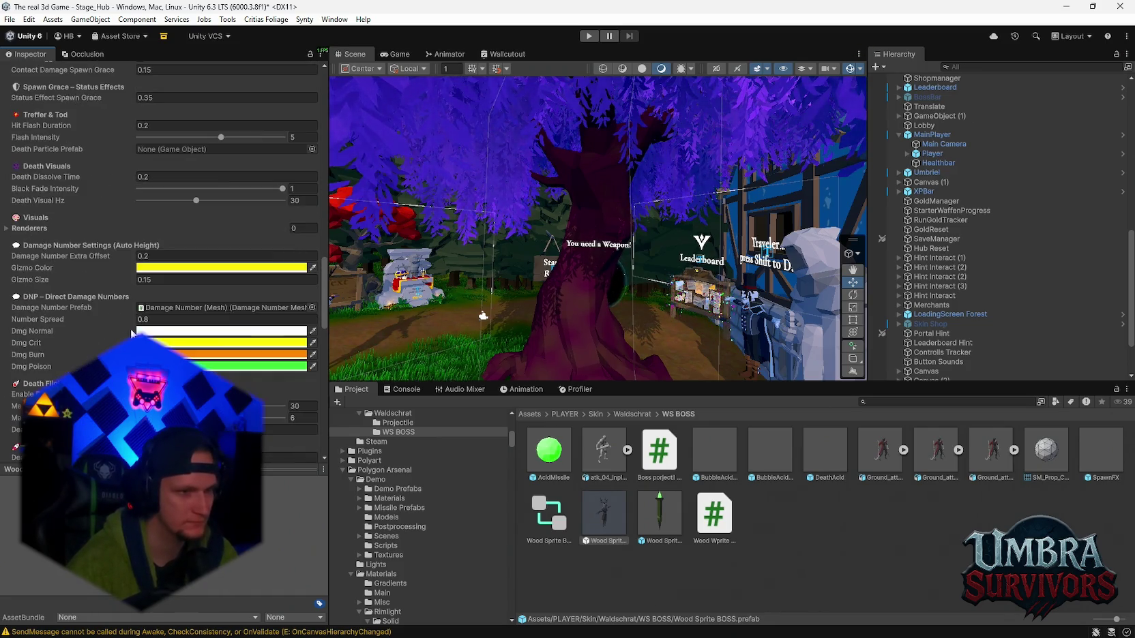
scroll(88, 352, down, 2)
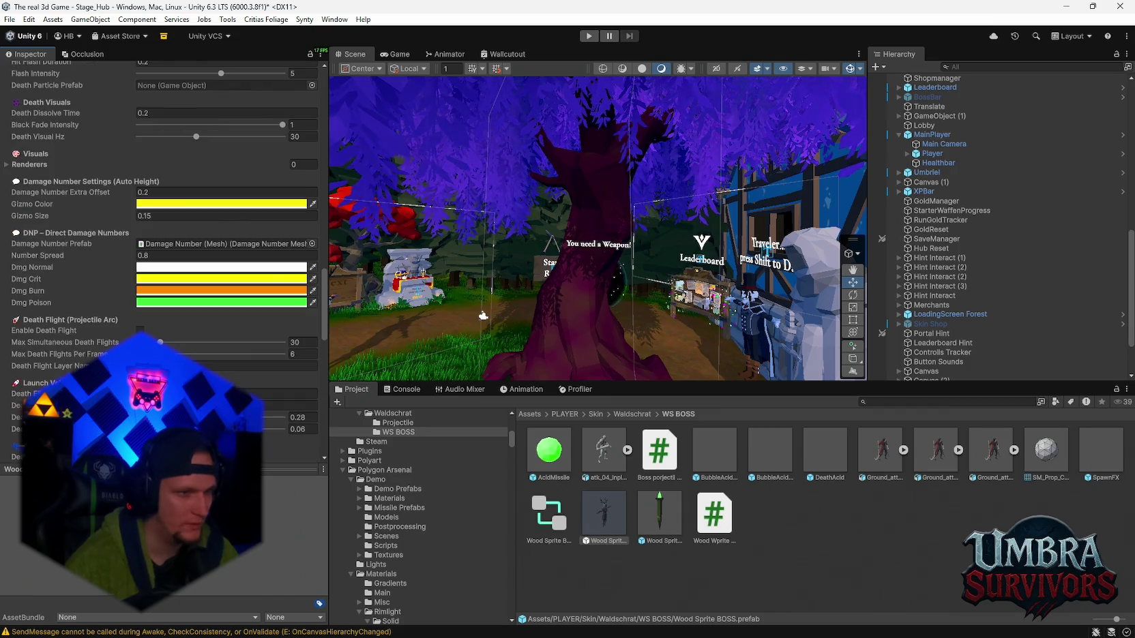
scroll(89, 355, down, 1)
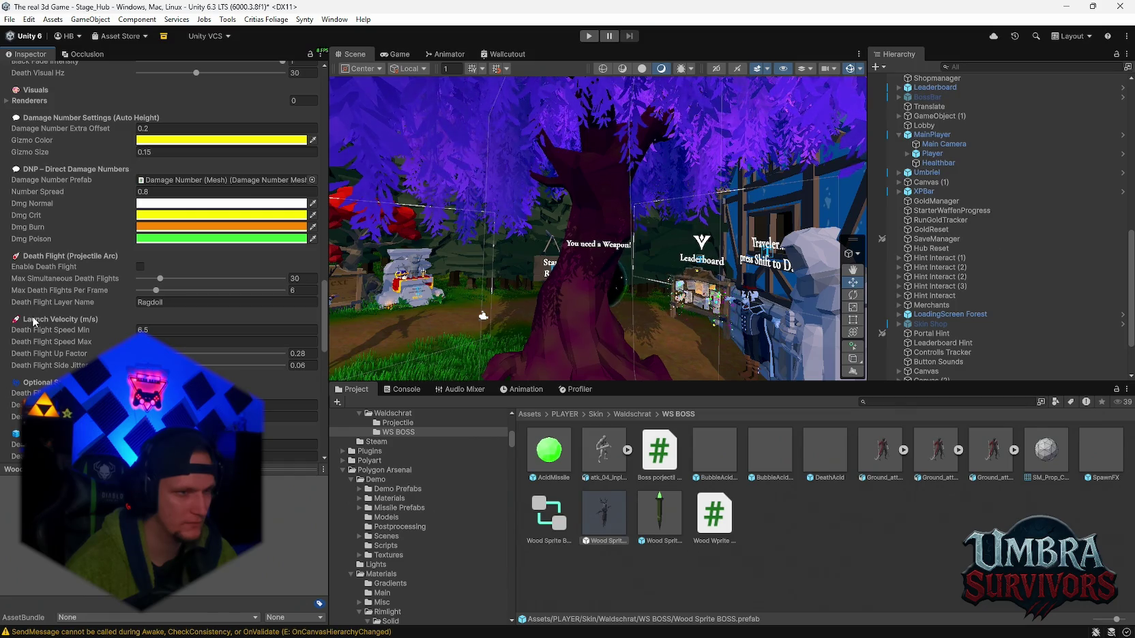
scroll(163, 205, down, 2)
scroll(164, 259, down, 5)
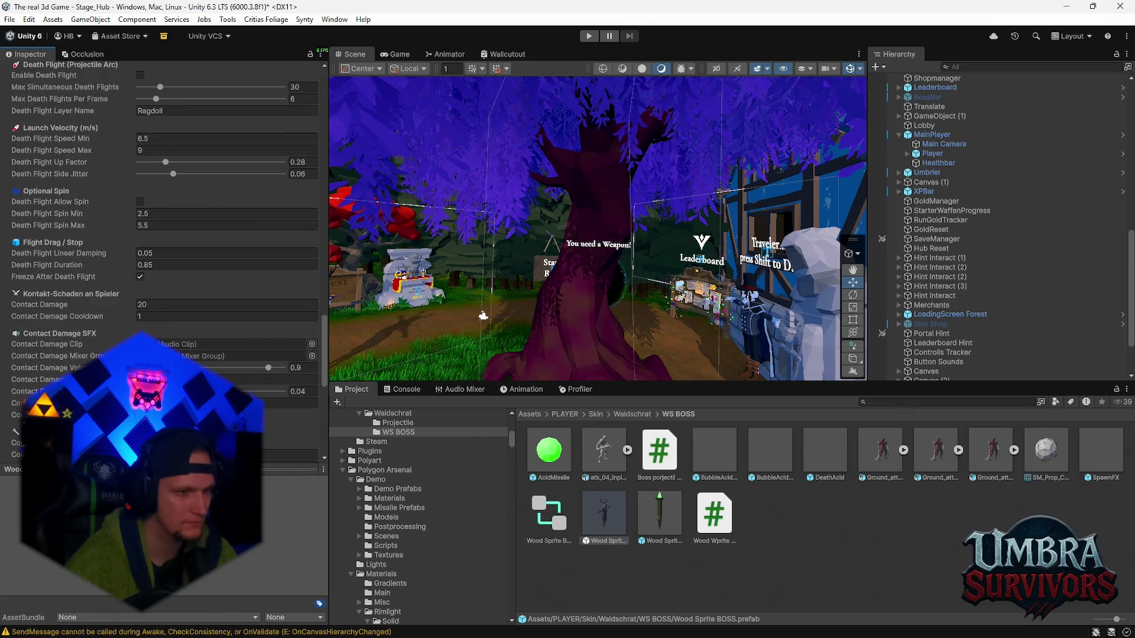
scroll(164, 259, down, 3)
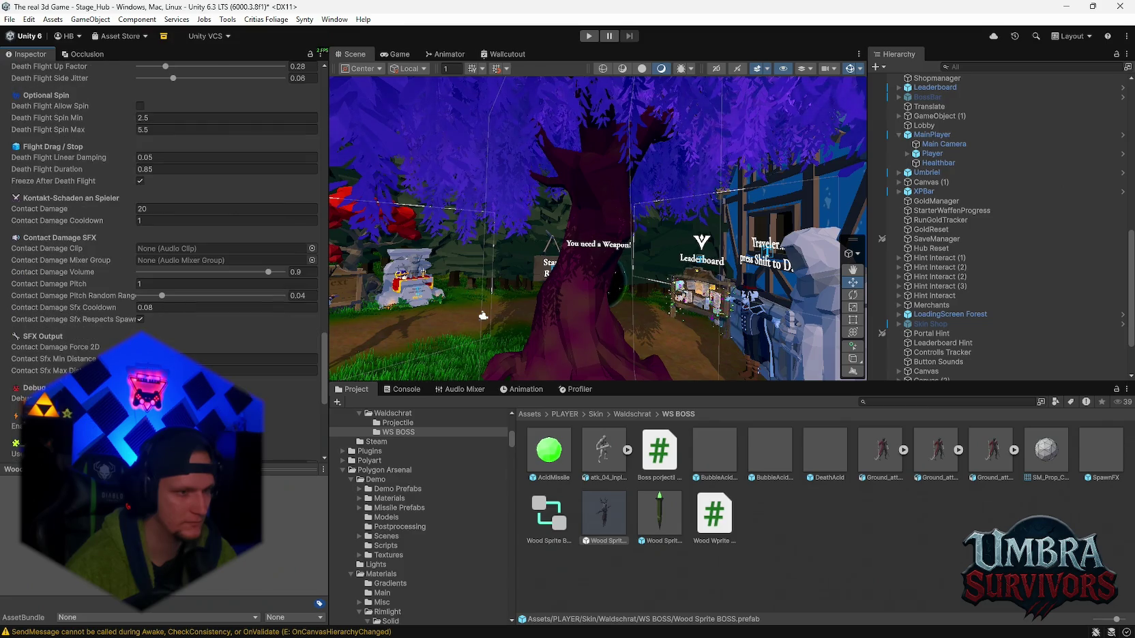
scroll(163, 259, down, 5)
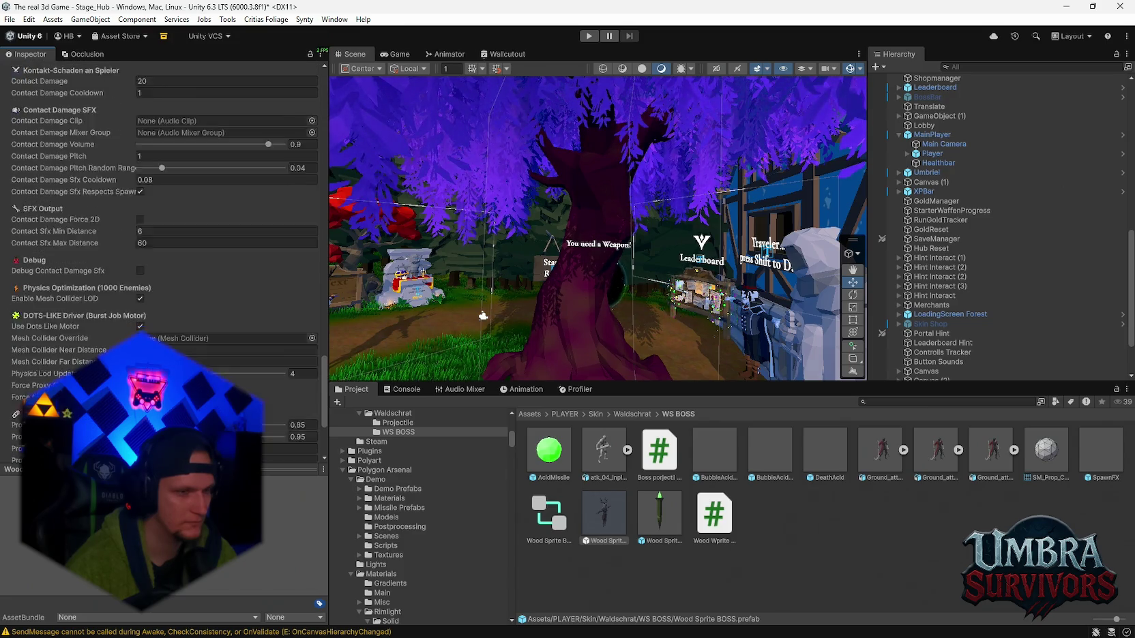
scroll(164, 259, down, 3)
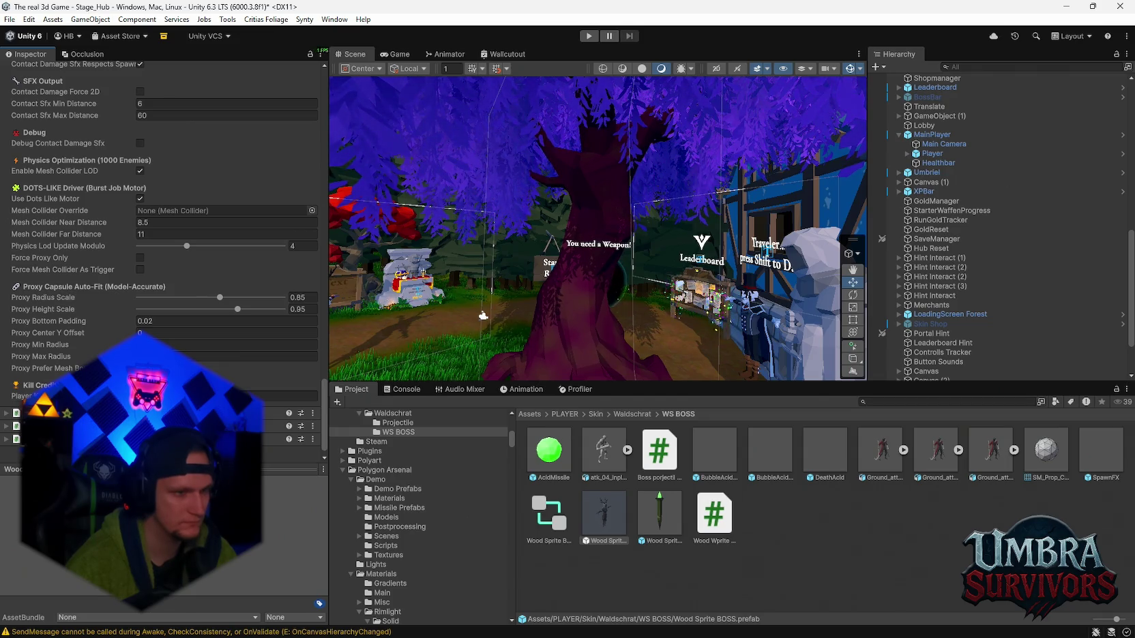
scroll(194, 353, down, 15)
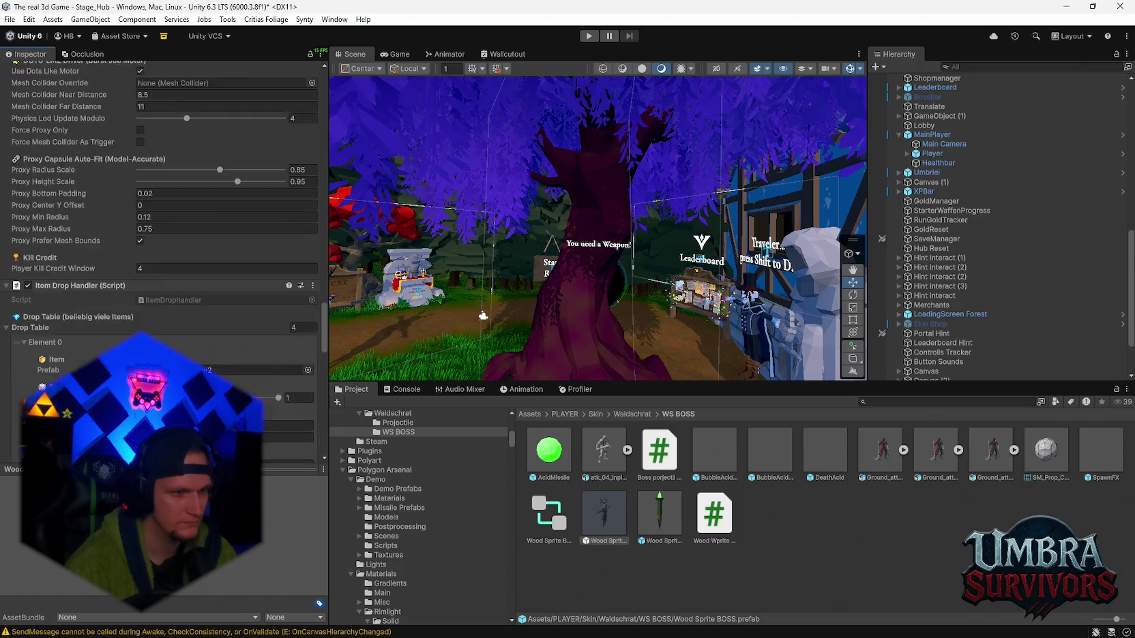
scroll(194, 353, up, 7)
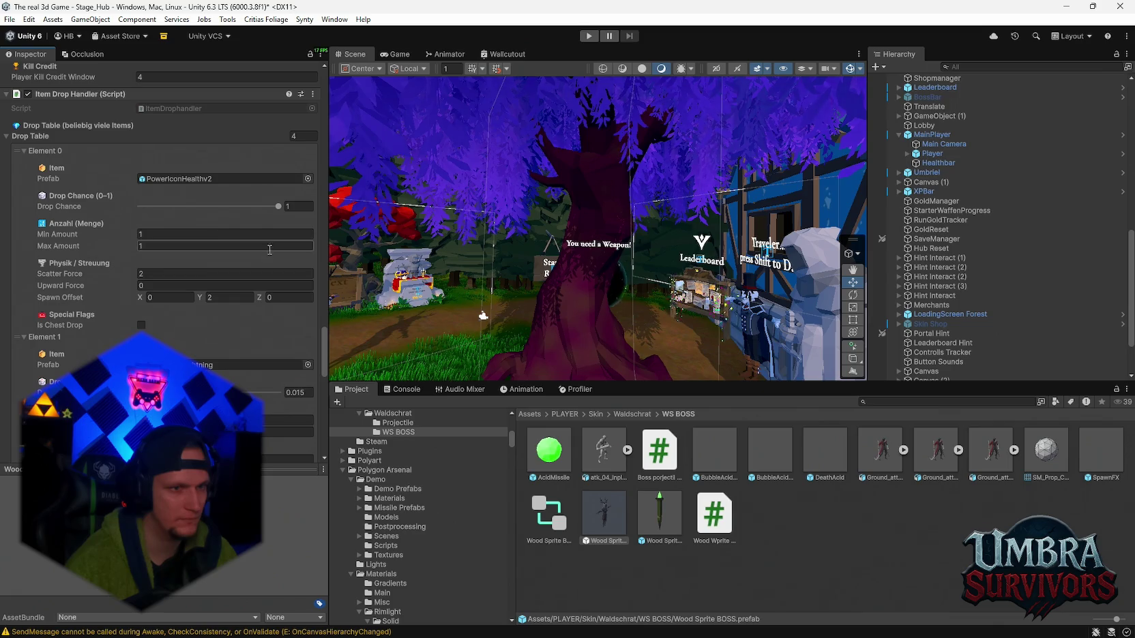
Give drop table Element 0 (PowerIconHealthv2) Spawn Offset Y 5 and Scatter Force 0.
click(225, 297)
text(5)
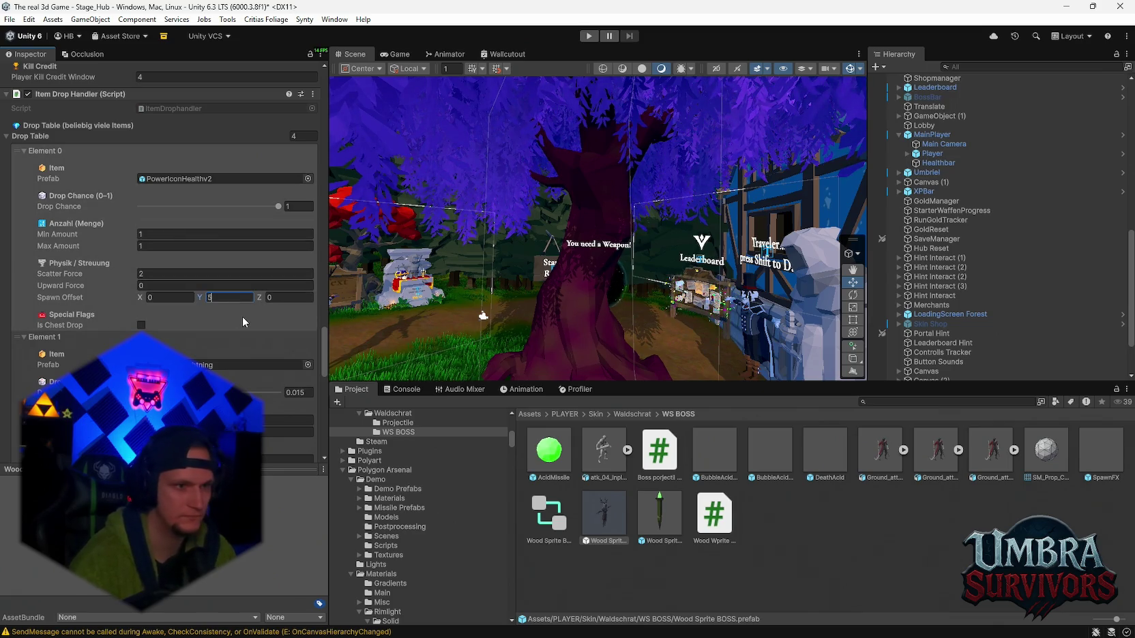
click(160, 273)
text(0)
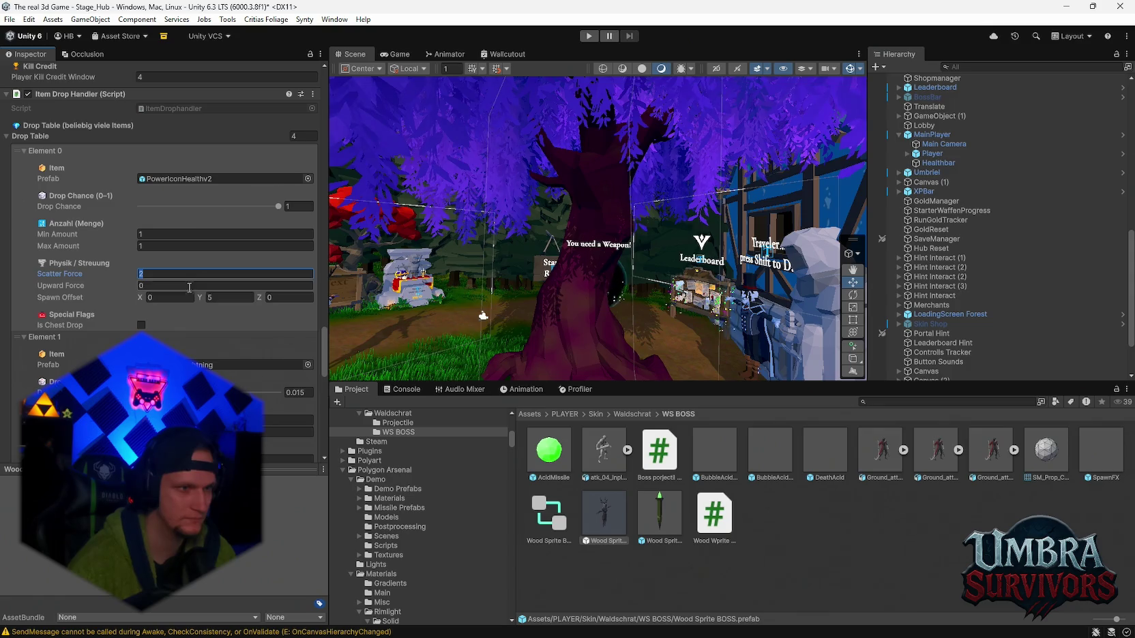
scroll(213, 313, down, 15)
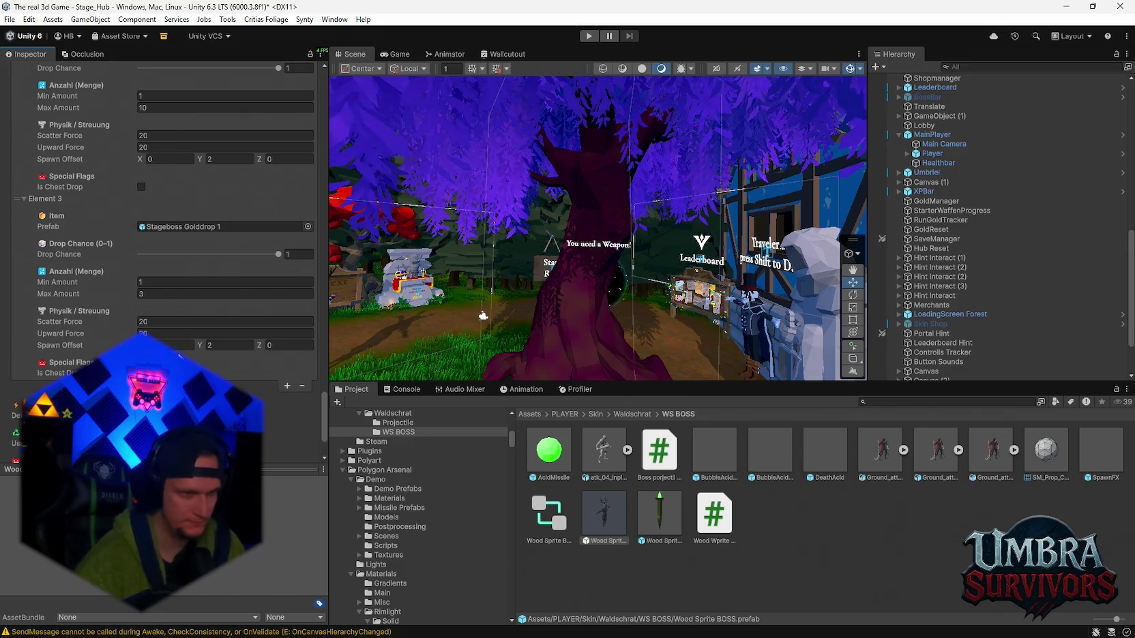
scroll(225, 225, up, 3)
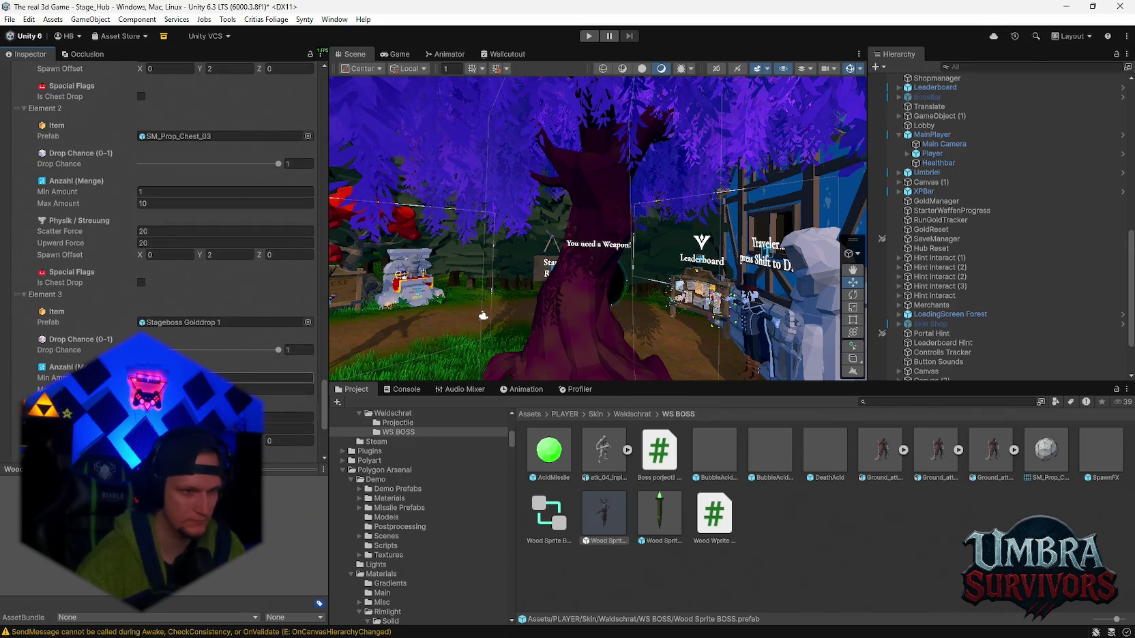
scroll(171, 259, up, 3)
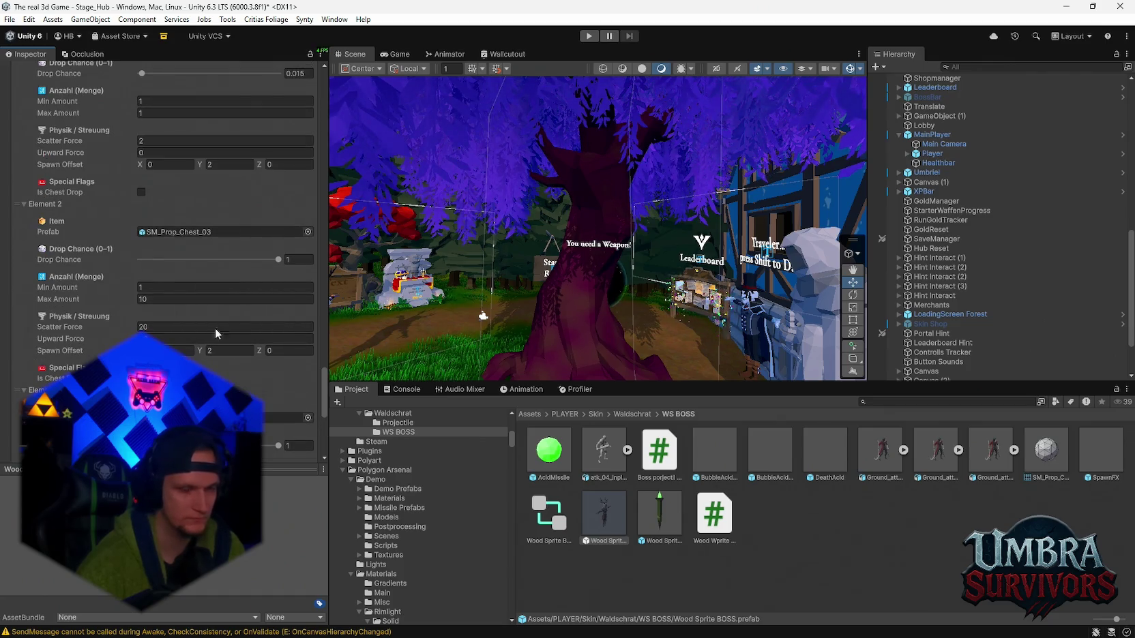
click(671, 276)
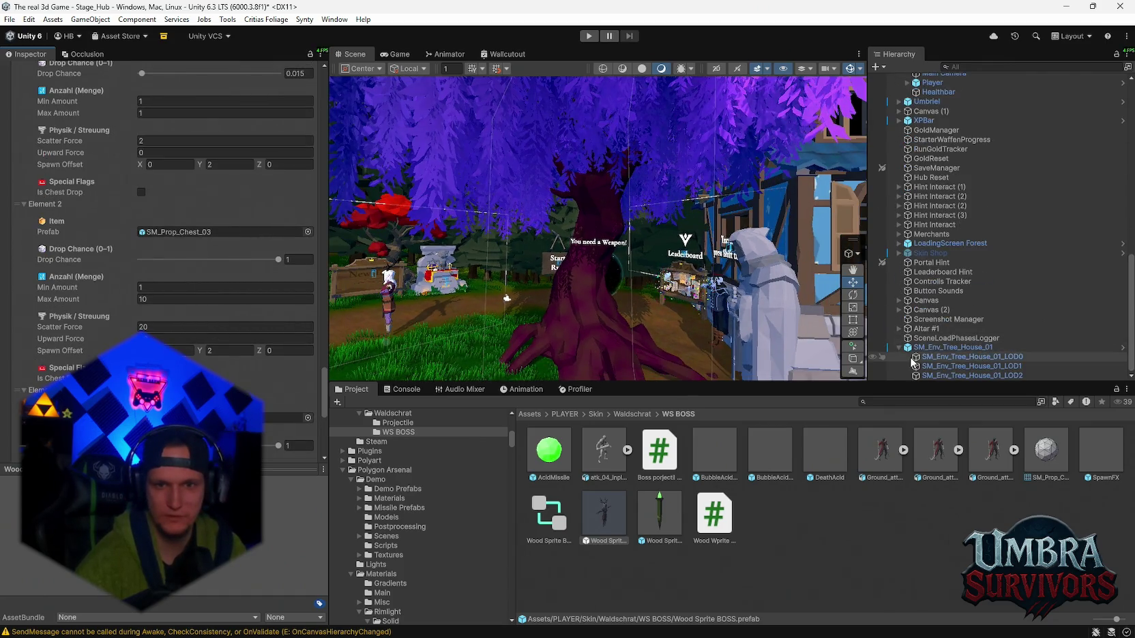
Check the tree house's prefab overrides while adjusting the scene view and Inspector width.
scroll(189, 208, down, 15)
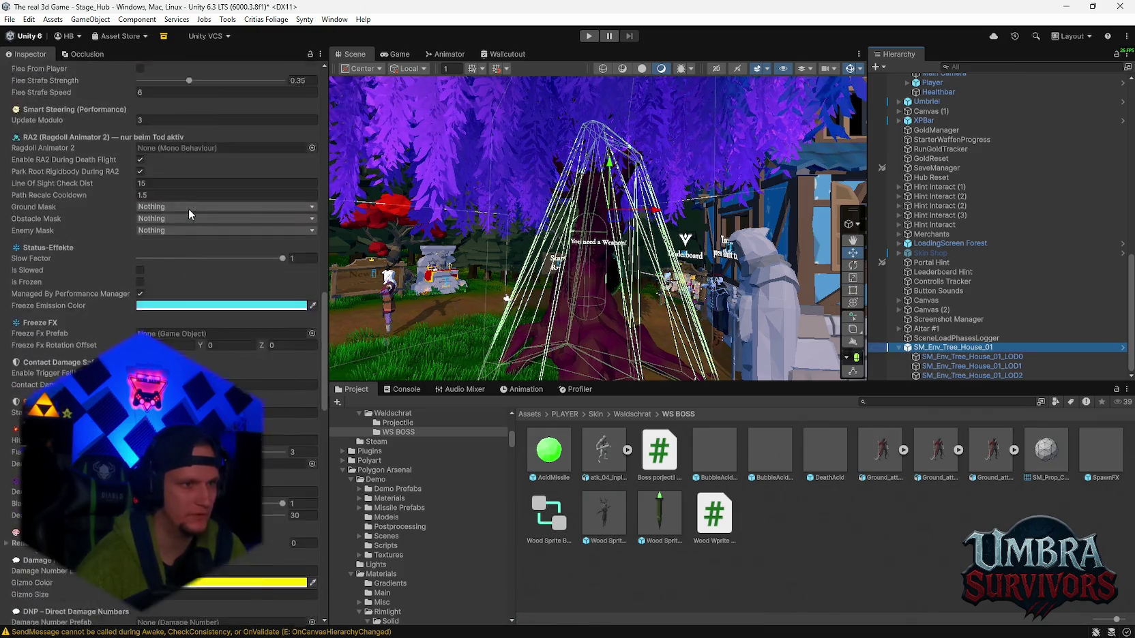
scroll(188, 209, up, 15)
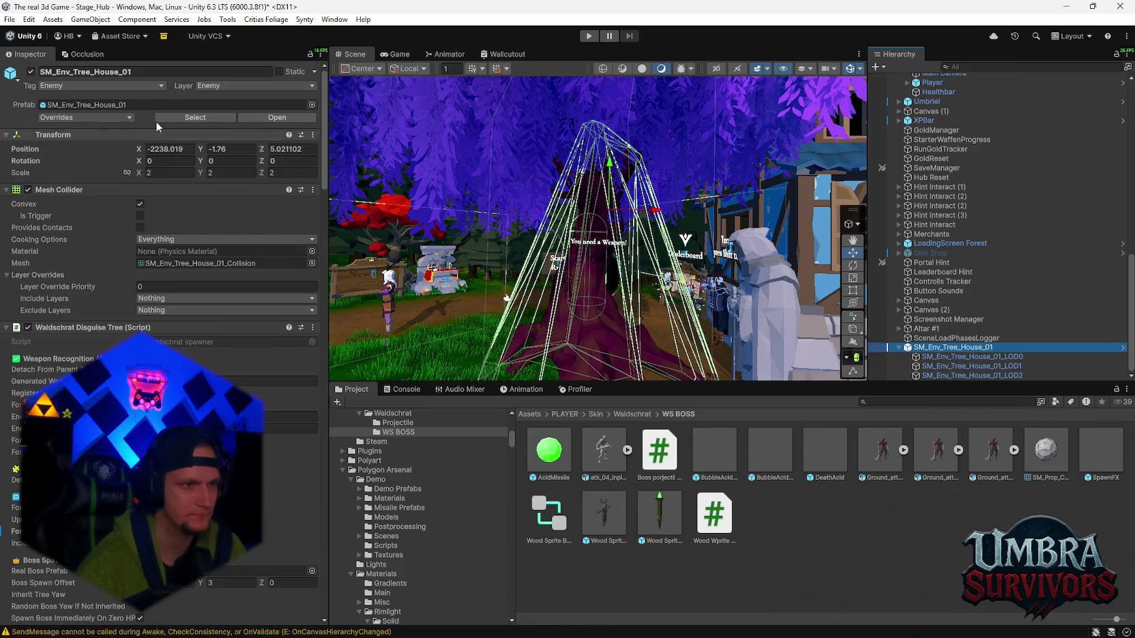
click(125, 120)
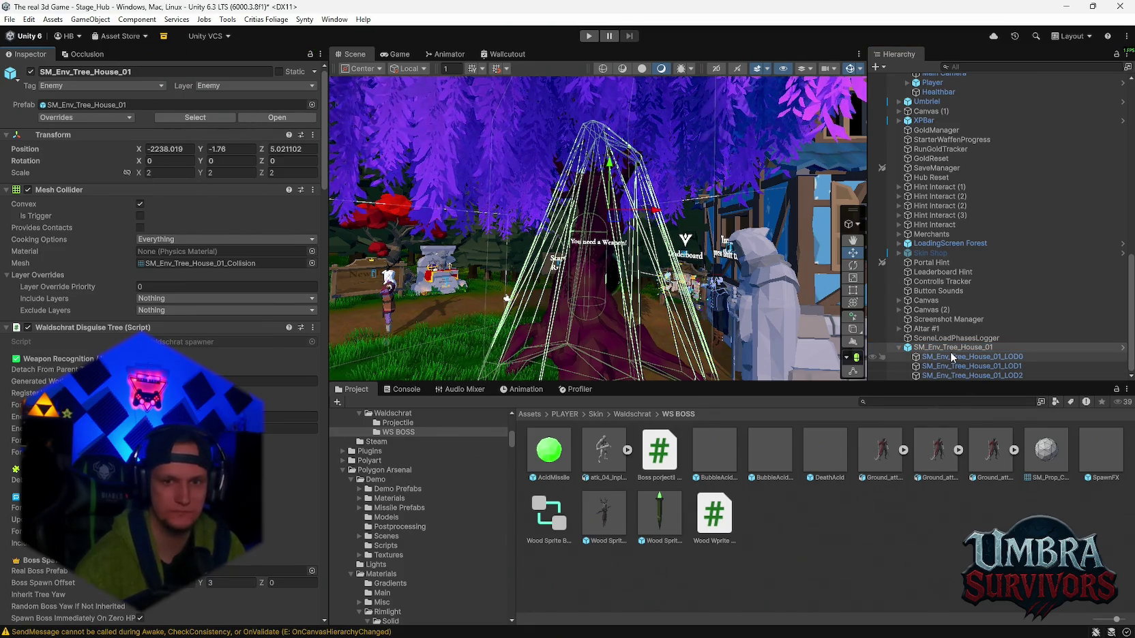
drag(617, 273, 590, 265)
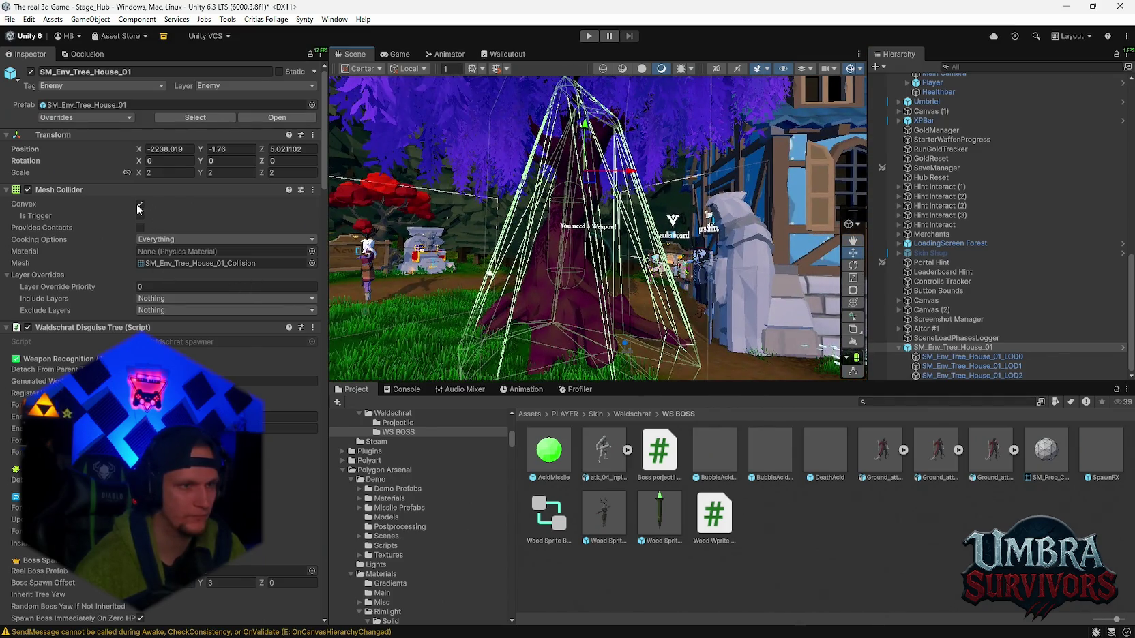
scroll(168, 213, down, 3)
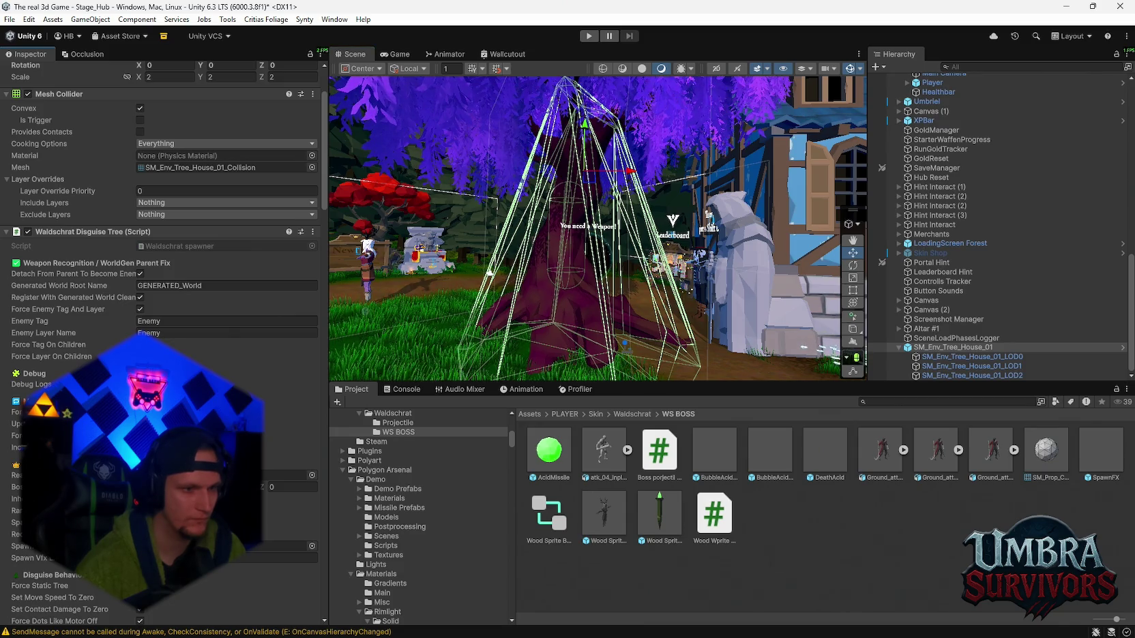
drag(329, 391, 361, 391)
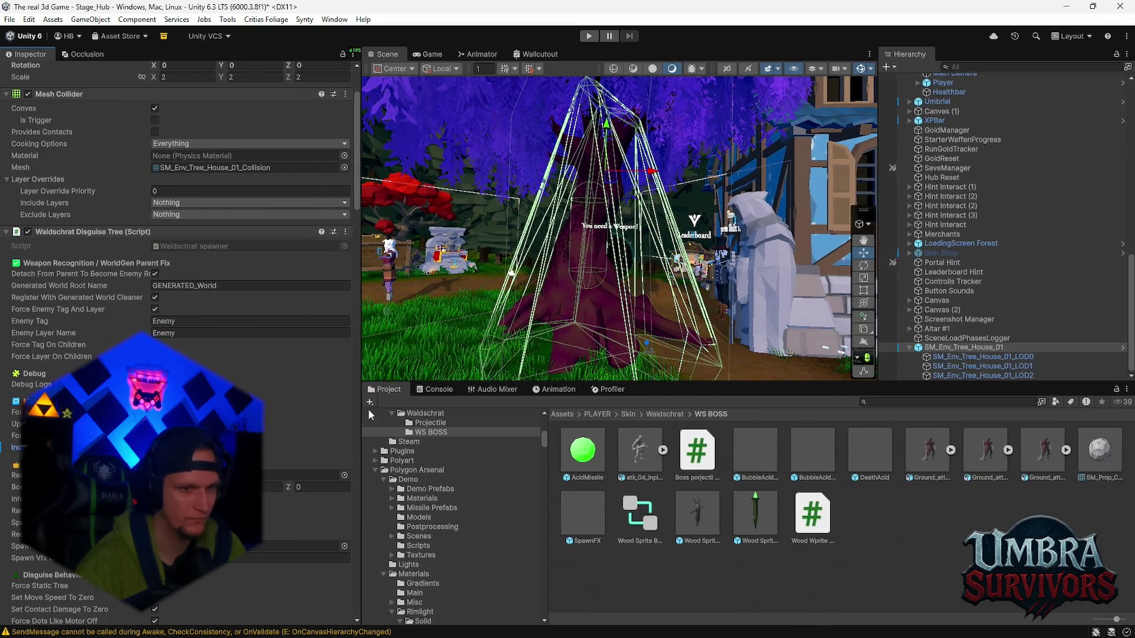
mouse_move(361, 409)
mouse_down()
mouse_move(343, 409)
mouse_move(396, 406)
mouse_move(360, 411)
mouse_up()
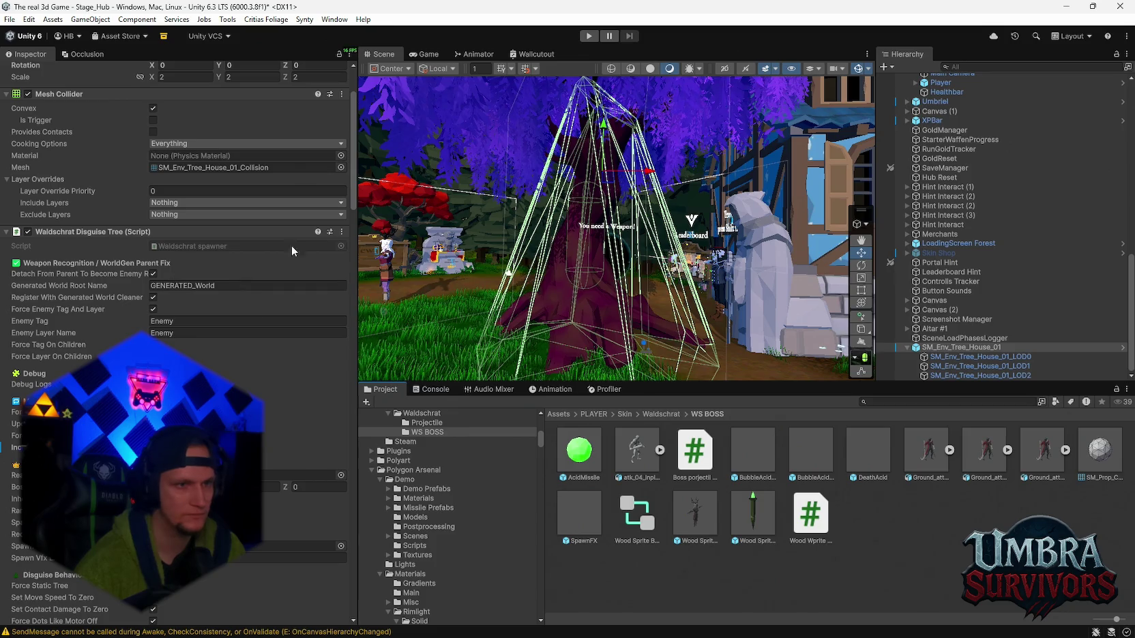
scroll(682, 273, up, 1)
Apply all overrides to SM_Env_Tree_House_01, then delete the tree house from the scene.
click(955, 338)
click(962, 348)
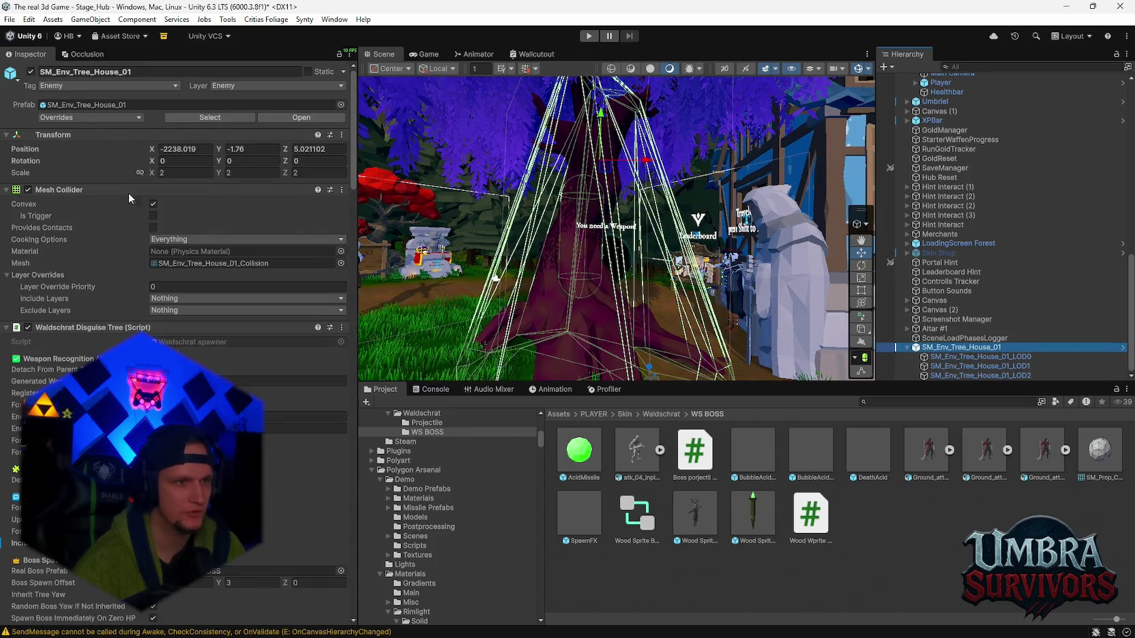
click(91, 117)
click(168, 190)
click(955, 338)
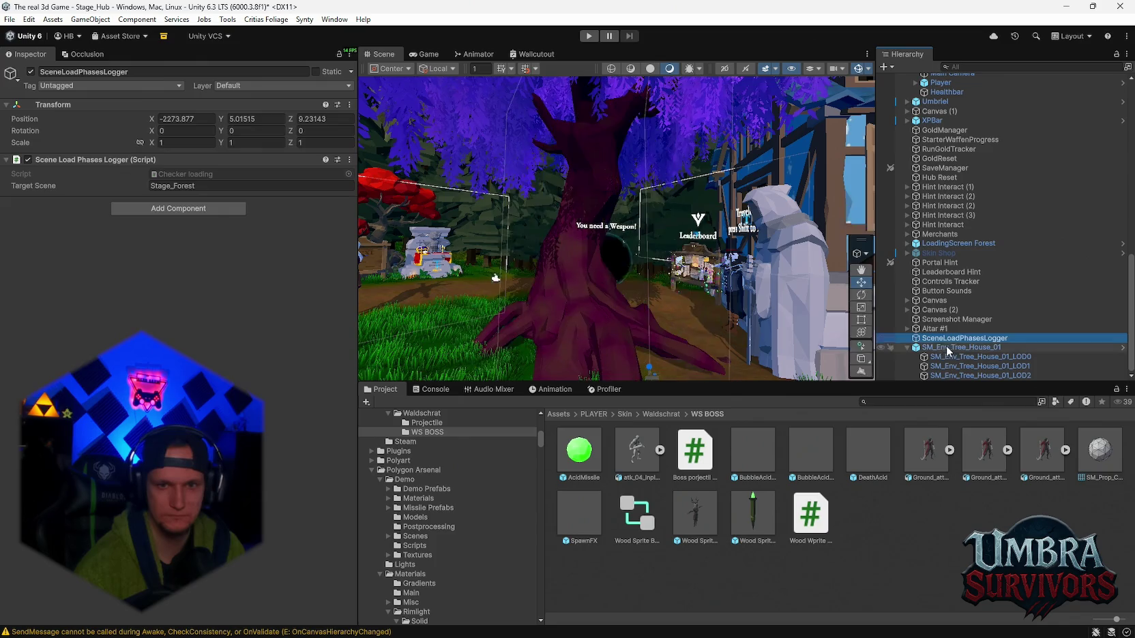
click(962, 348)
key(Delete)
Pan the scene view back over the hub and enter Play Mode.
scroll(452, 280, down, 3)
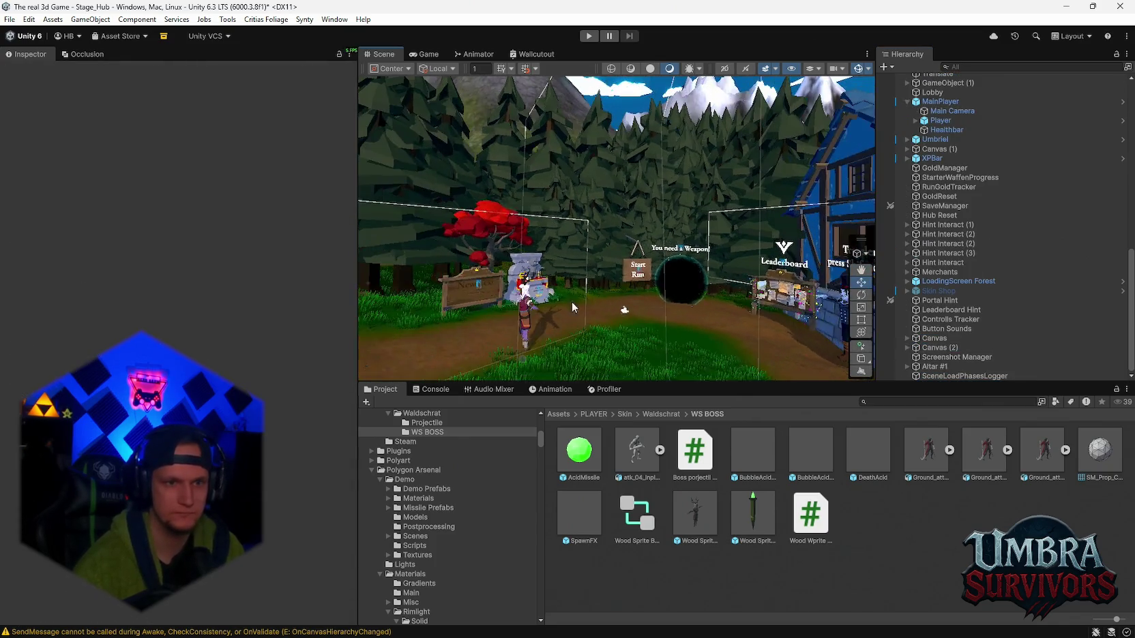
drag(571, 302, 672, 293)
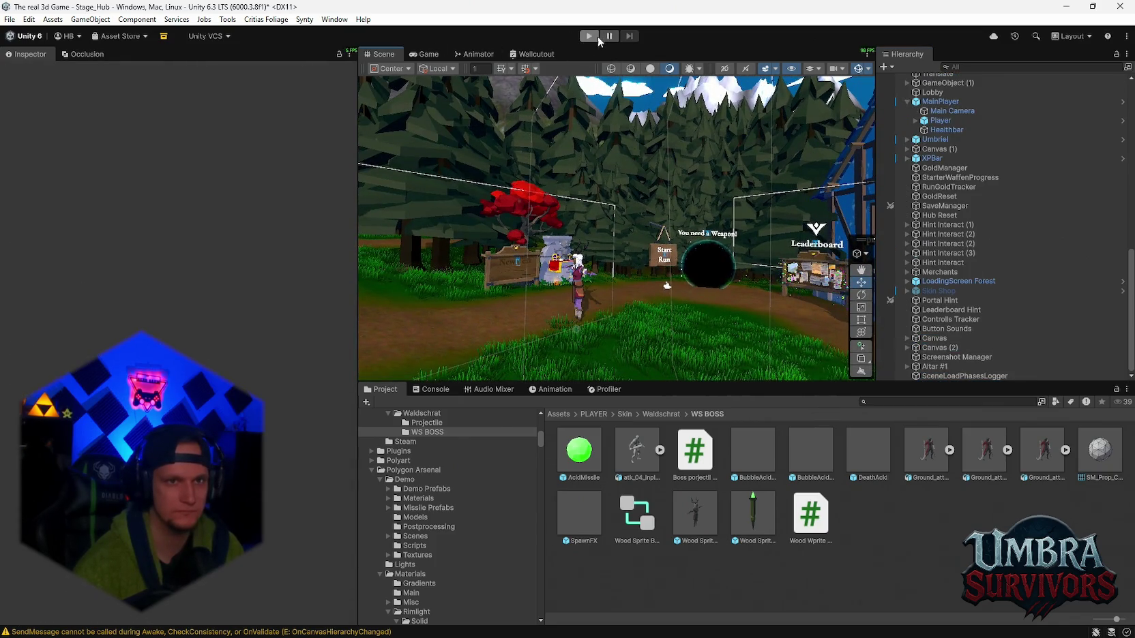
click(589, 35)
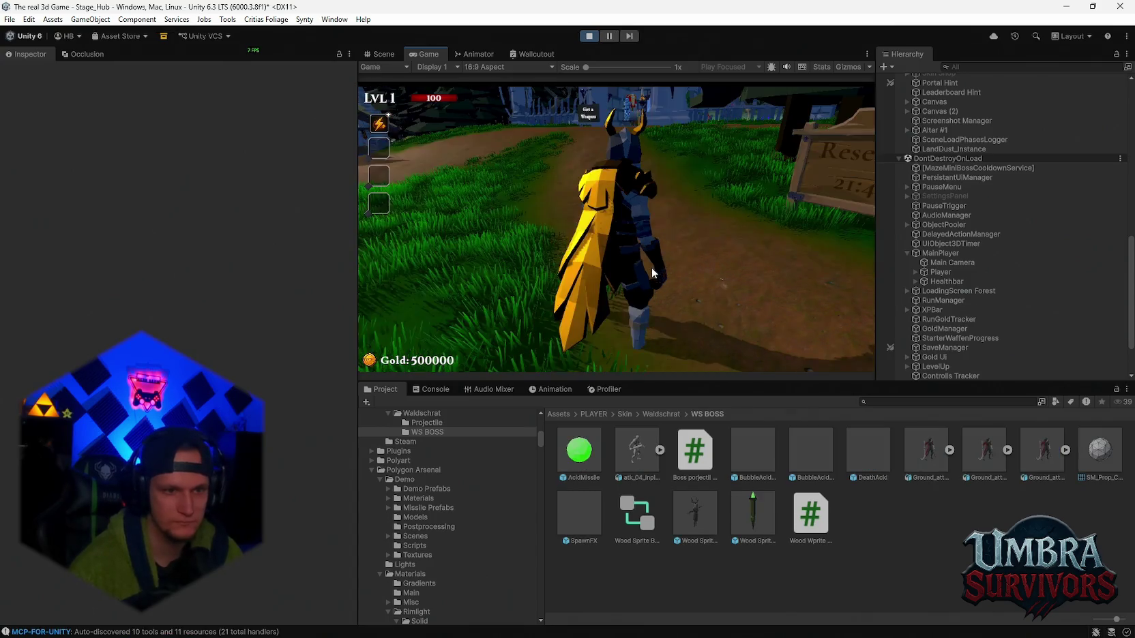
Walk into the Get a Weapon shrine and view the Staff's max-level page.
key(w)
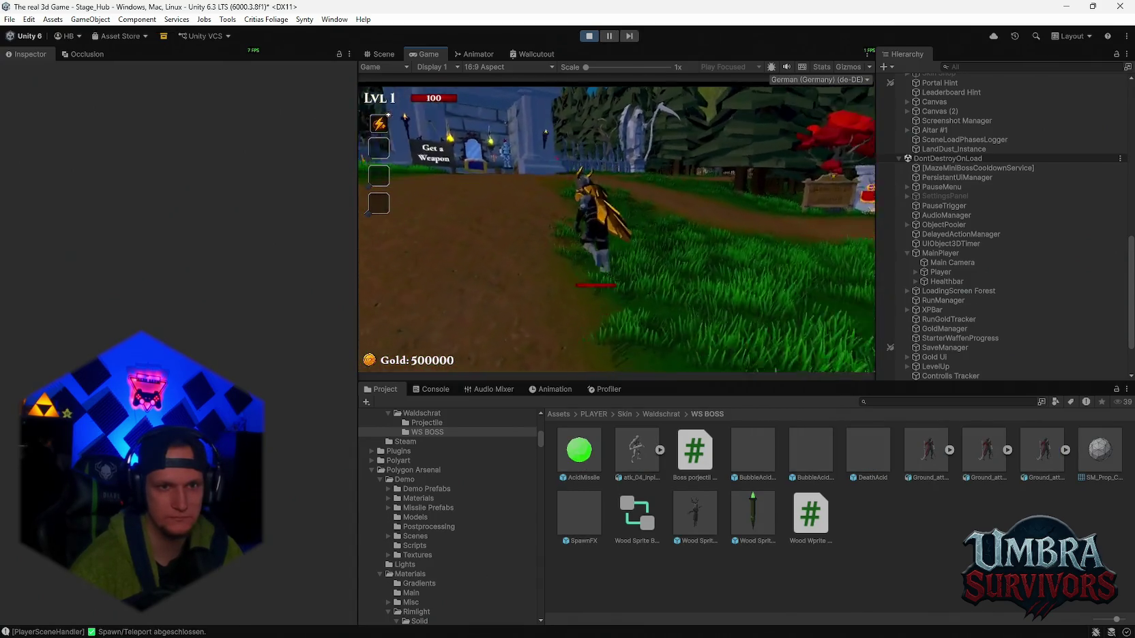
key(a)
key(w)
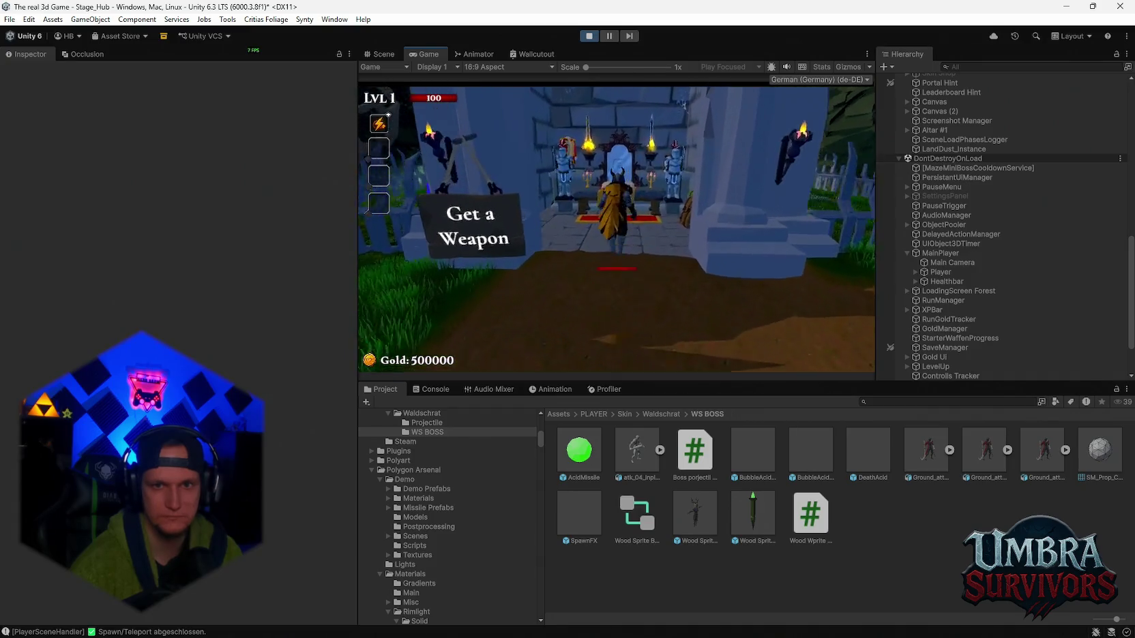
click(490, 144)
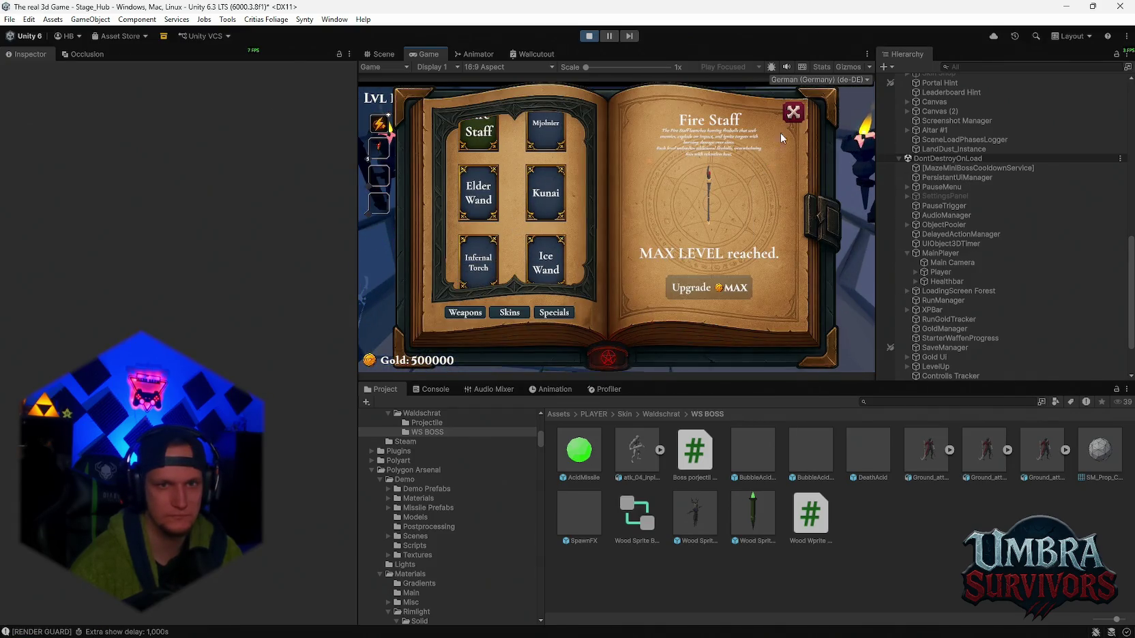
Close the weapon book, walk to the Start Run sign, and quit the out-of-memory error dialog.
key(Escape)
key(w)
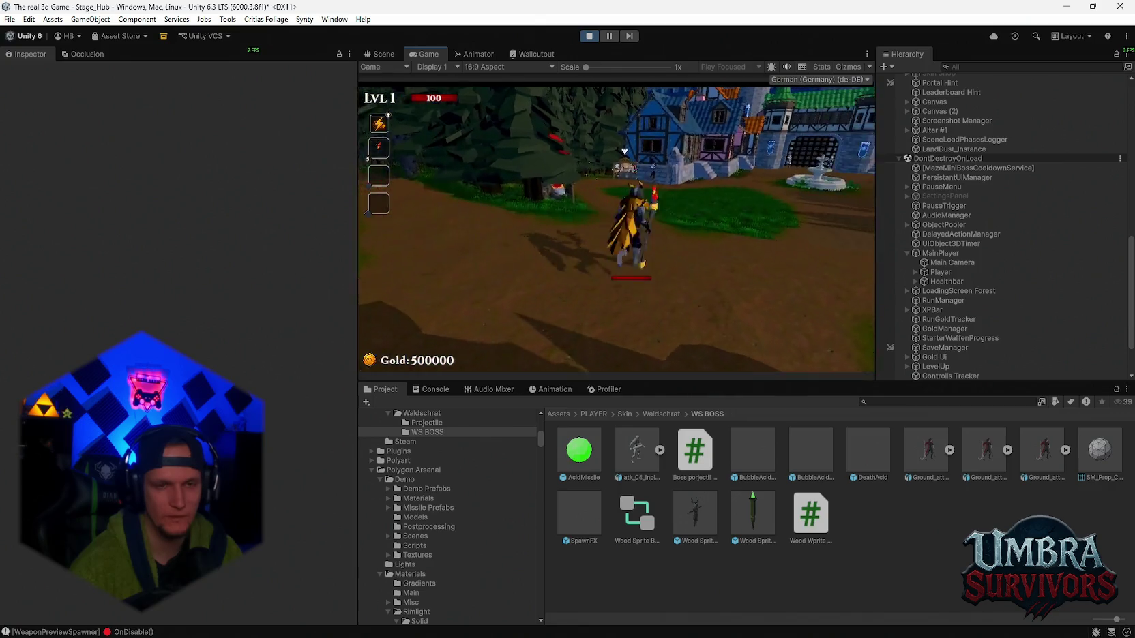
key(w)
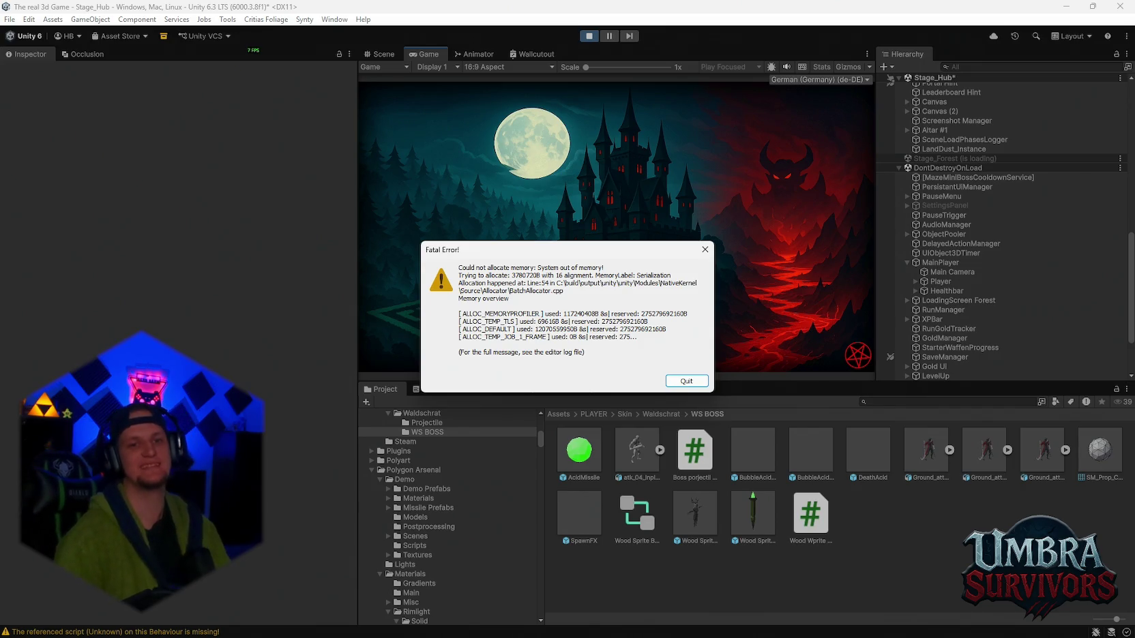
click(687, 382)
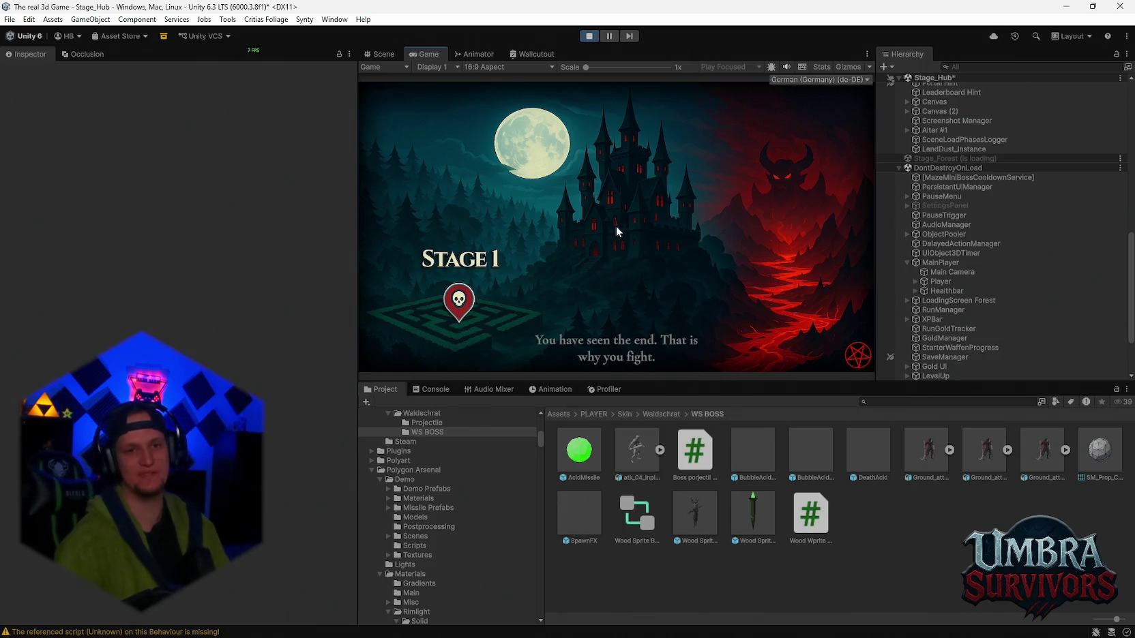
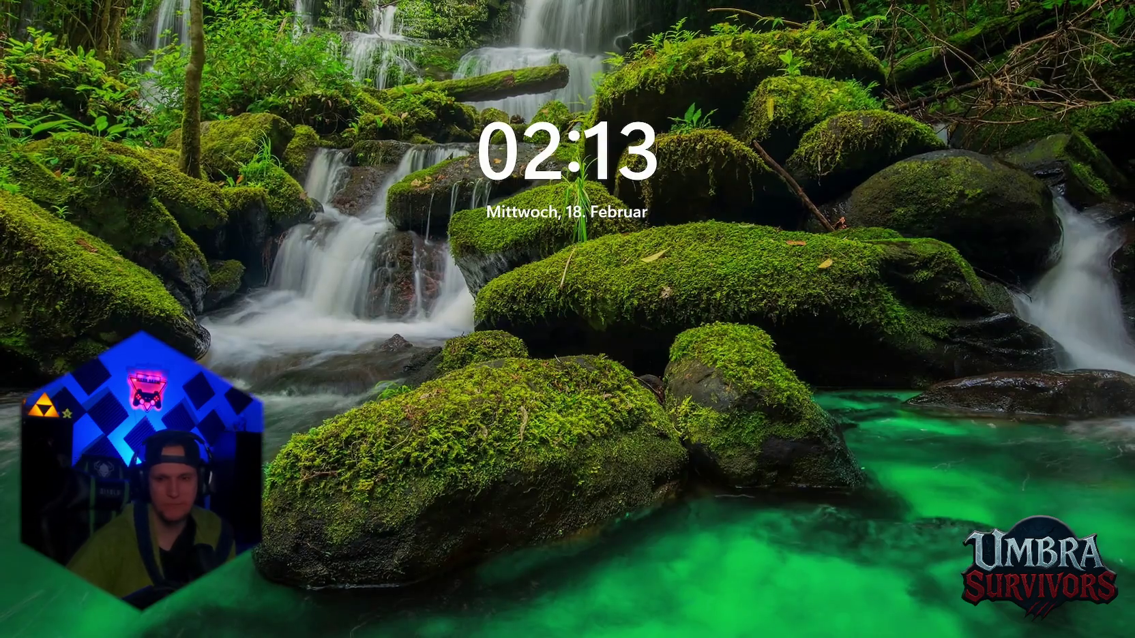
Sign in at the Windows lock screen with the account PIN and wait for the desktop.
key(space)
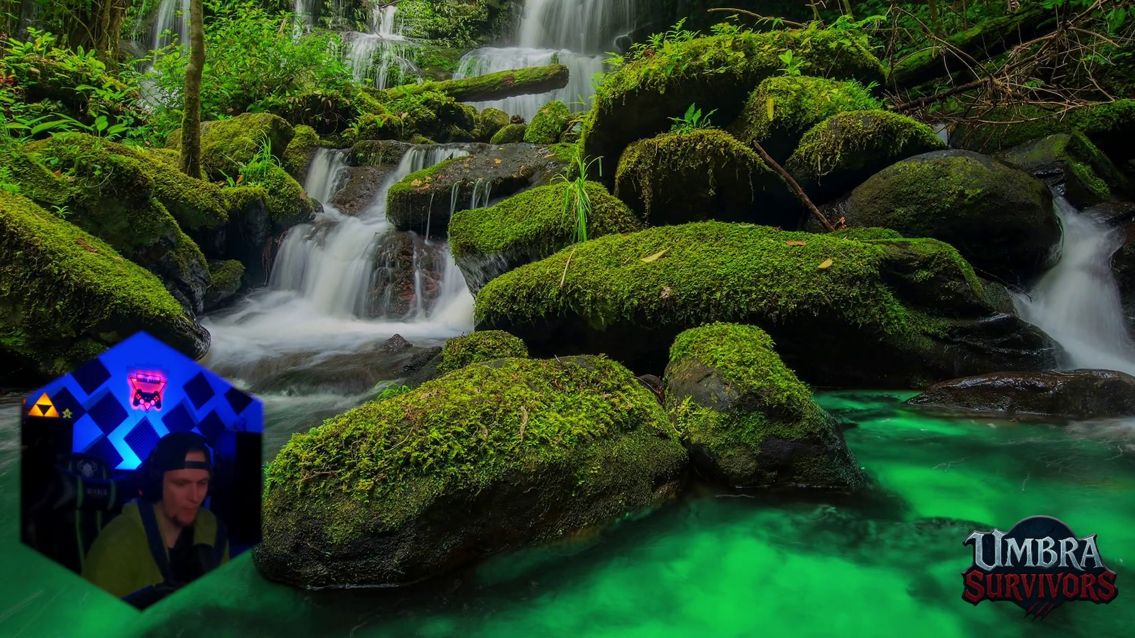
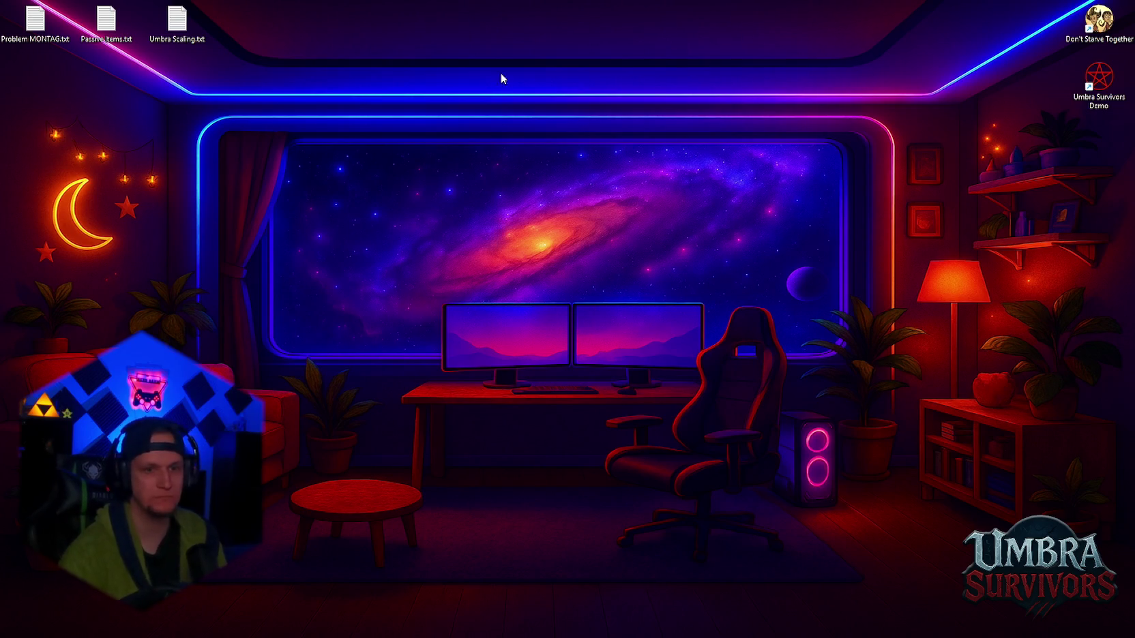
mouse_move(409, 636)
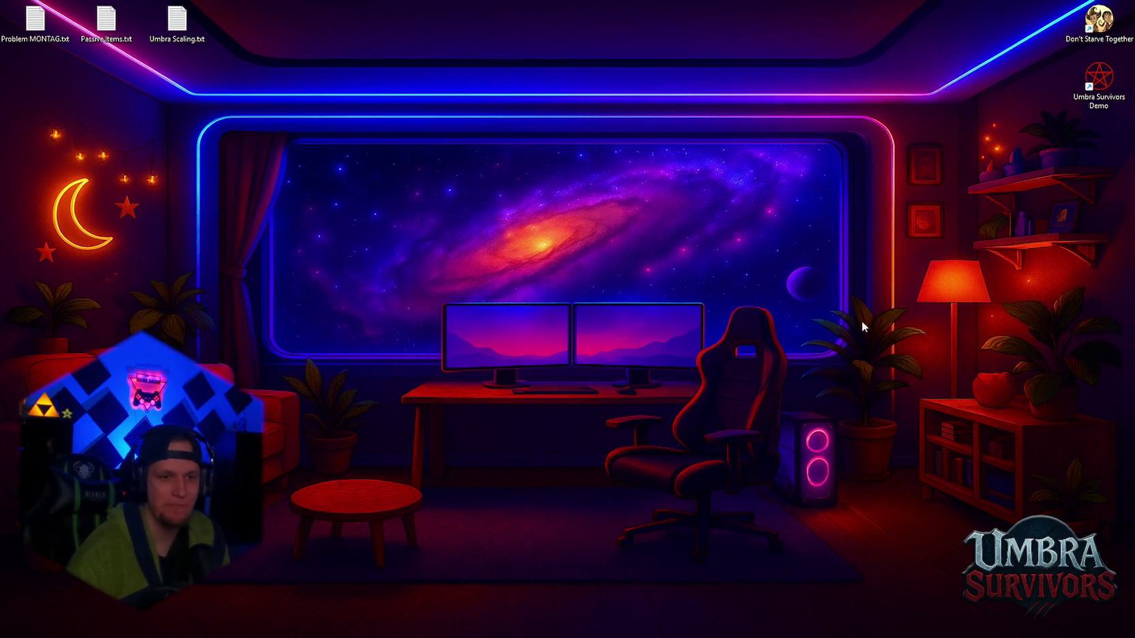
mouse_move(546, 636)
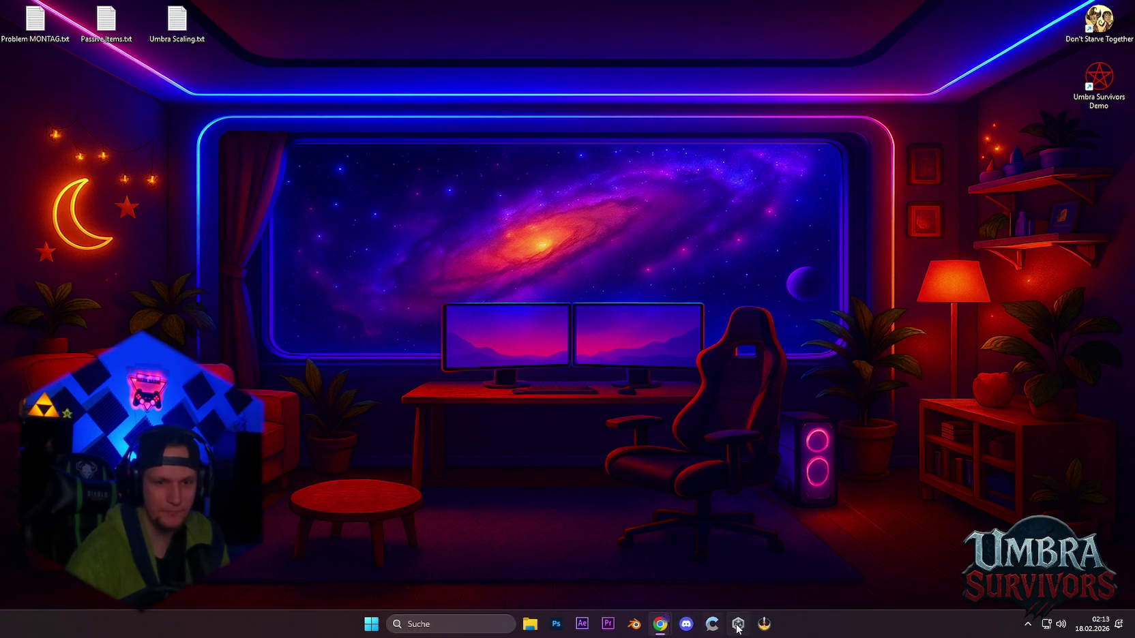
Launch Unity Hub and open the Umbra Survivors project.
click(738, 624)
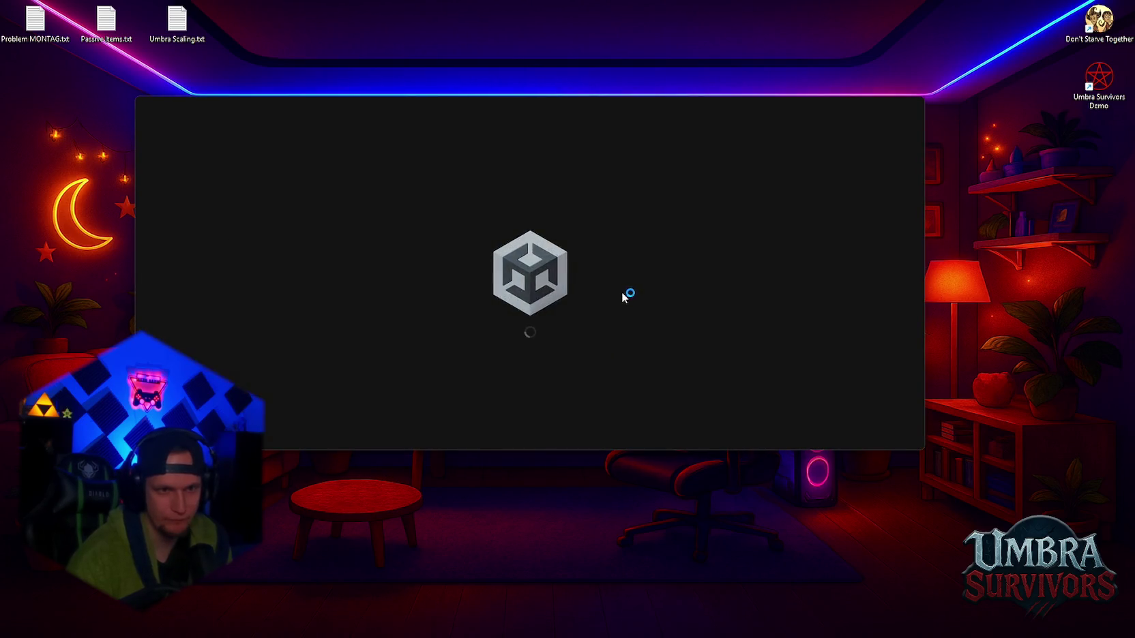
click(475, 385)
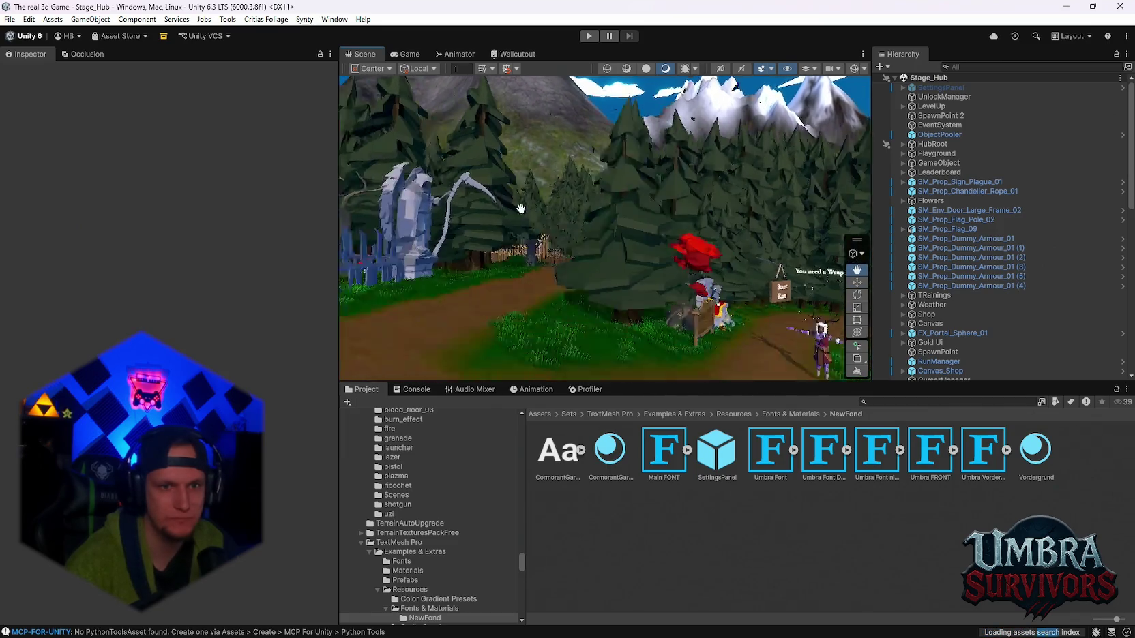
Search the project for 'waldschrat', open the Waldschrat folder and inspect its assets.
scroll(1033, 335, down, 10)
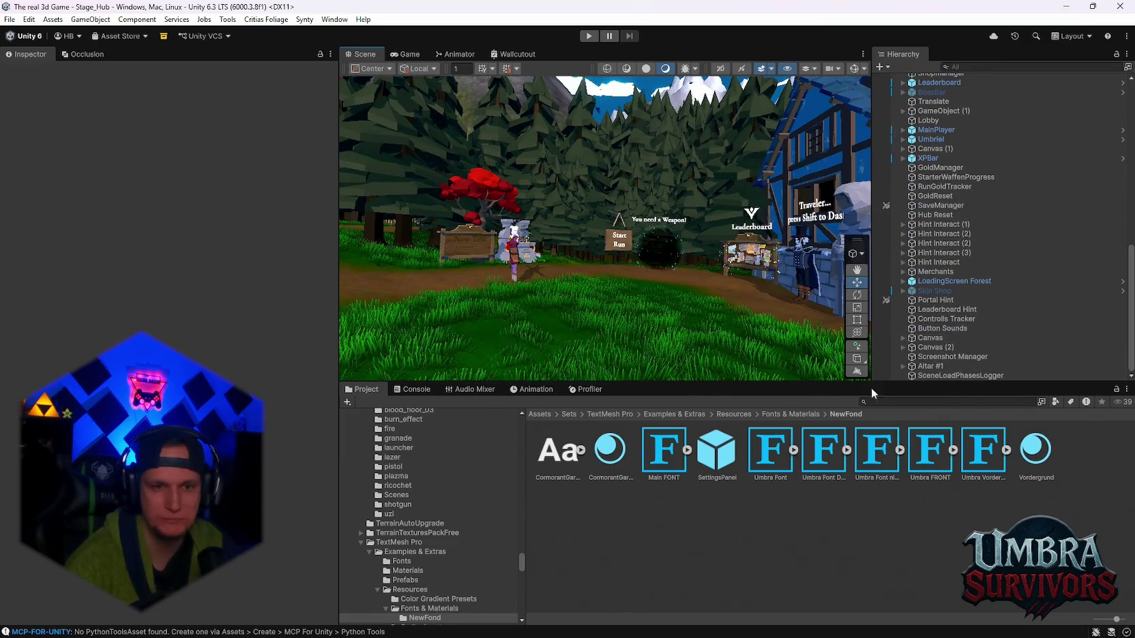
click(889, 402)
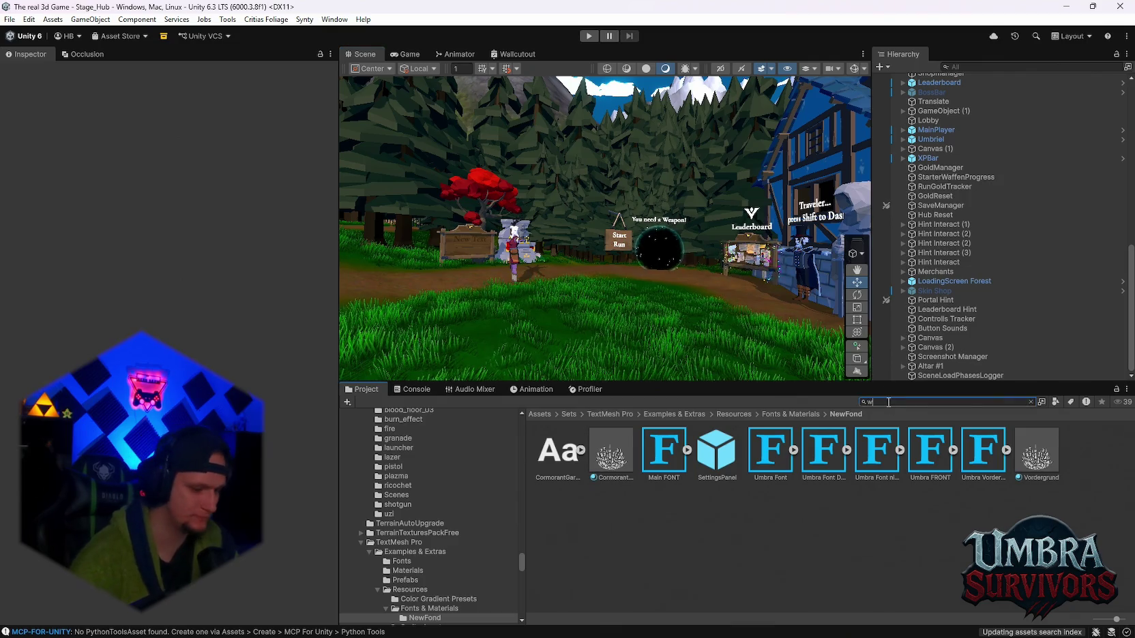
text(waldschrat)
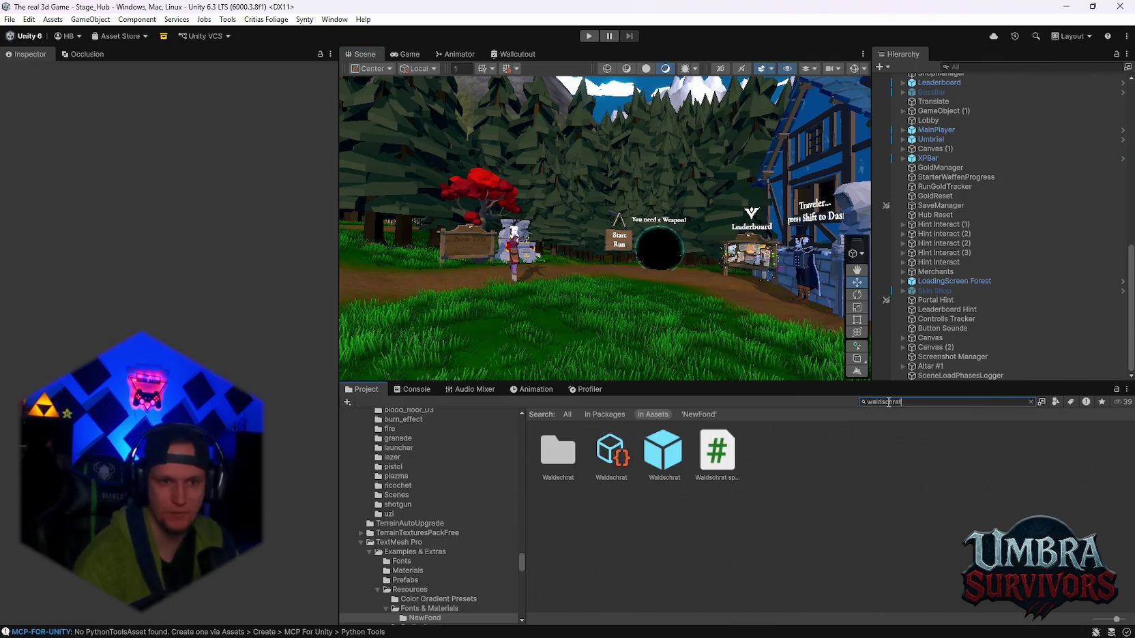
double_click(563, 455)
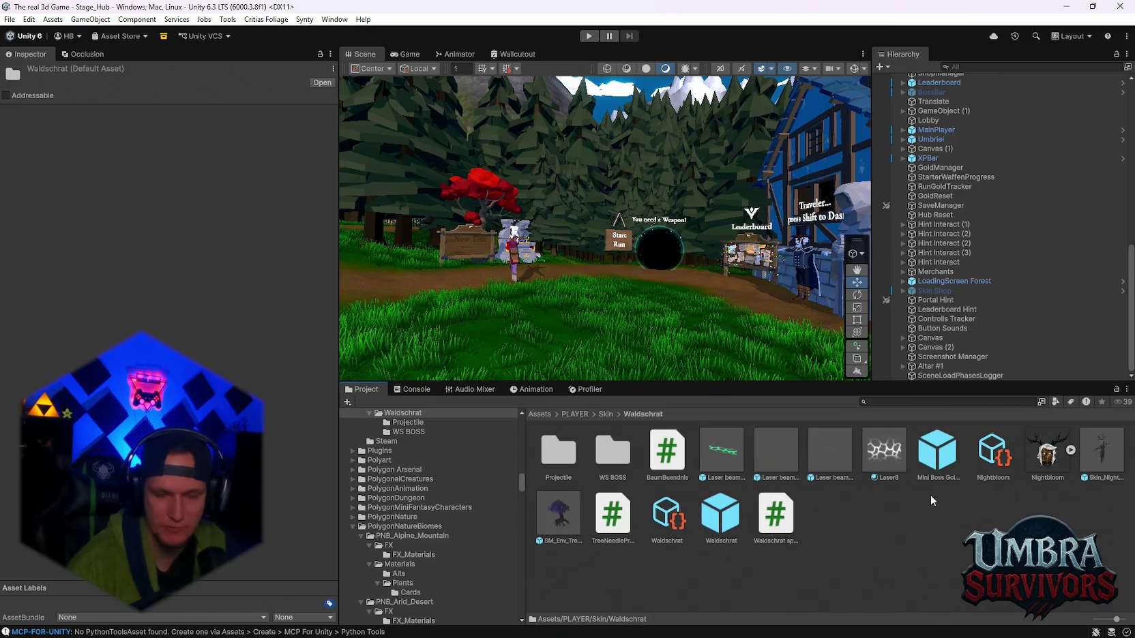
click(558, 515)
scroll(209, 288, down, 5)
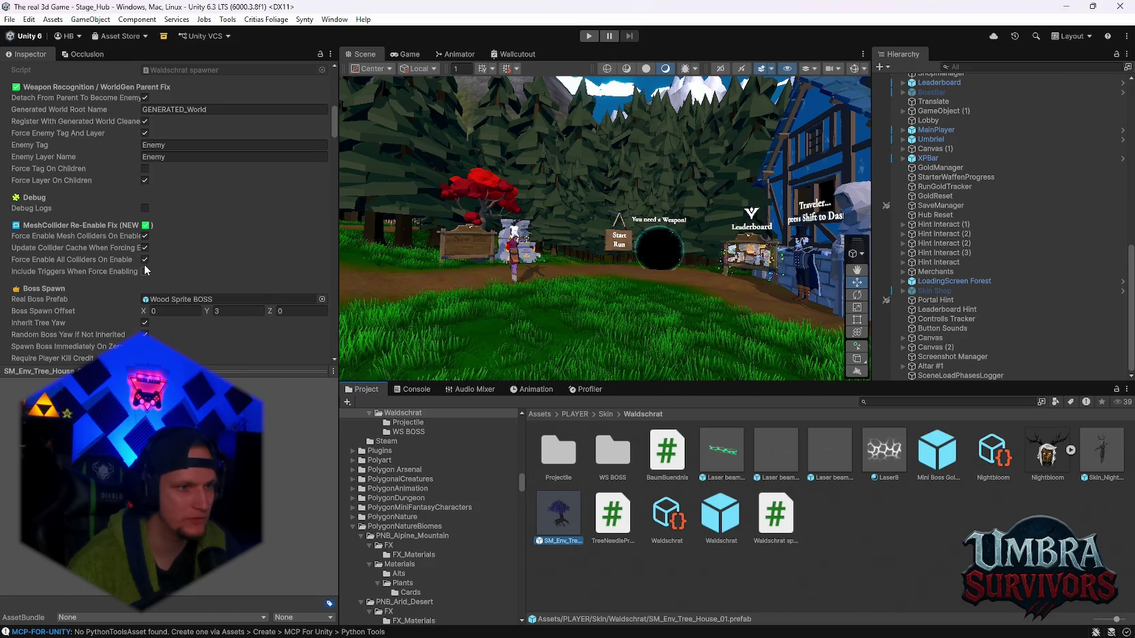
mouse_move(336, 242)
mouse_down()
mouse_move(444, 247)
mouse_move(324, 255)
mouse_up()
scroll(220, 249, down, 20)
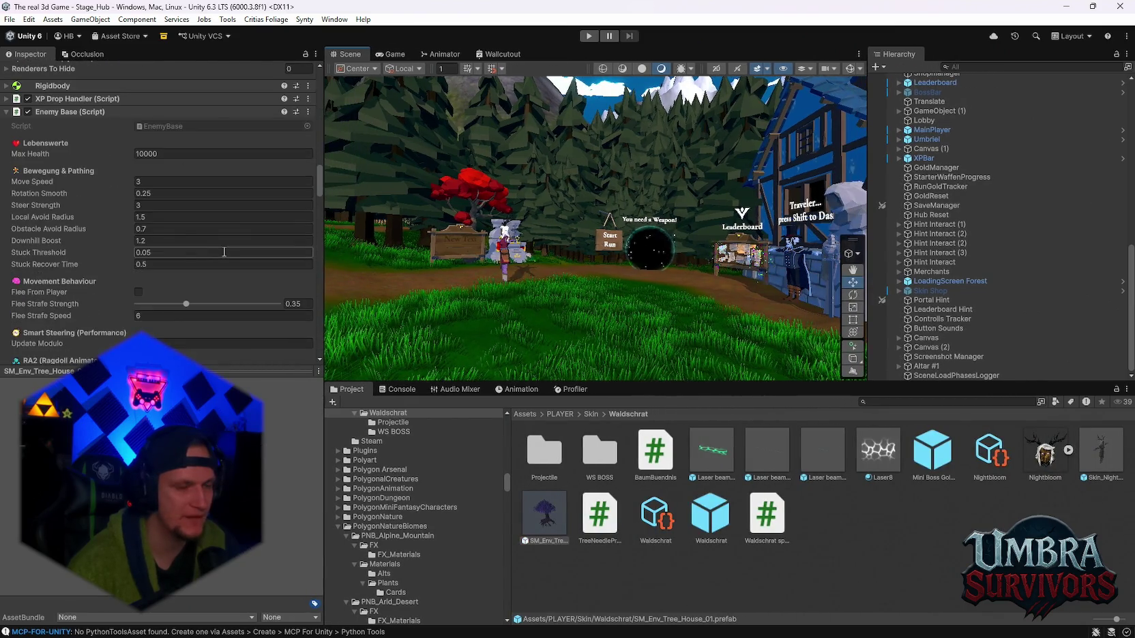
scroll(225, 251, up, 20)
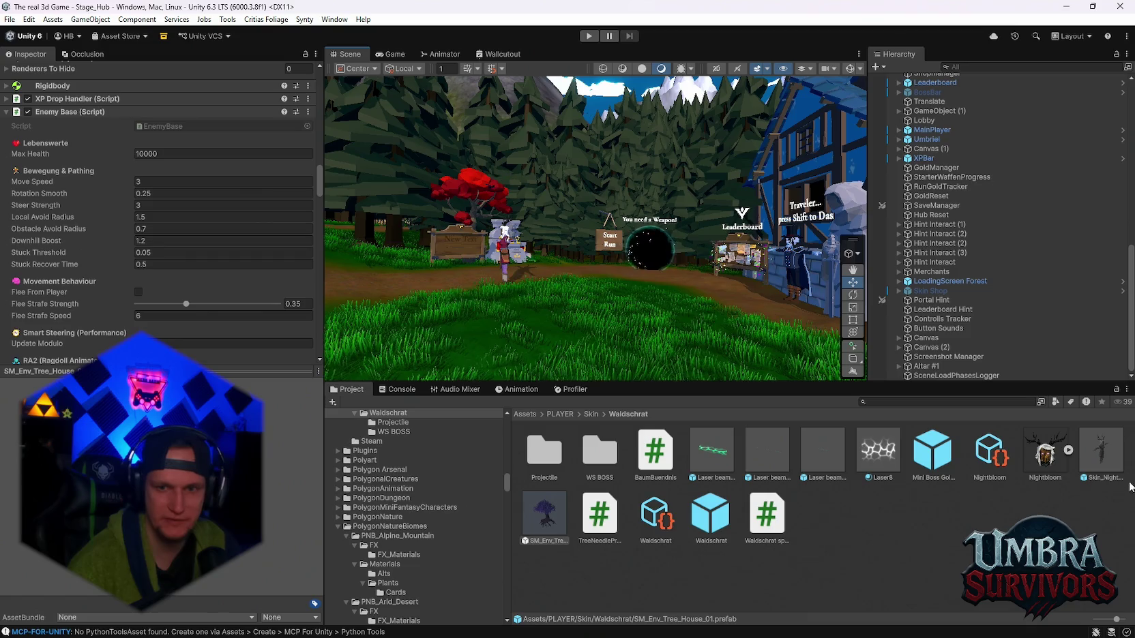
click(1105, 453)
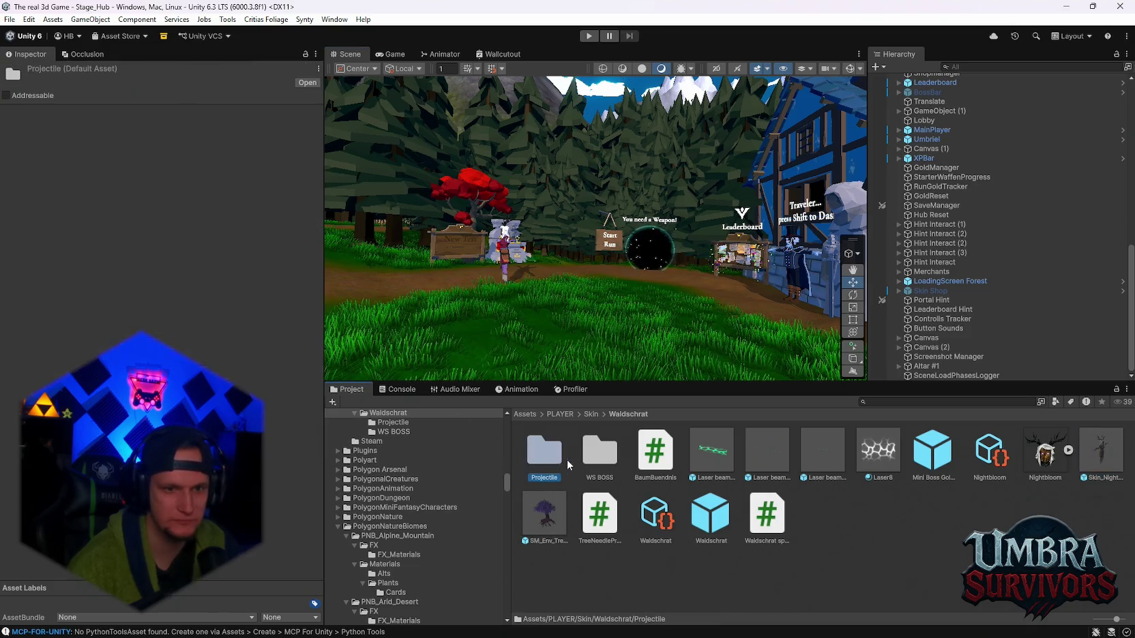
Open the WS BOSS folder and inspect the Wood Sprite BOSS prefab's components.
double_click(599, 464)
click(599, 515)
scroll(204, 216, down, 2)
scroll(209, 210, down, 4)
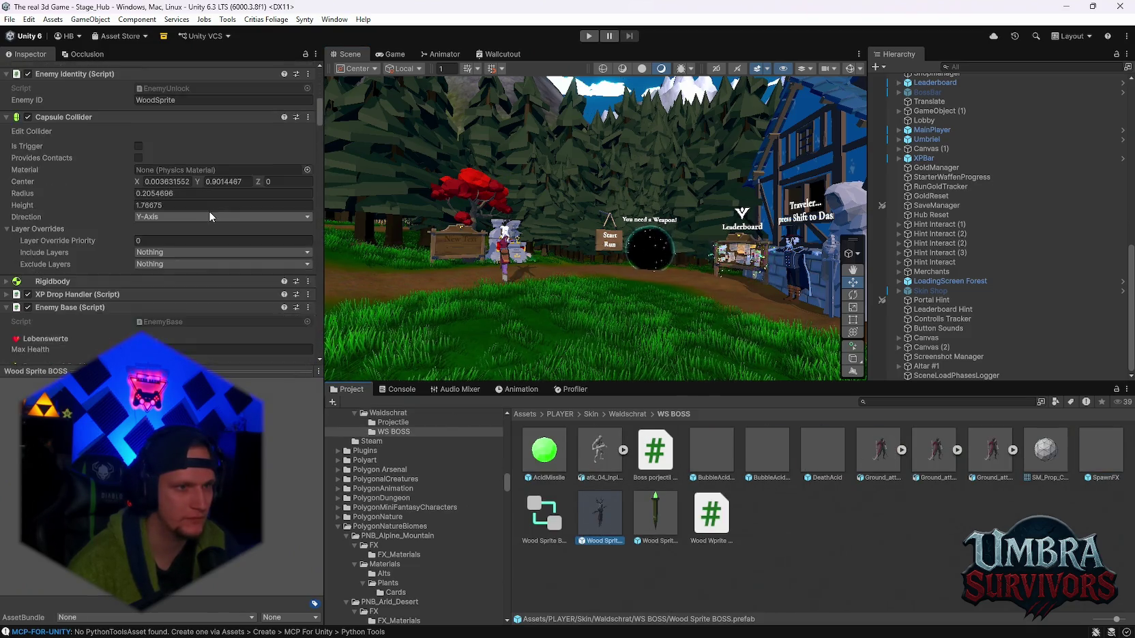
scroll(218, 225, down, 2)
scroll(229, 235, up, 3)
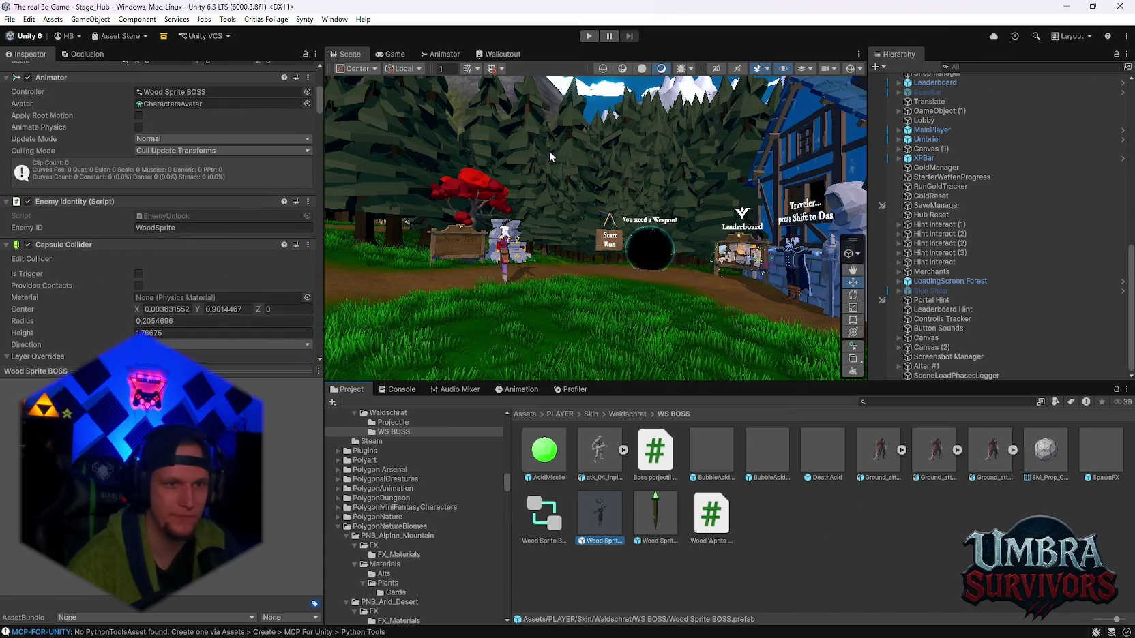
drag(549, 151, 400, 85)
click(9, 19)
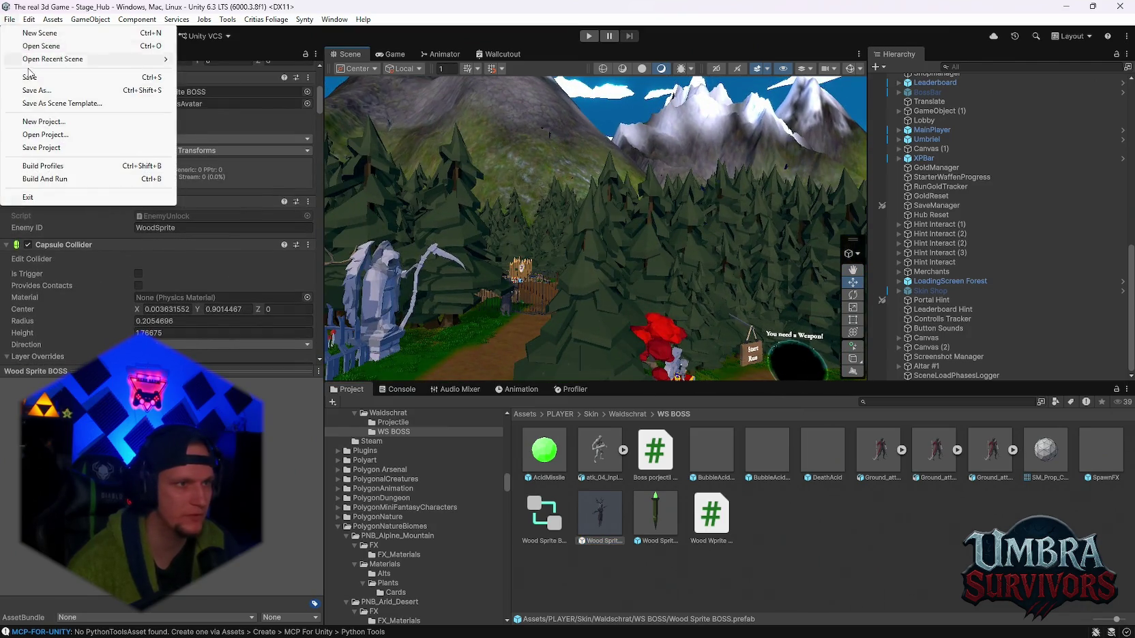
Open Project Settings at the Memory Settings page.
click(10, 19)
click(10, 19)
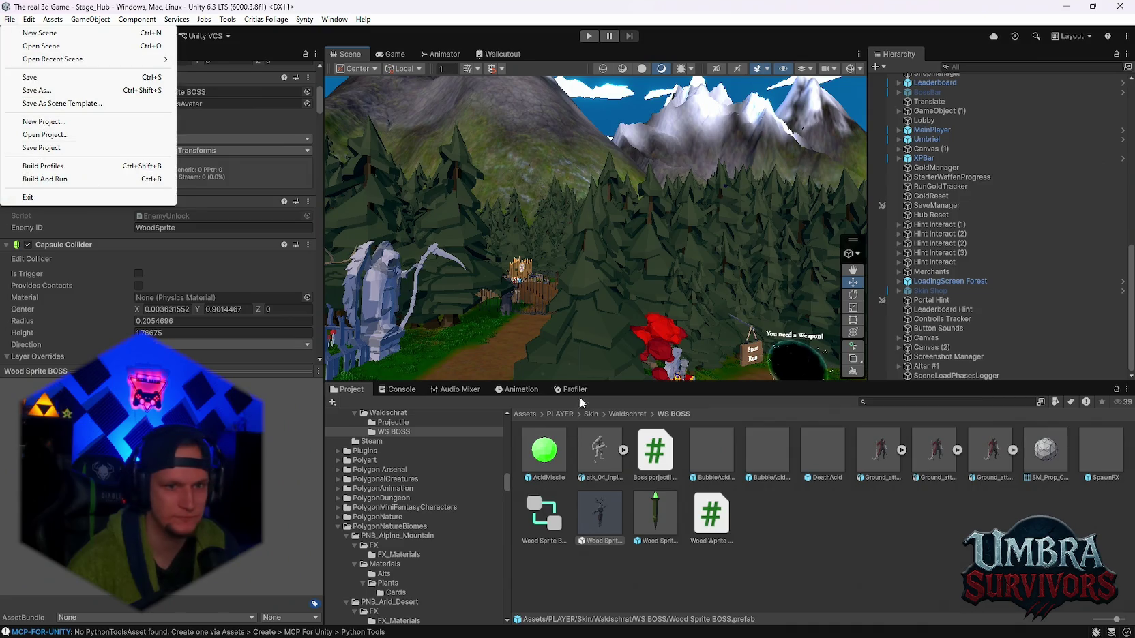
click(581, 391)
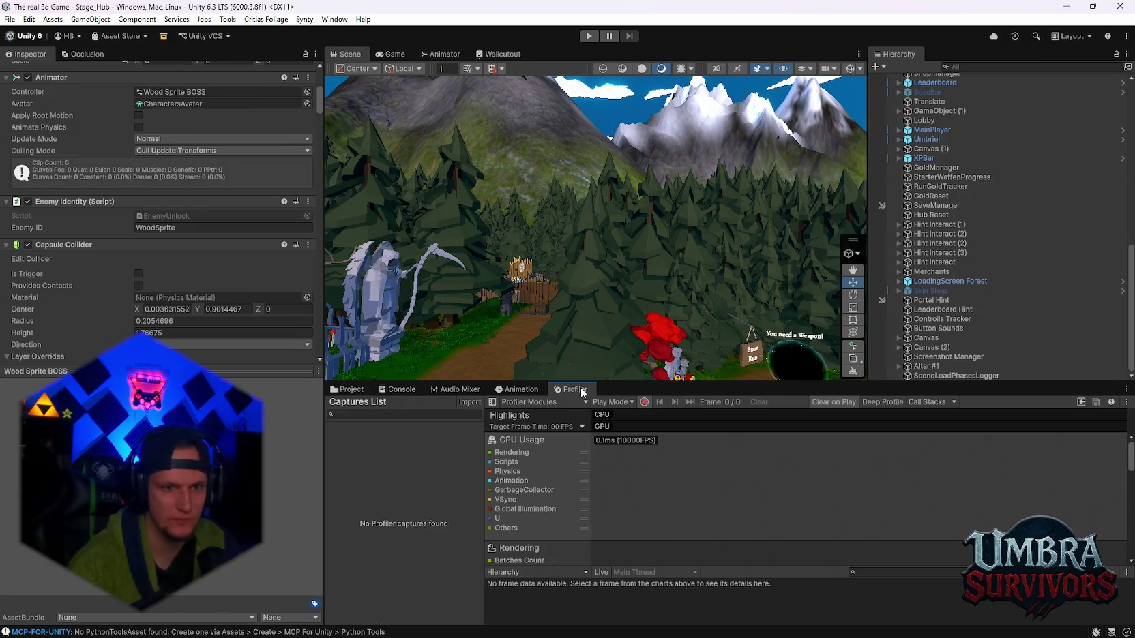
click(10, 19)
mouse_move(27, 20)
click(64, 389)
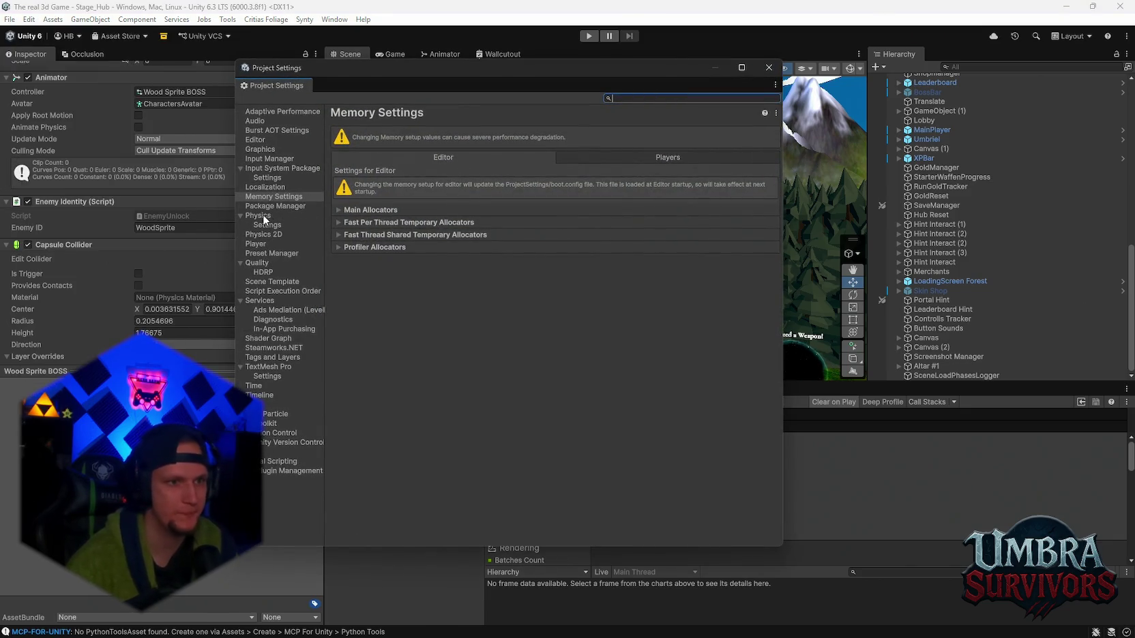
click(274, 206)
click(269, 197)
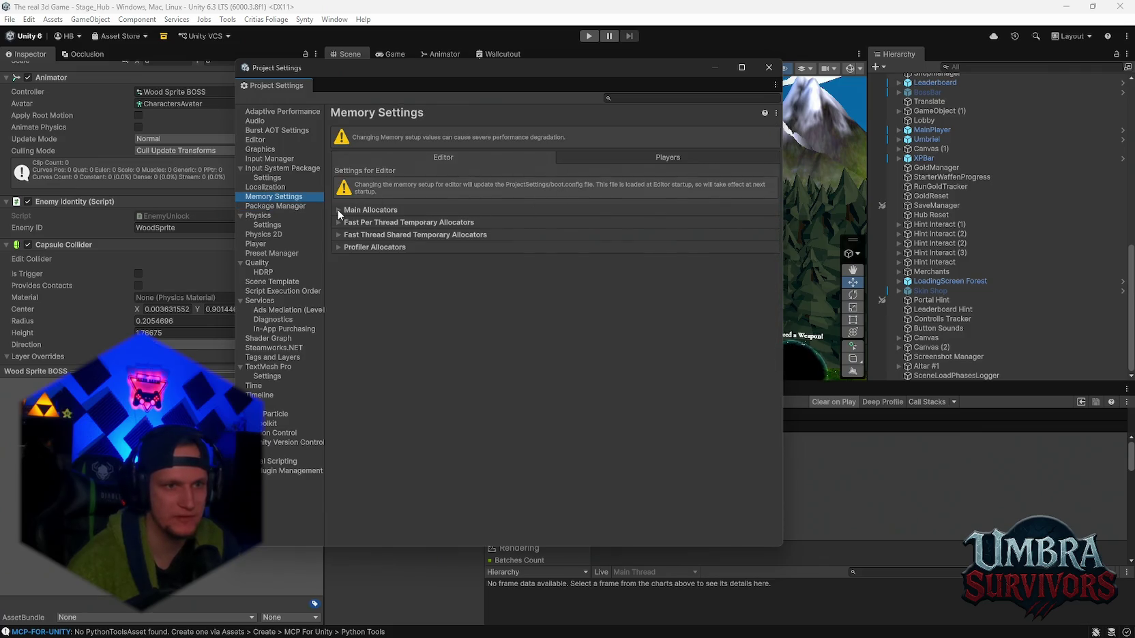
Unlock the Main Allocator's Main and Shared Thread Block Size fields for editing.
click(337, 209)
click(347, 226)
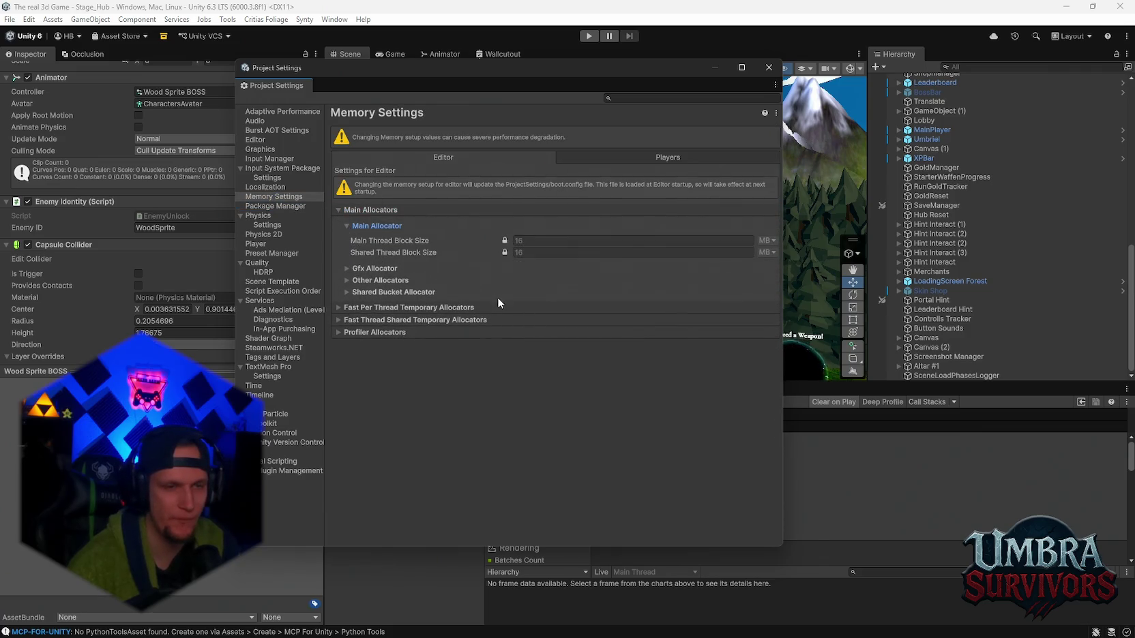
mouse_move(420, 239)
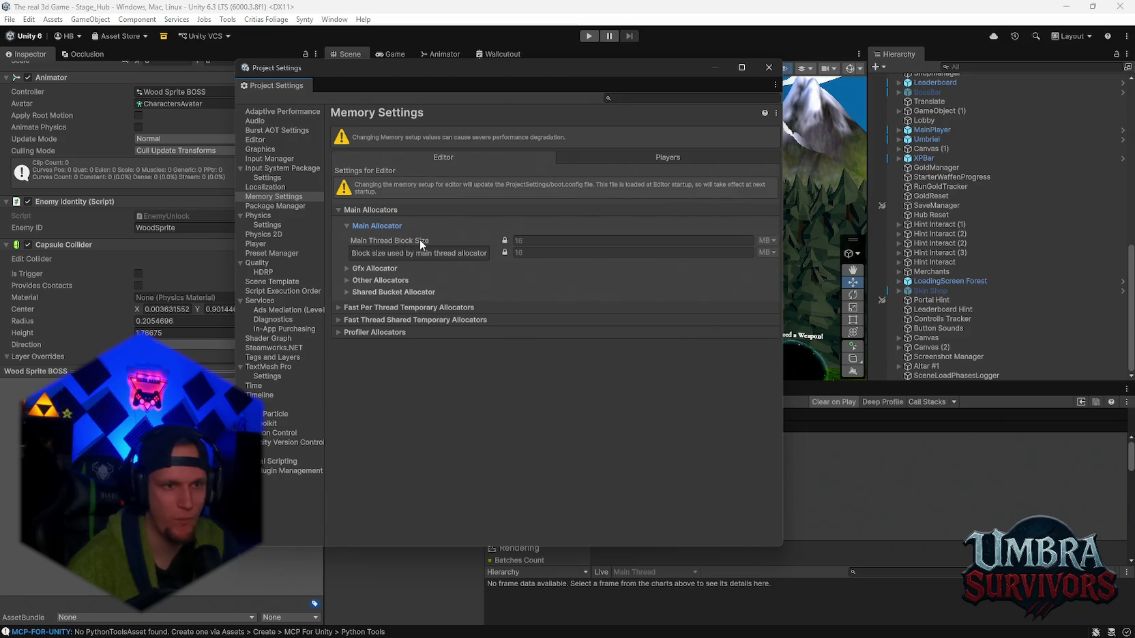
click(505, 240)
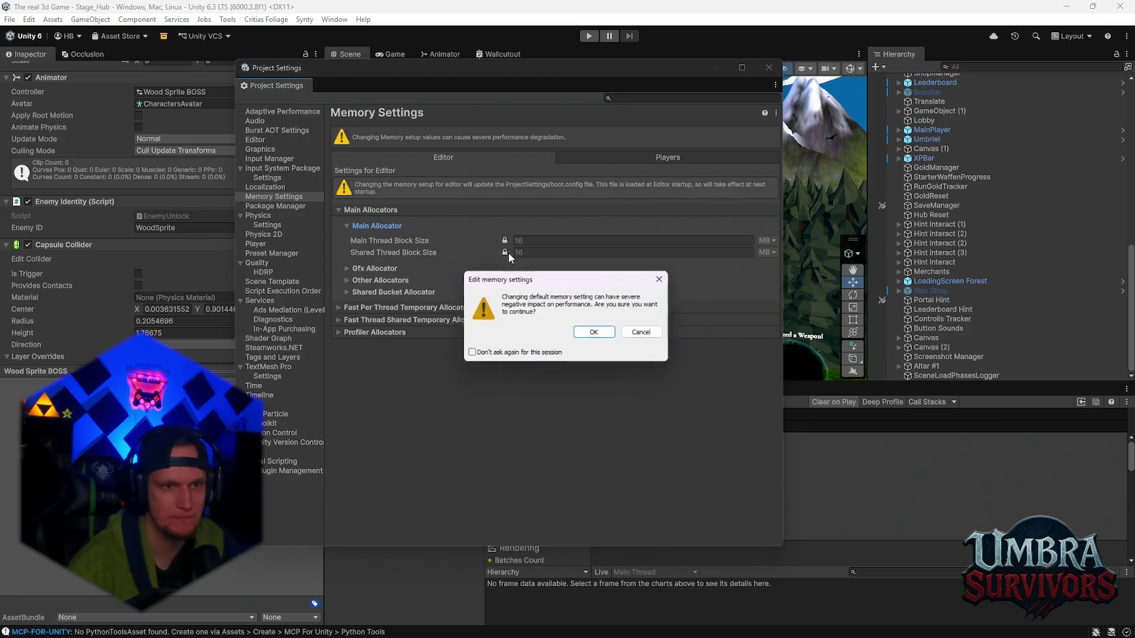
click(600, 337)
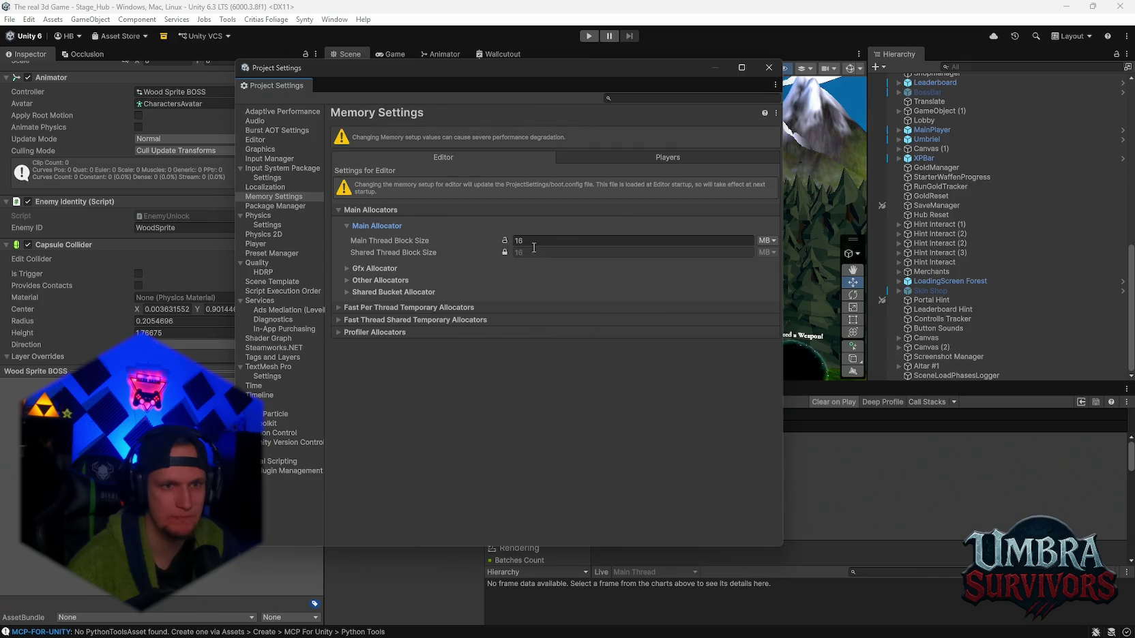
click(505, 252)
click(600, 337)
Set the Main Allocator's Main and Shared Thread block sizes to 20 MB.
click(534, 242)
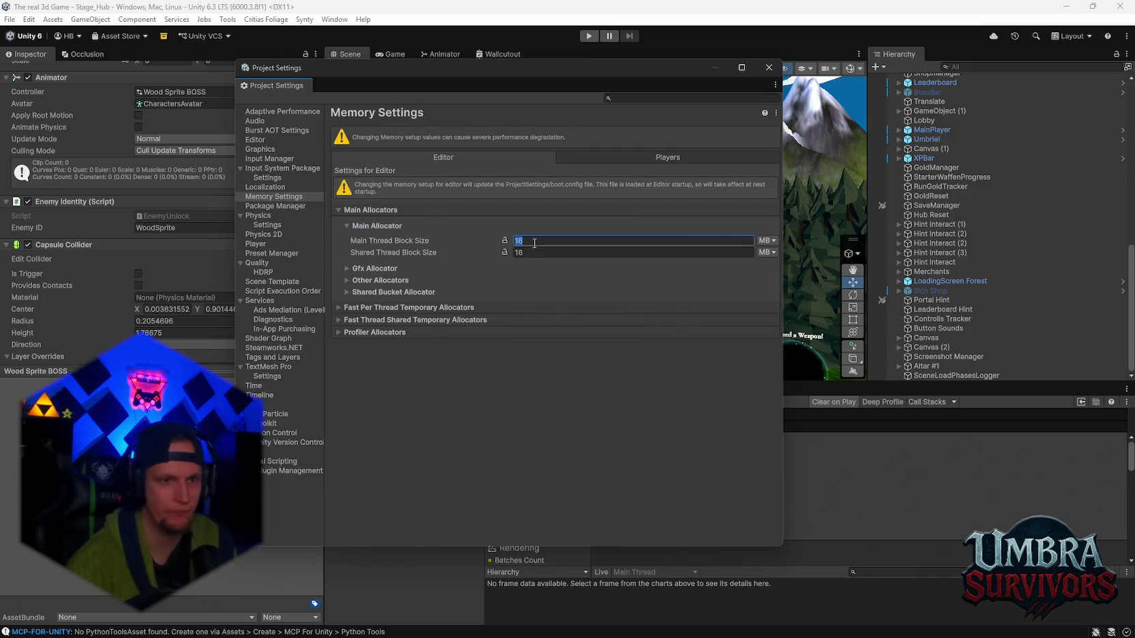
text(20)
click(533, 253)
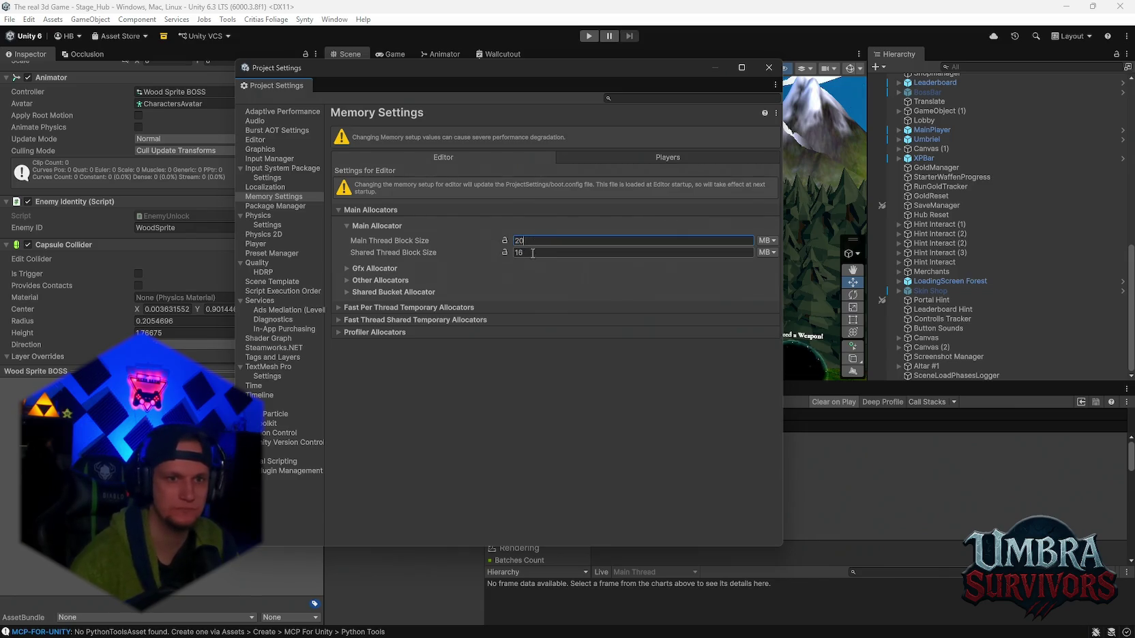
text(20)
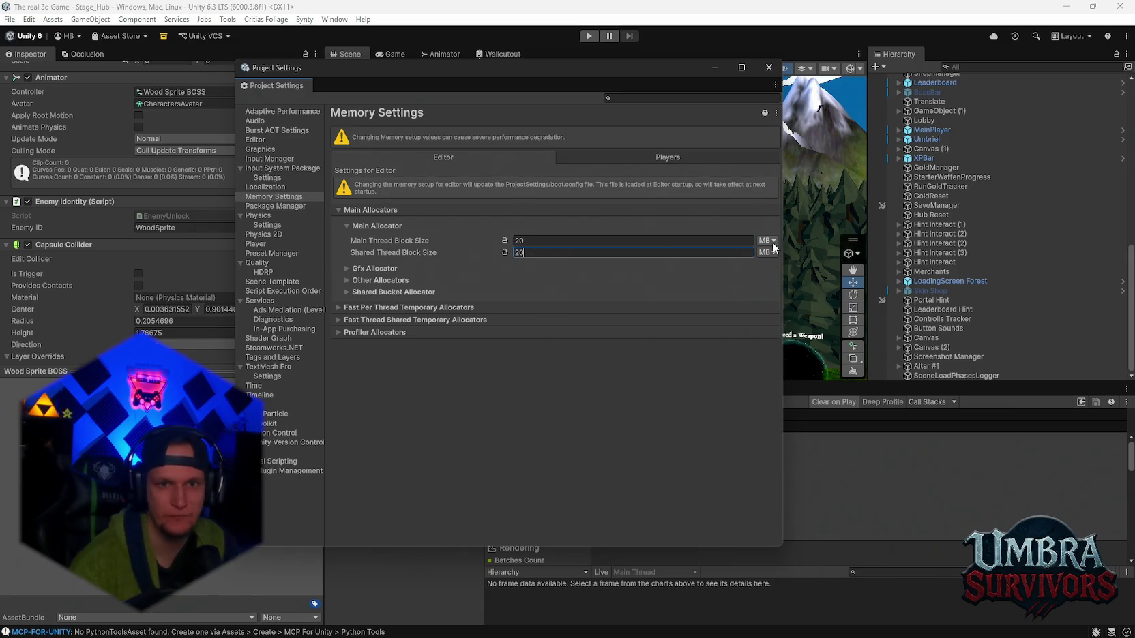
click(773, 241)
click(761, 233)
click(477, 227)
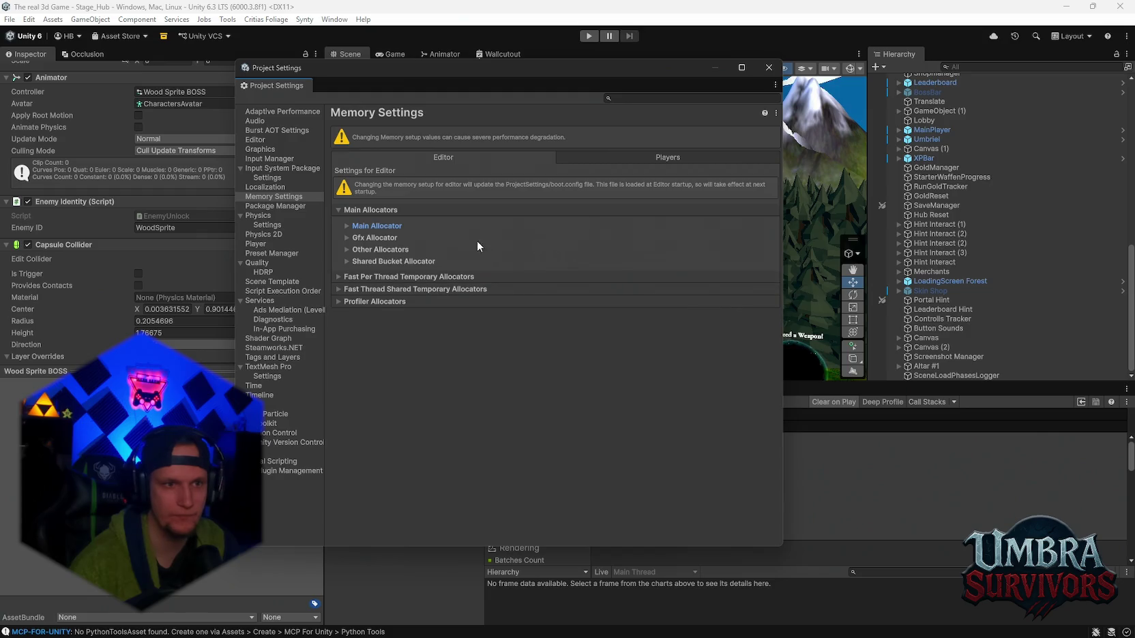
Look through the Gfx, Other, Shared Bucket and Profiler allocator sections.
click(346, 237)
click(347, 238)
click(348, 249)
click(348, 250)
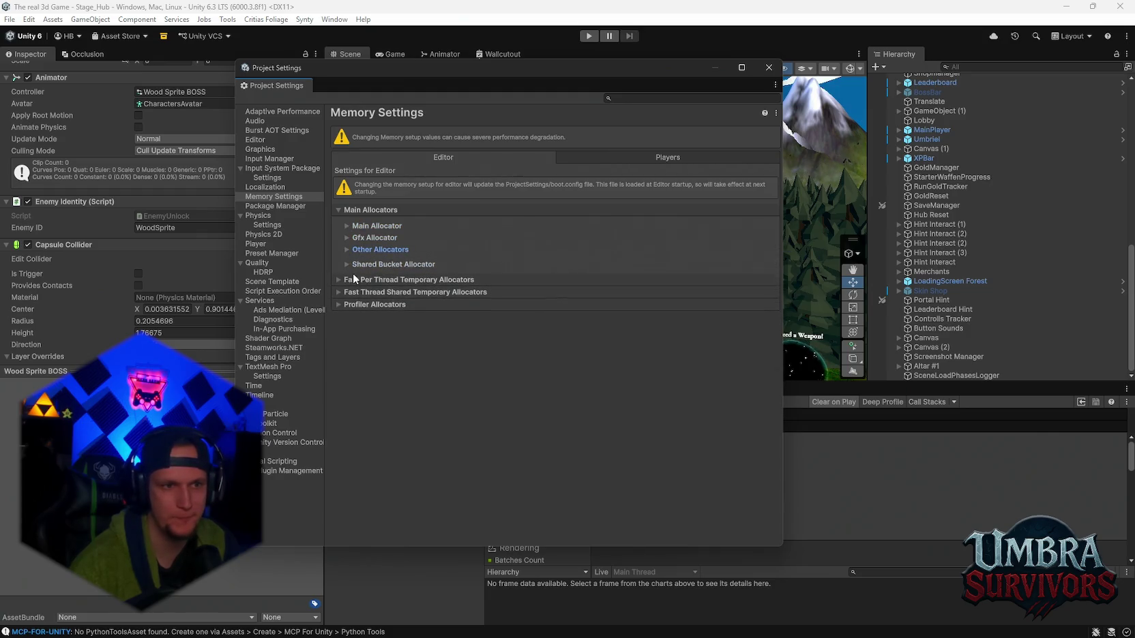
click(347, 261)
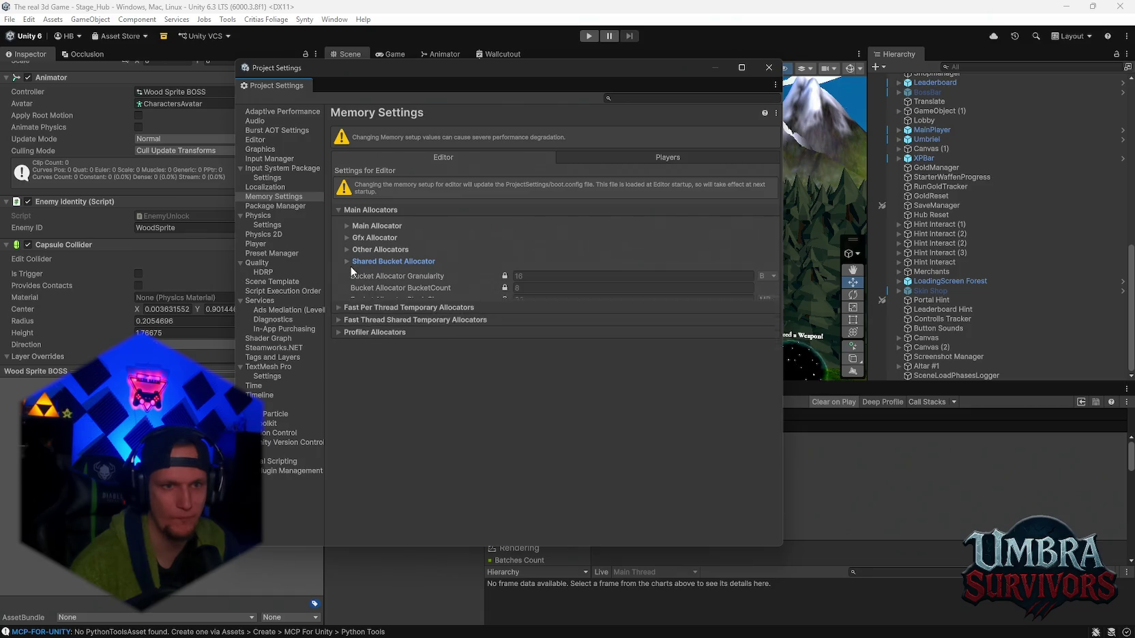
click(347, 261)
click(345, 301)
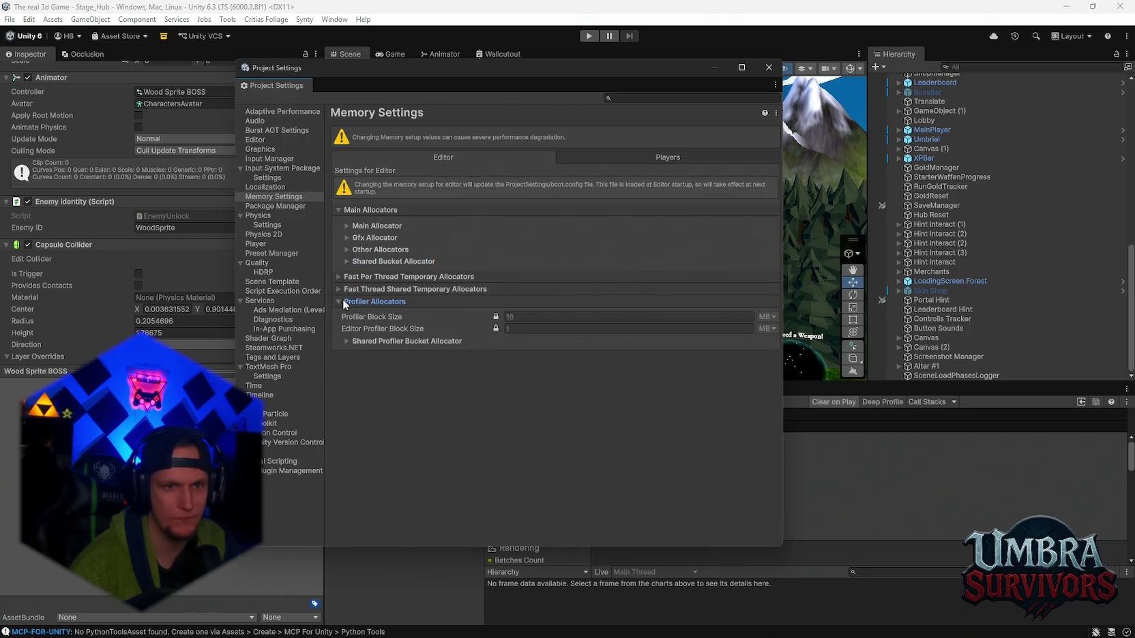
click(344, 302)
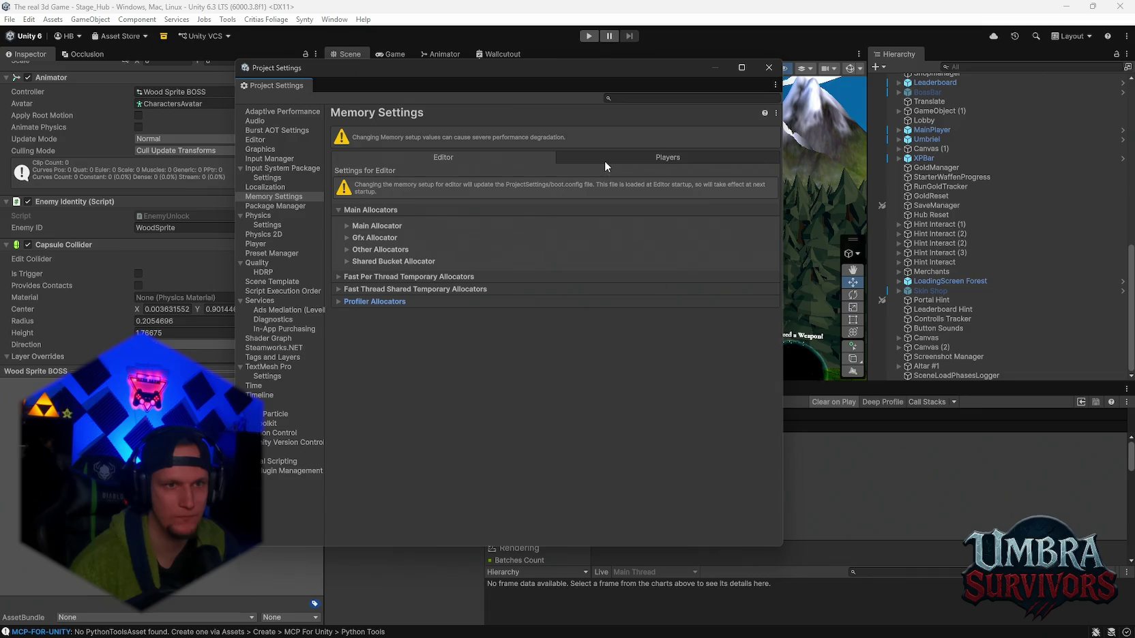
Re-enter 20 MB for Main Shared Thread, then unlock both Gfx Allocator block sizes.
click(357, 226)
click(550, 252)
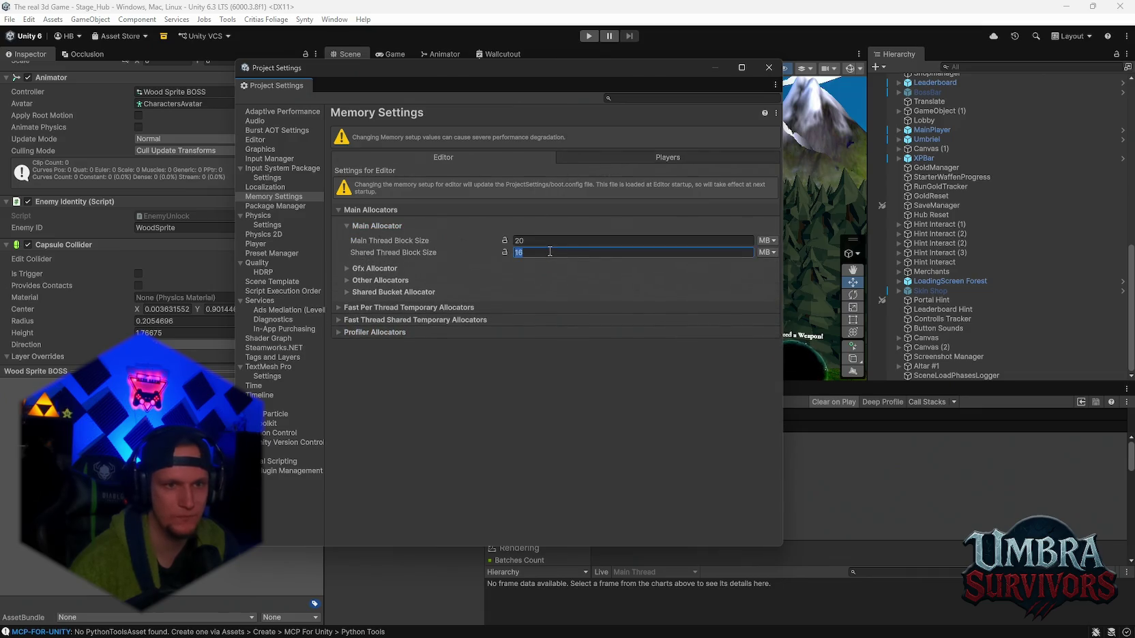
text(20)
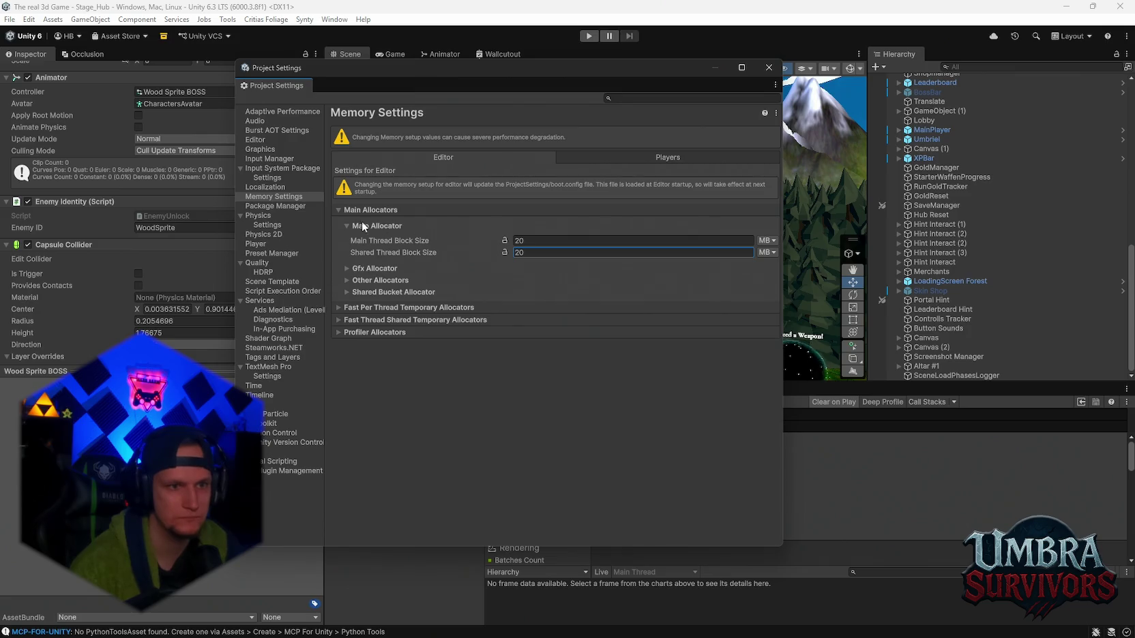
click(347, 268)
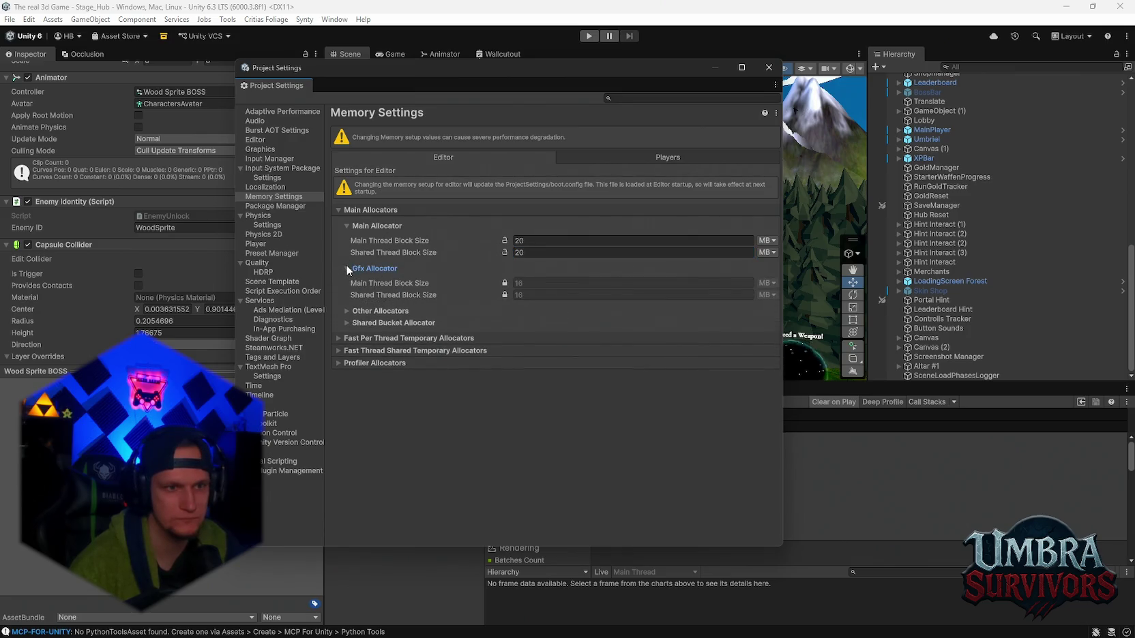
click(349, 311)
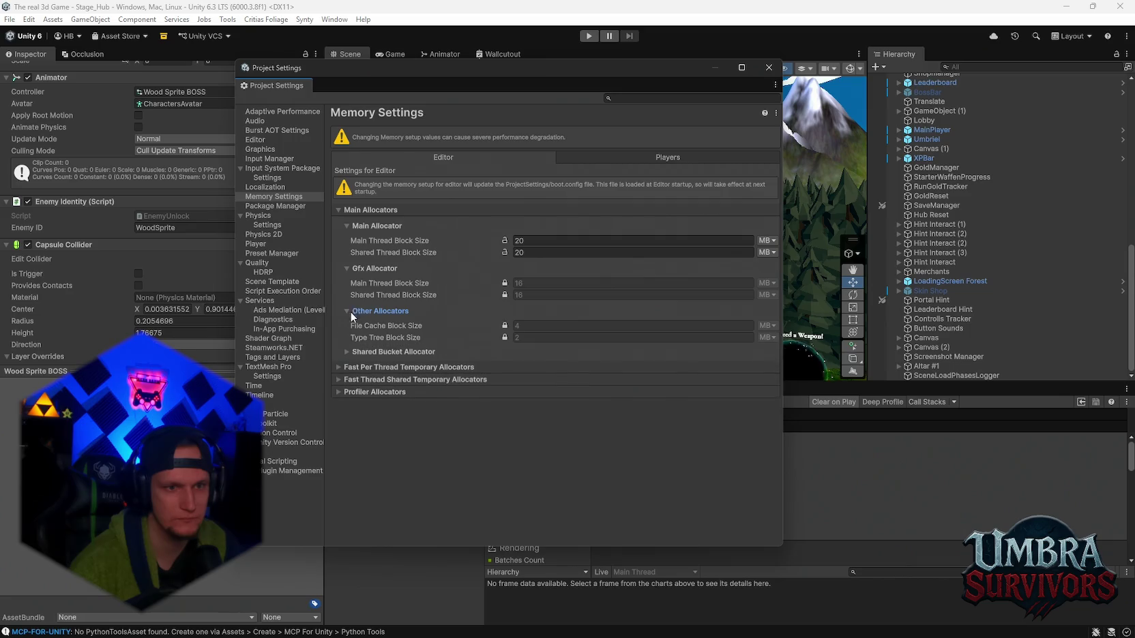
click(505, 283)
click(595, 338)
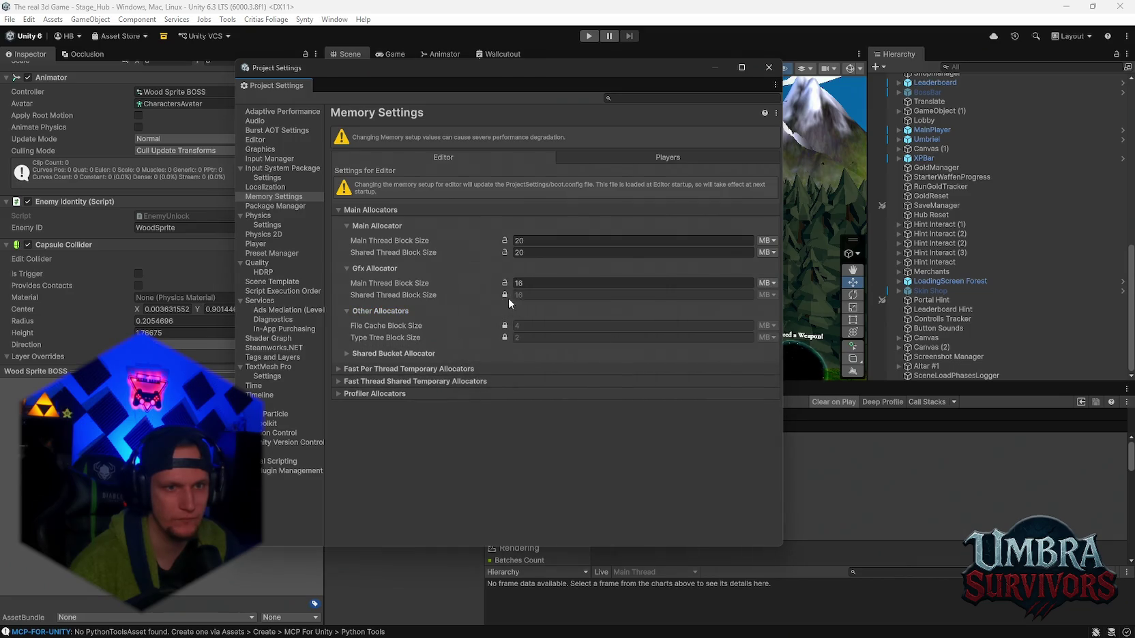
click(505, 295)
click(596, 338)
Set both Gfx Allocator thread block sizes to 20 MB and close Project Settings.
click(546, 287)
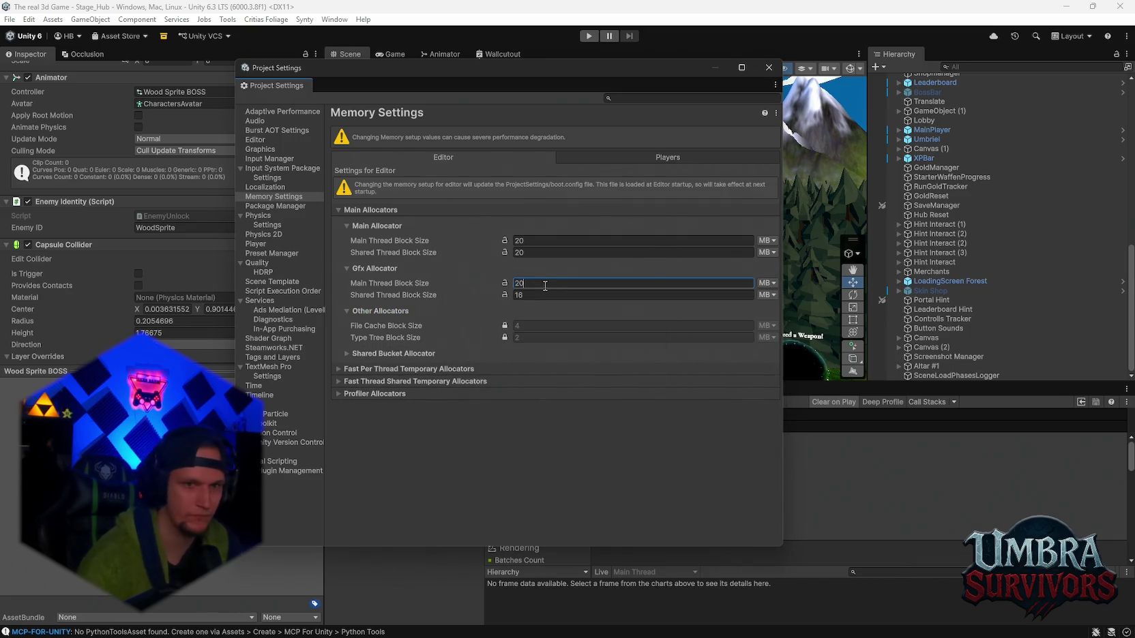
text(20)
click(536, 293)
text(20)
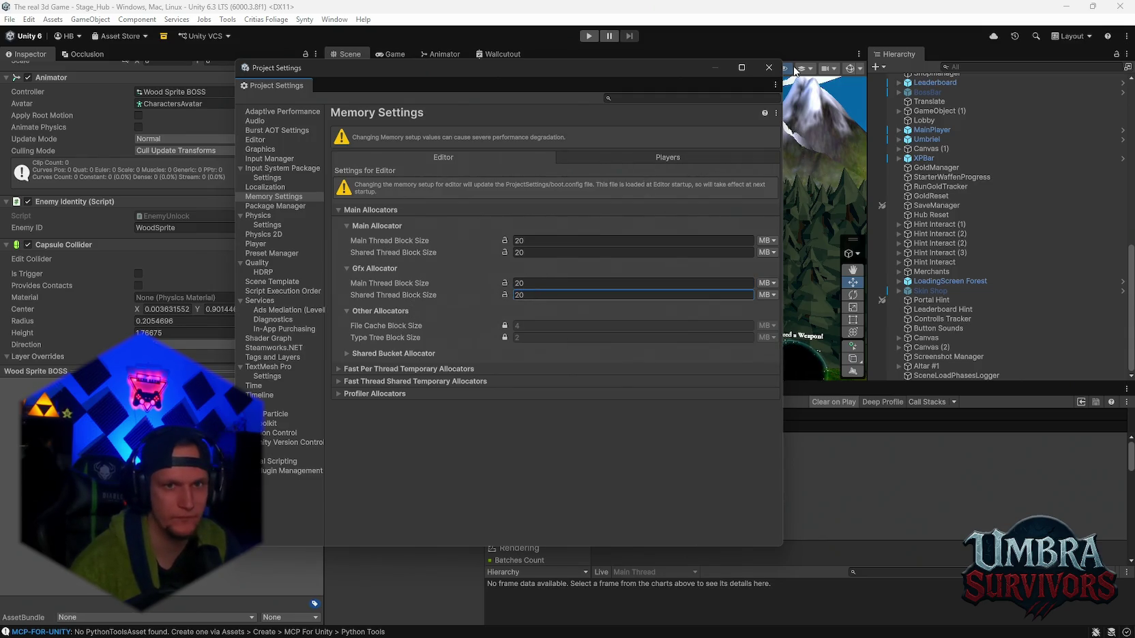
click(769, 68)
mouse_move(778, 635)
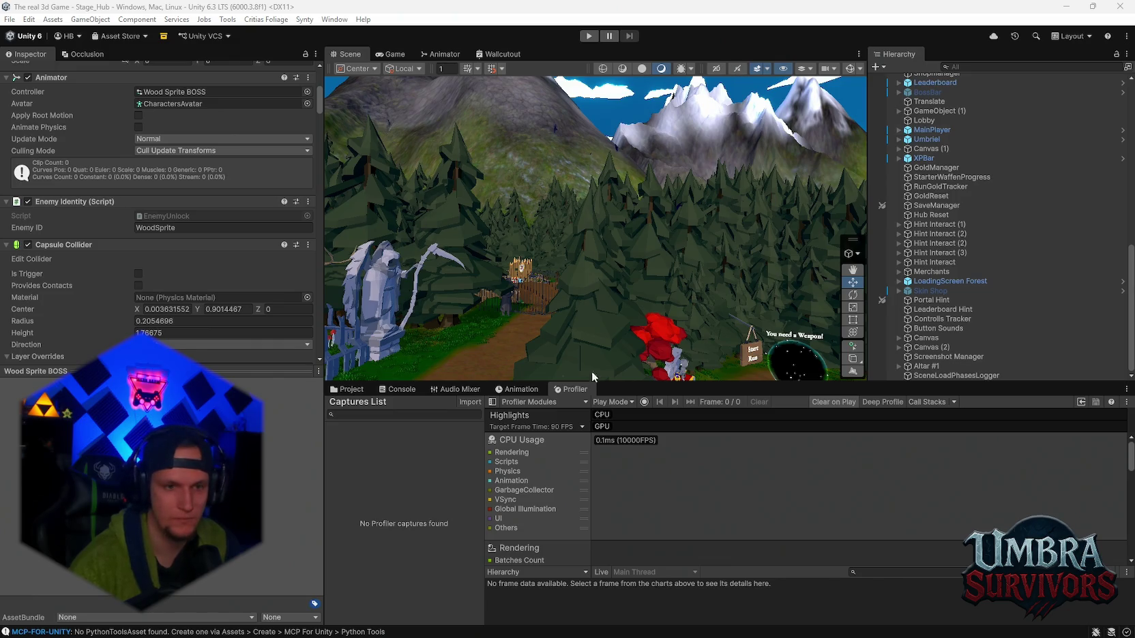
click(399, 389)
click(368, 389)
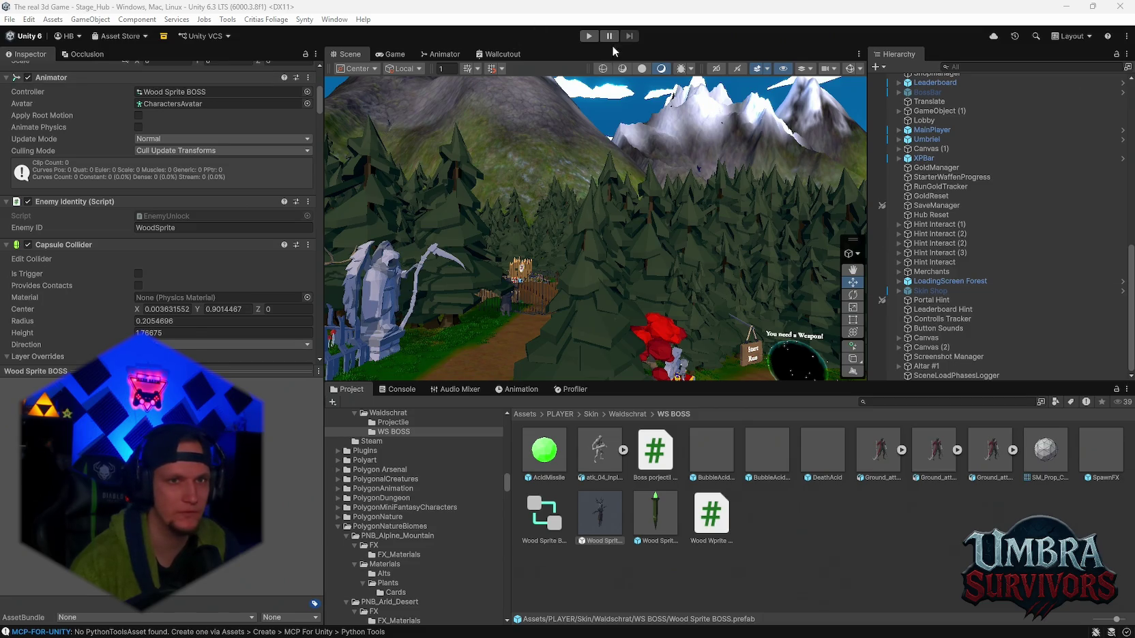
Enter Play mode so the game starts in the hub with 500000 gold.
click(589, 35)
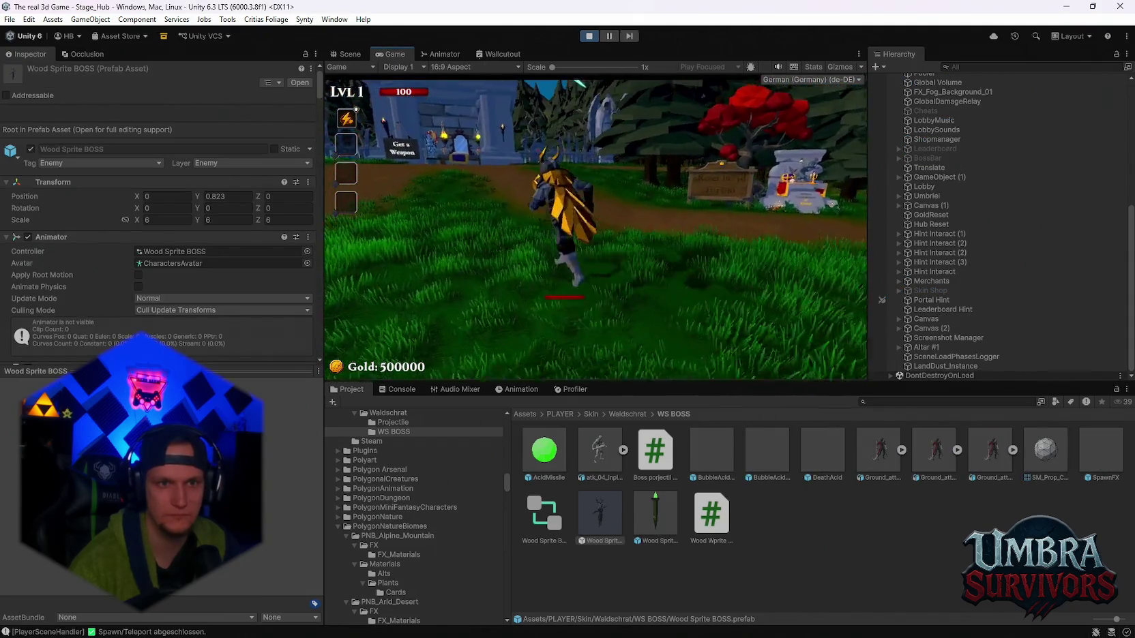
Equip the Fire Staff at the weapon altar, then enter the Start Run portal.
key(w)
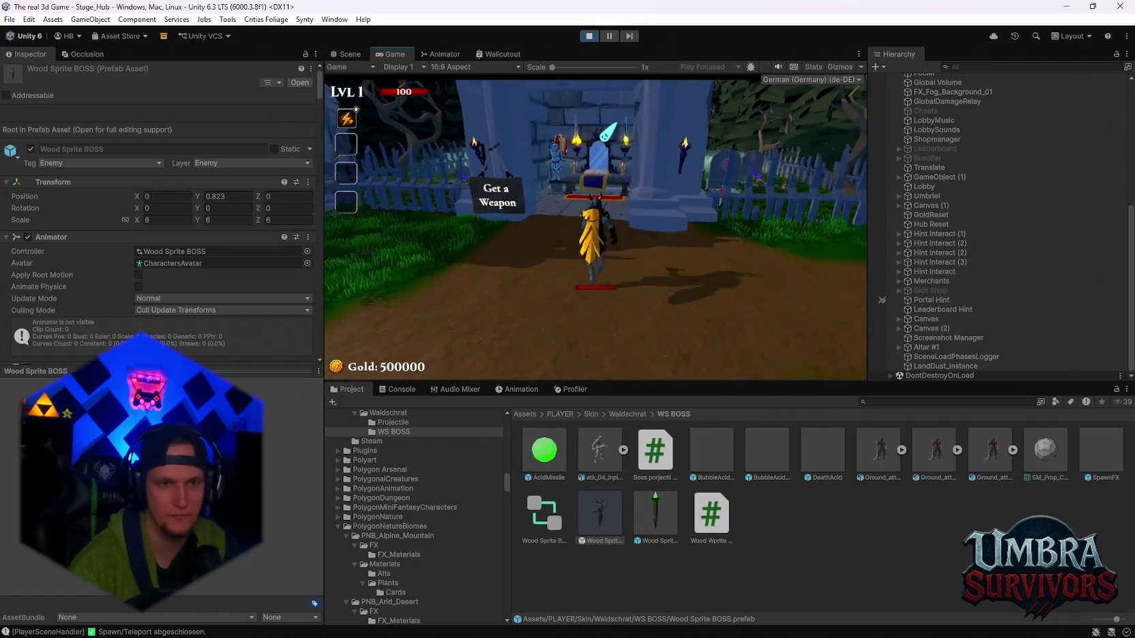
key(w)
key(e)
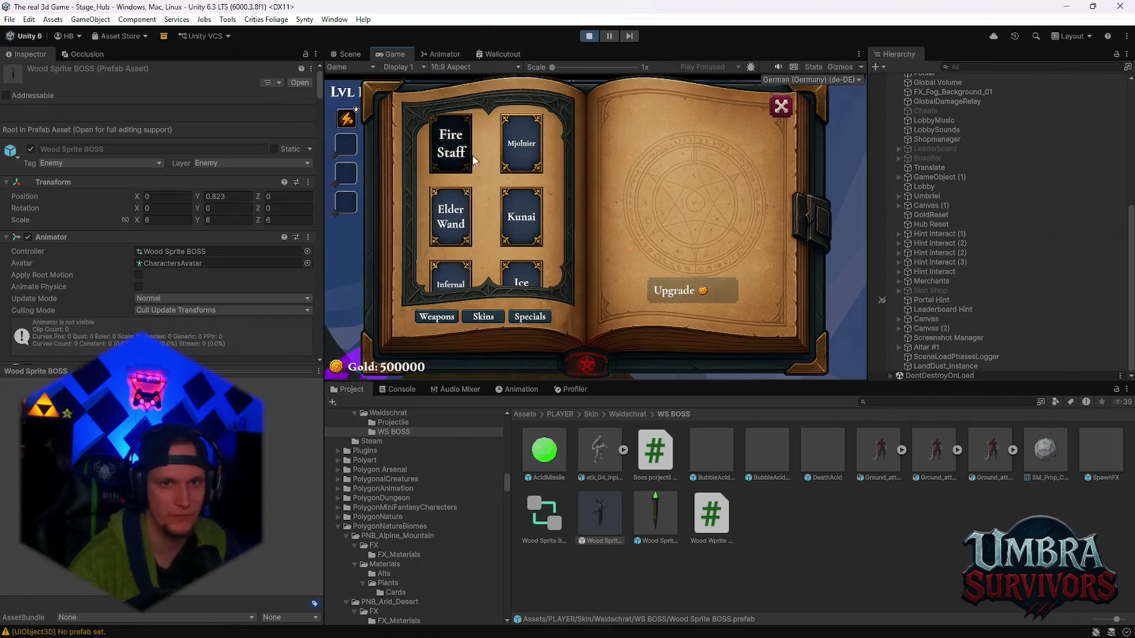
click(474, 161)
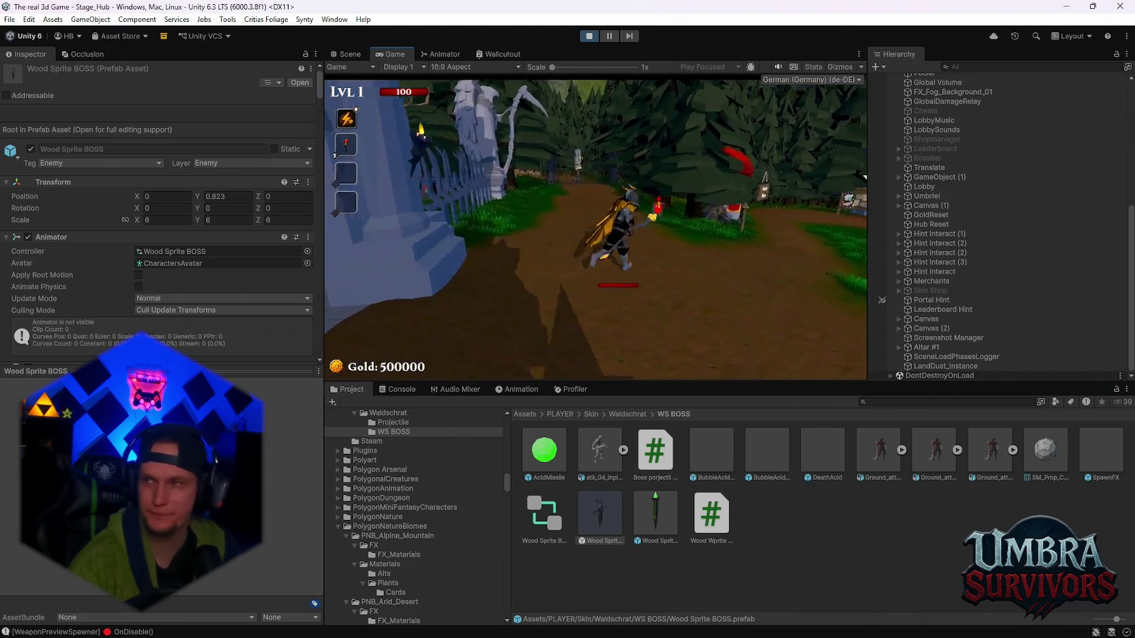
key(w)
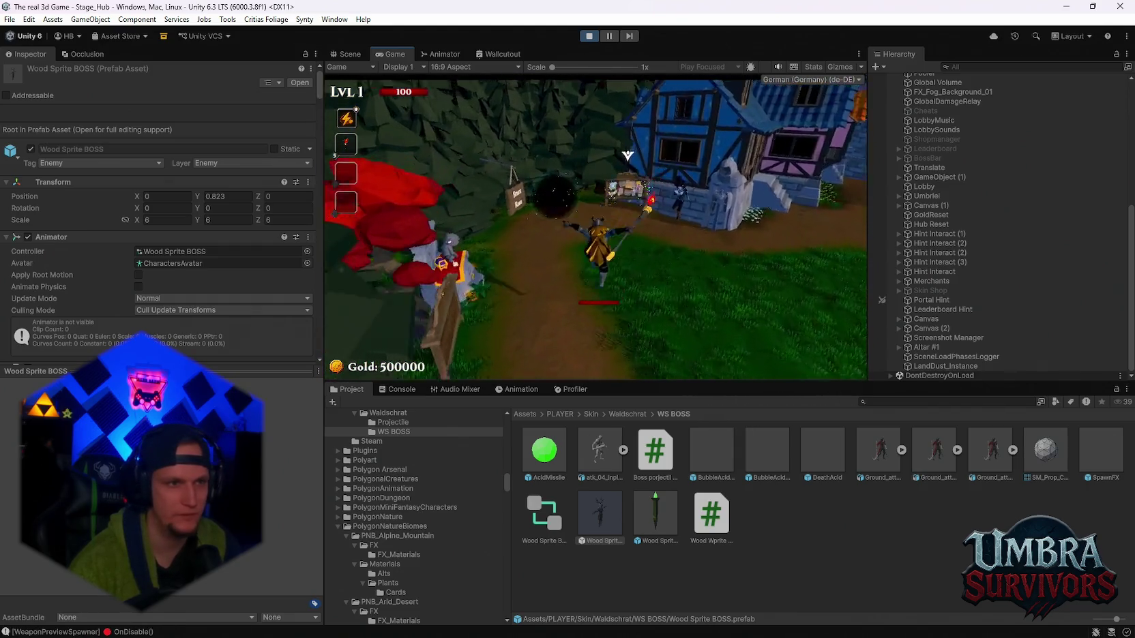
key(w)
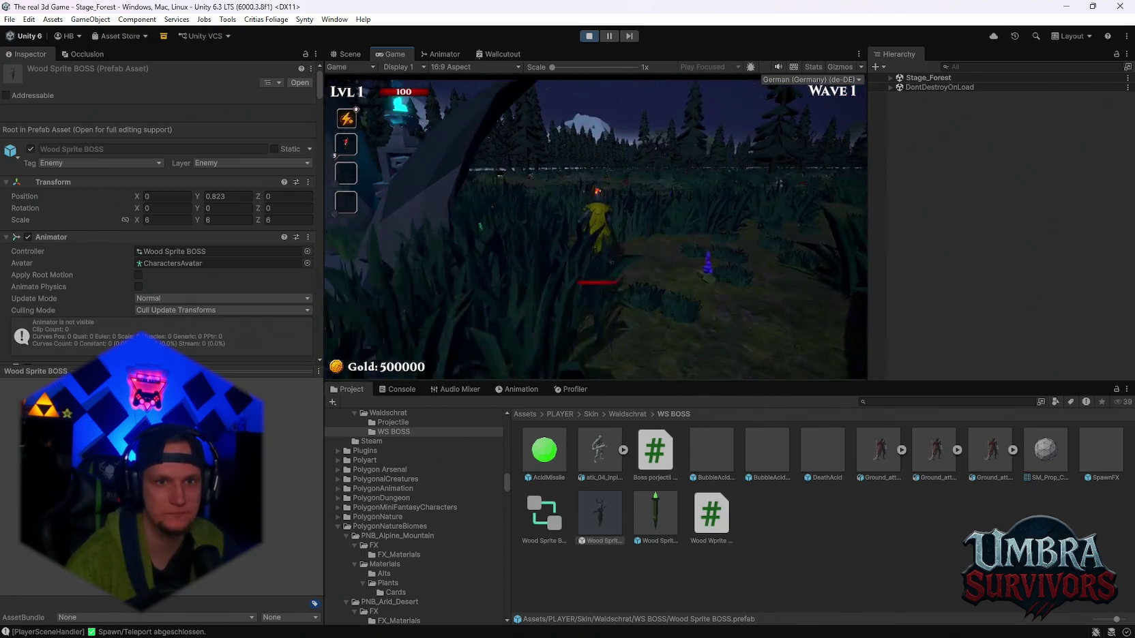
Play the forest run maximized, taking a chest reward and the Calzifer fire upgrade, until death.
key(Escape)
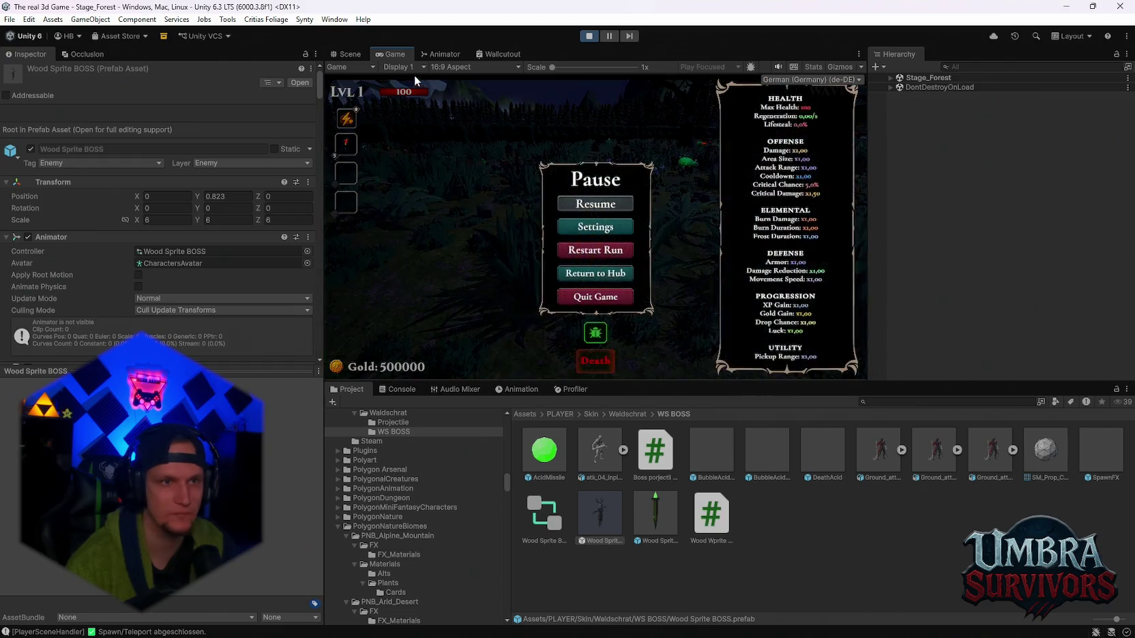
double_click(399, 58)
click(568, 307)
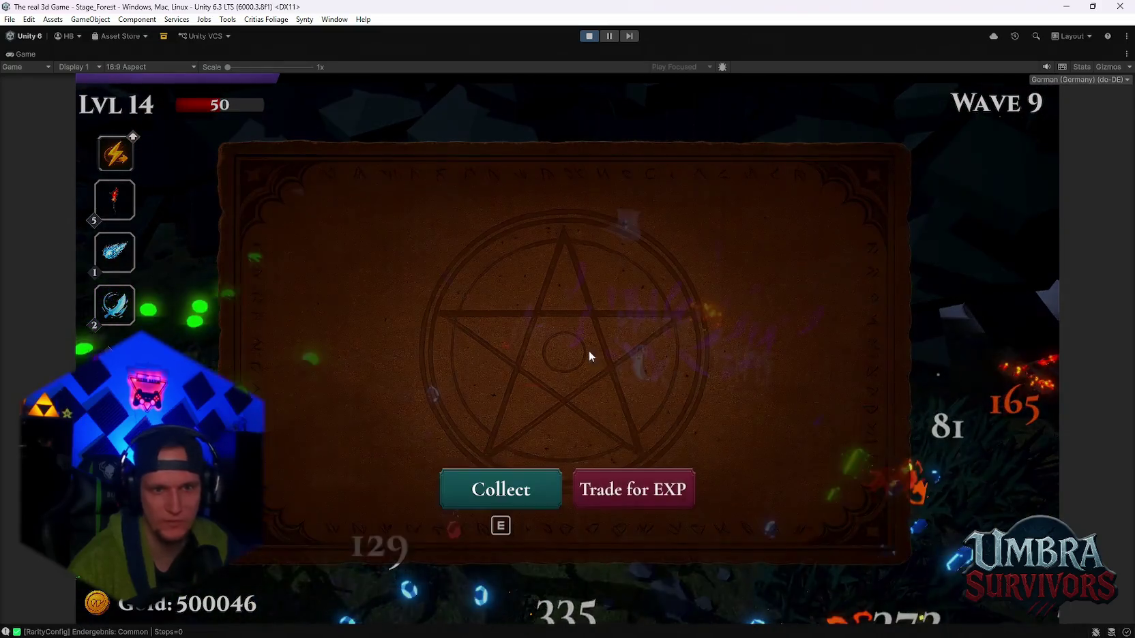
click(551, 494)
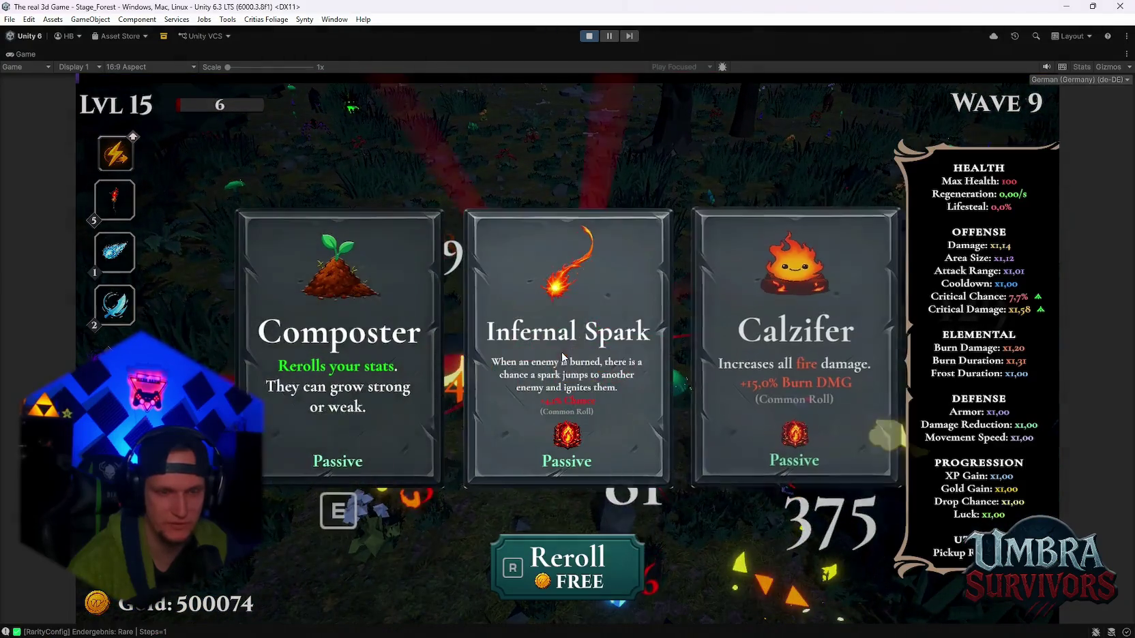
key(Return)
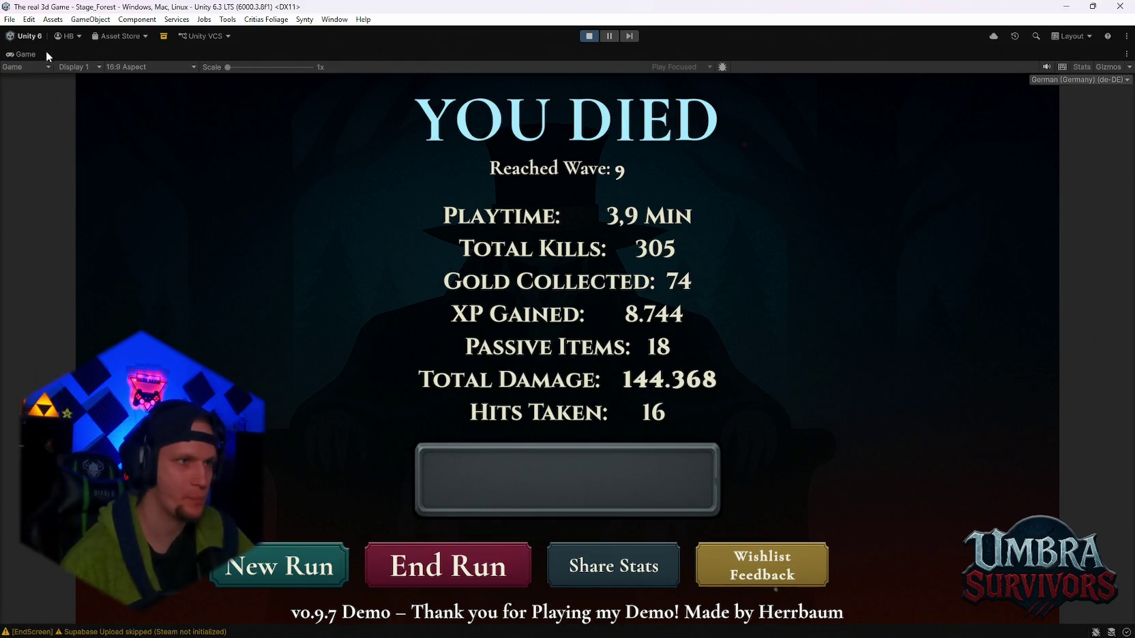
double_click(26, 50)
Scroll back through the Console log entries, then start a new run from the death screen.
click(400, 389)
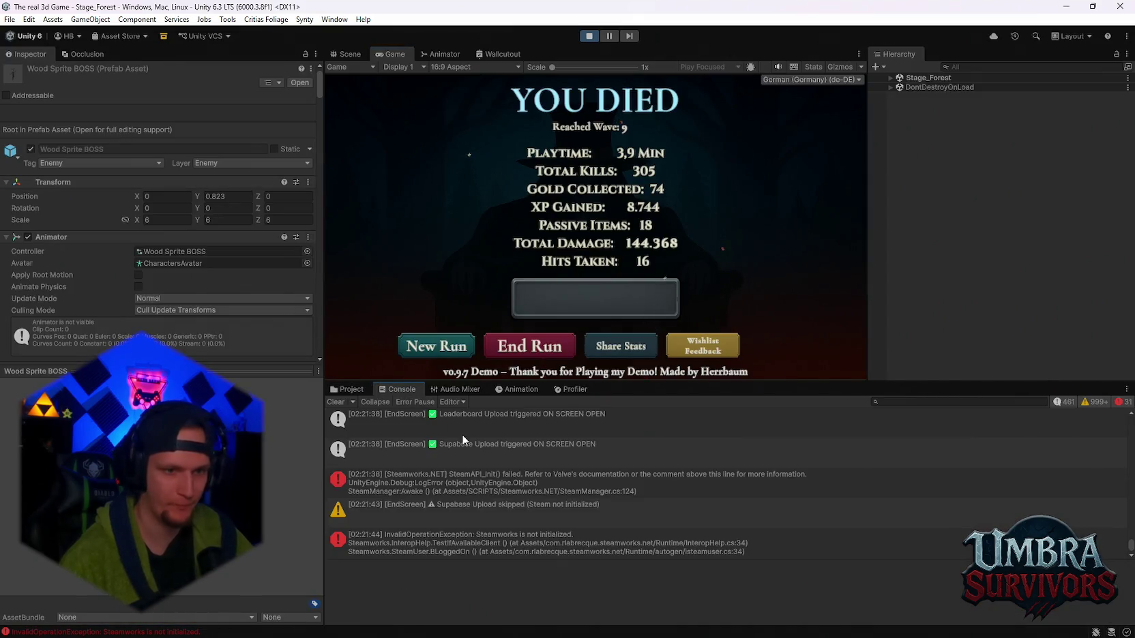
scroll(524, 490, up, 2)
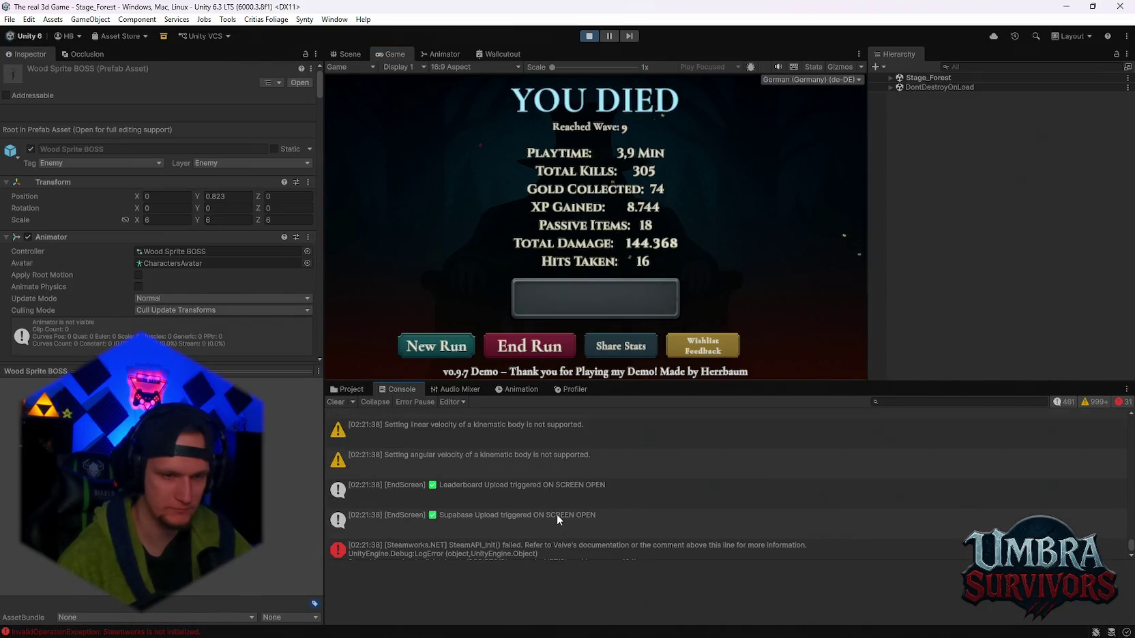
scroll(557, 514, up, 3)
scroll(577, 512, up, 3)
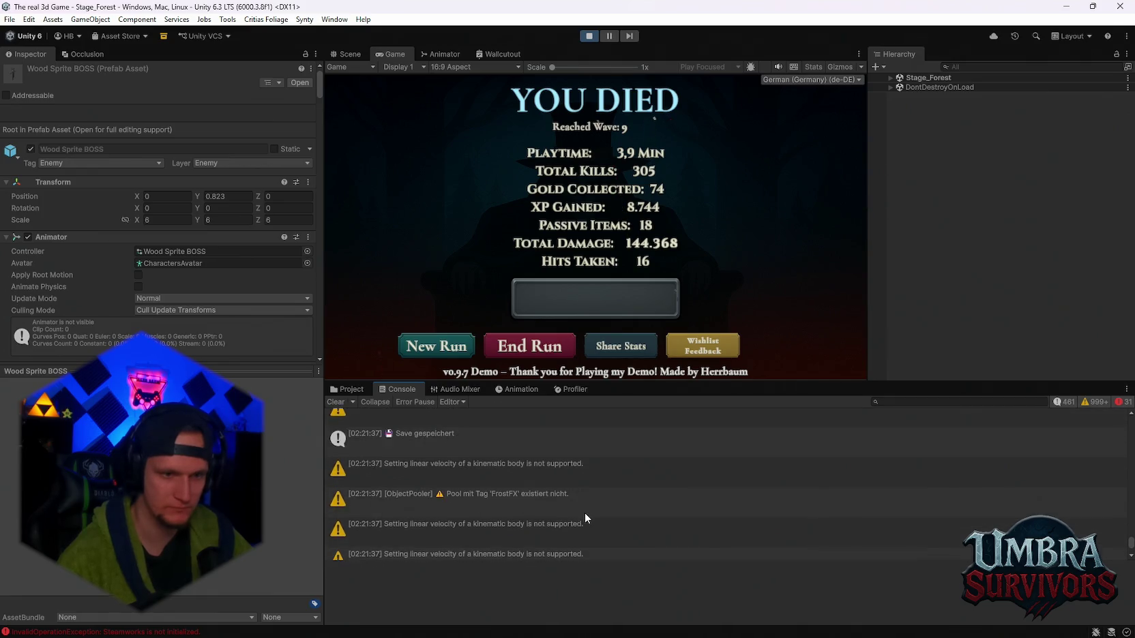
scroll(584, 517, up, 5)
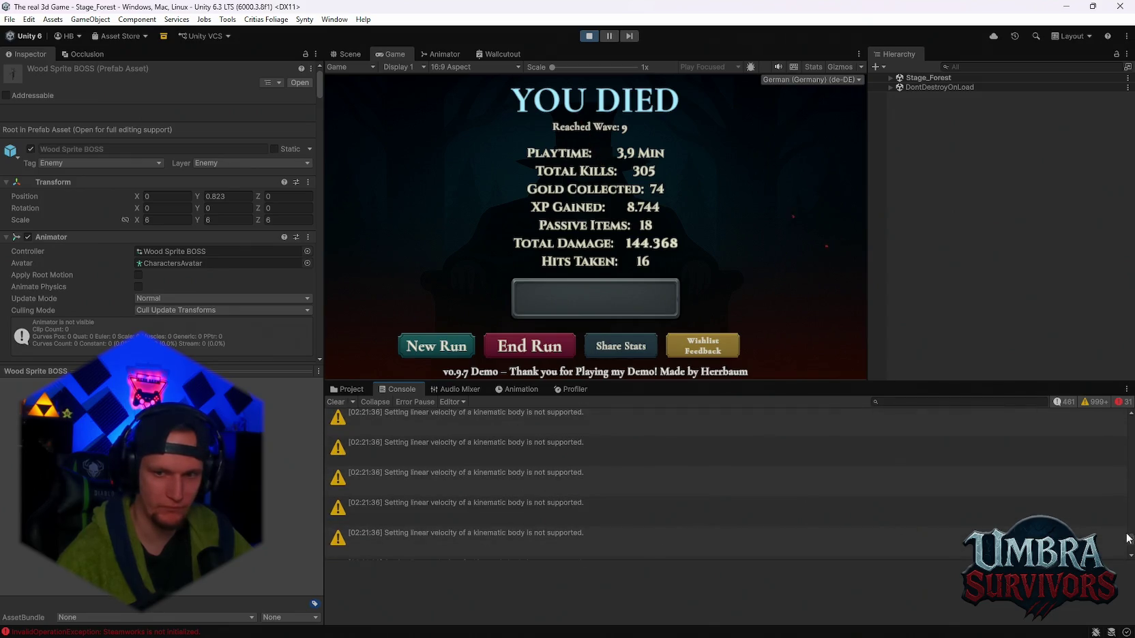
drag(1131, 544, 1130, 542)
scroll(784, 515, down, 1)
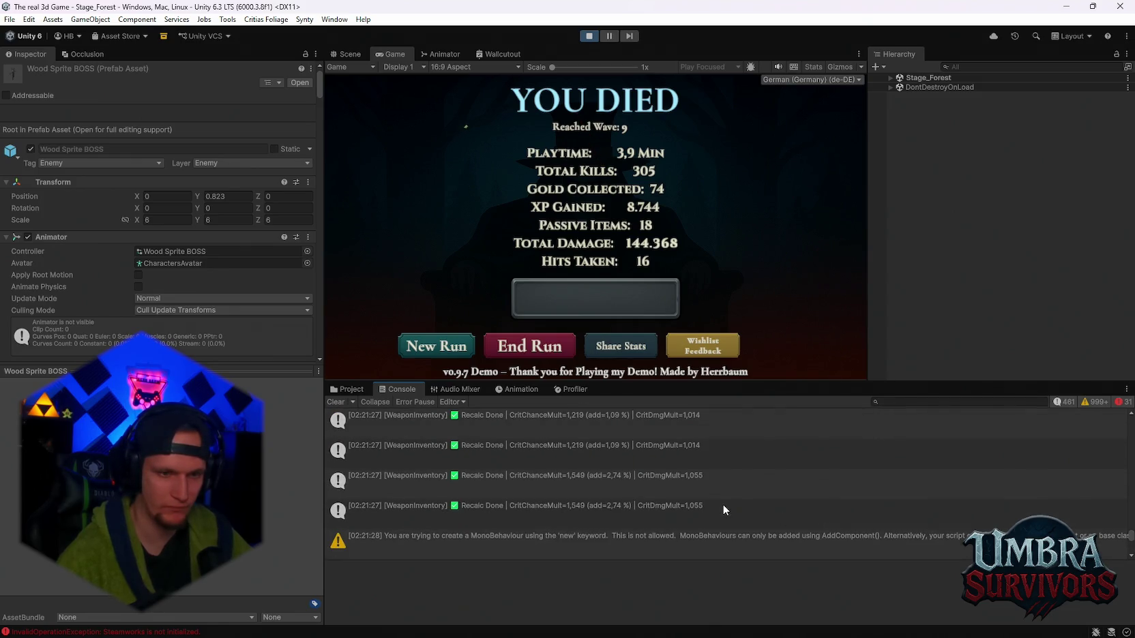
scroll(635, 519, up, 5)
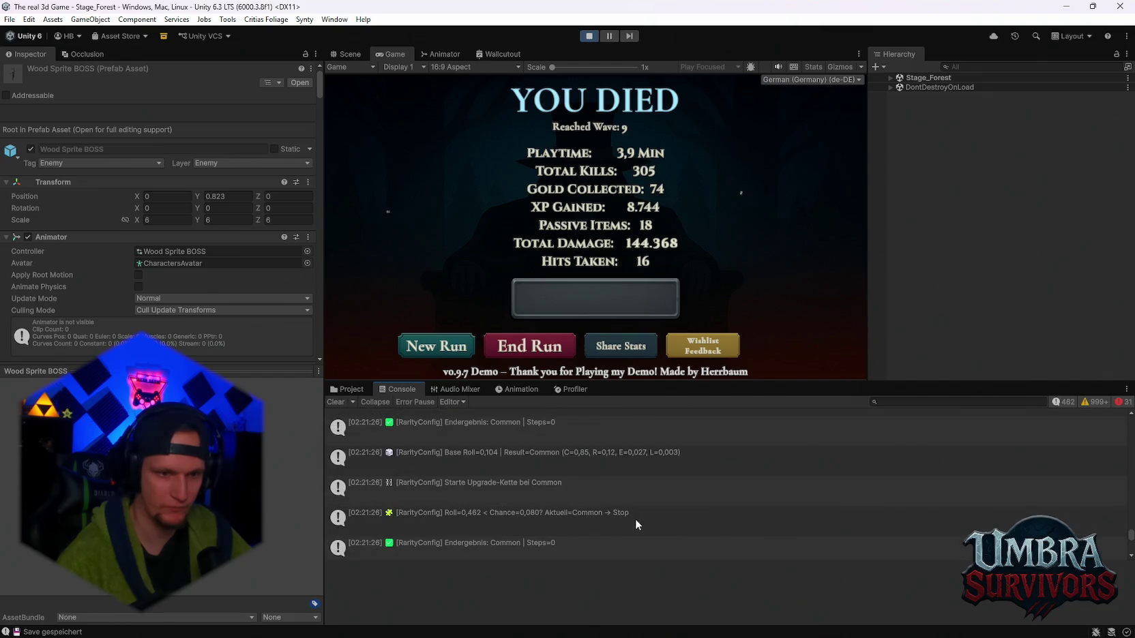
scroll(631, 519, up, 5)
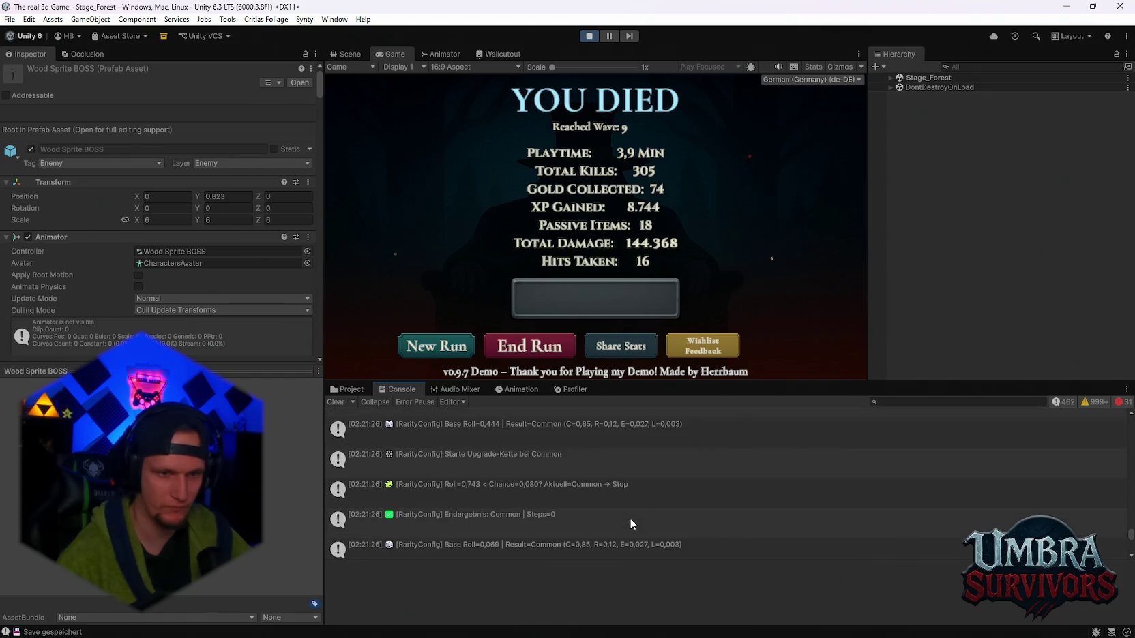
scroll(630, 519, up, 2)
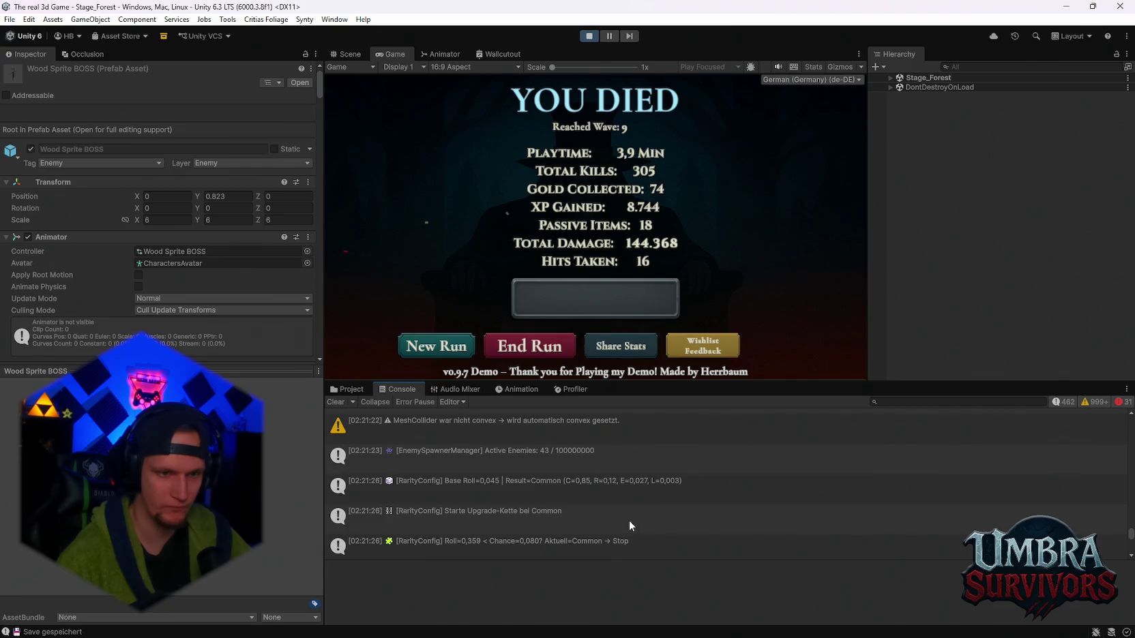
scroll(629, 520, up, 4)
scroll(629, 520, up, 5)
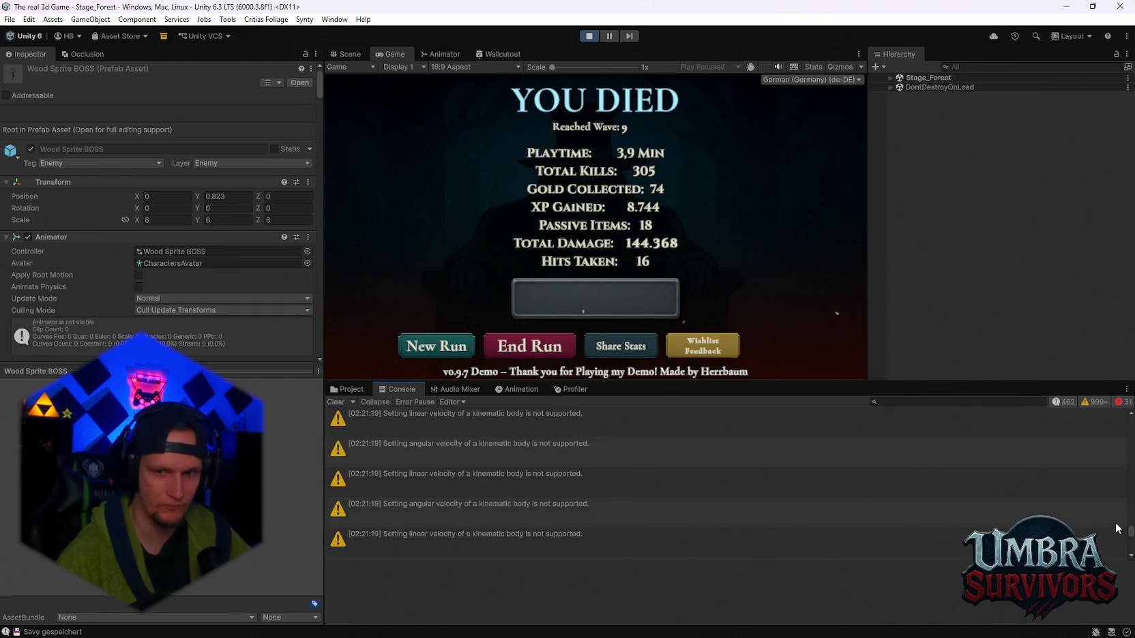
drag(1132, 534, 1132, 442)
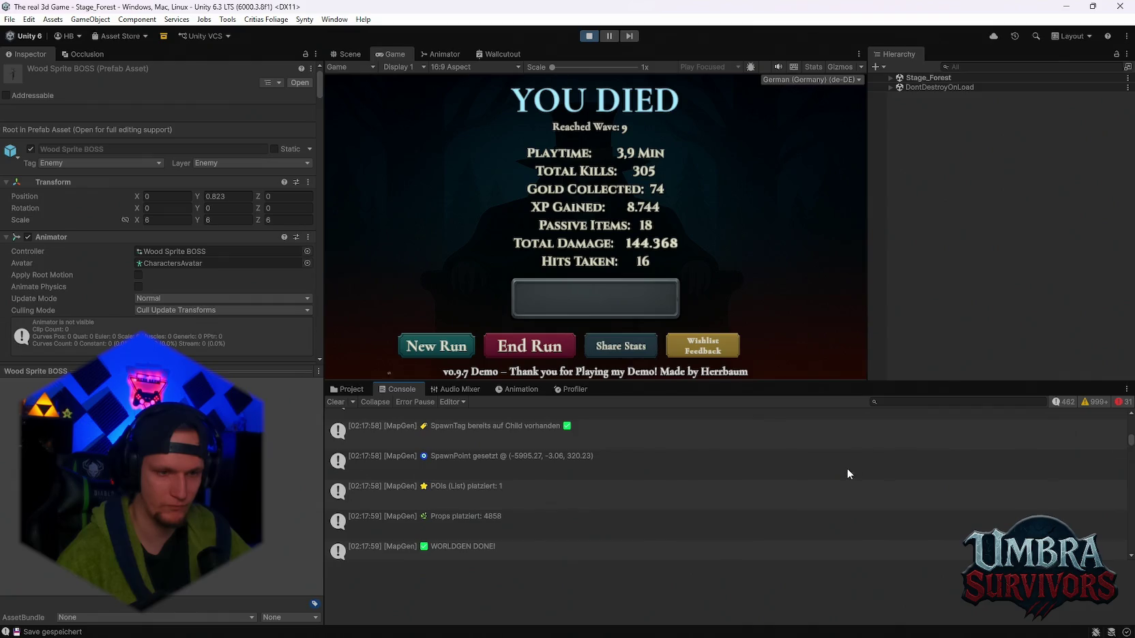
scroll(846, 471, down, 5)
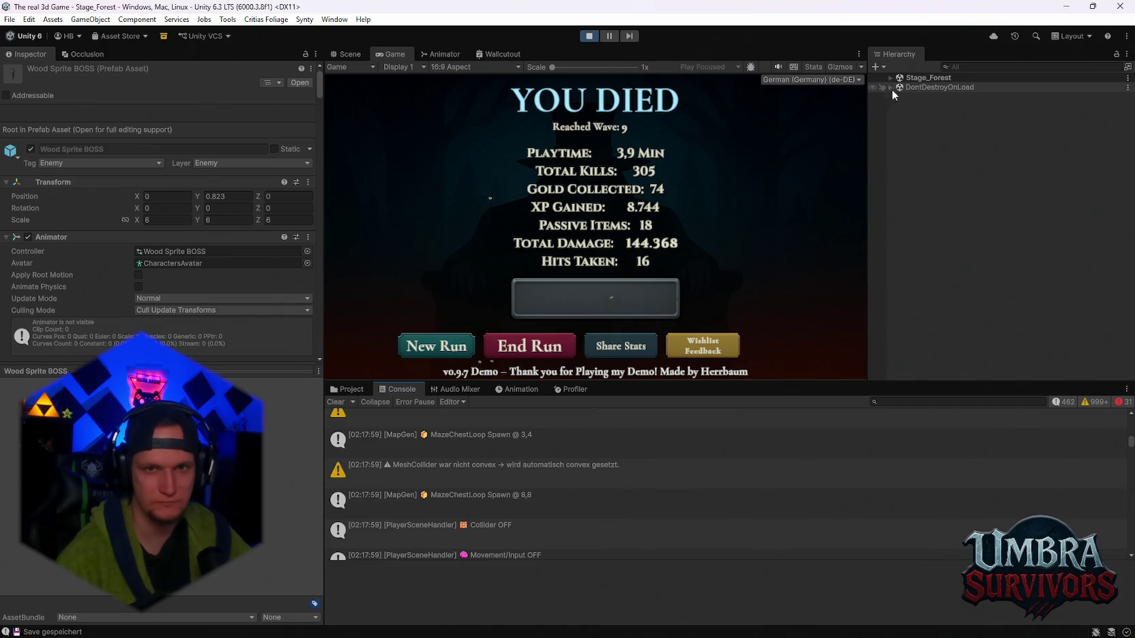
click(440, 336)
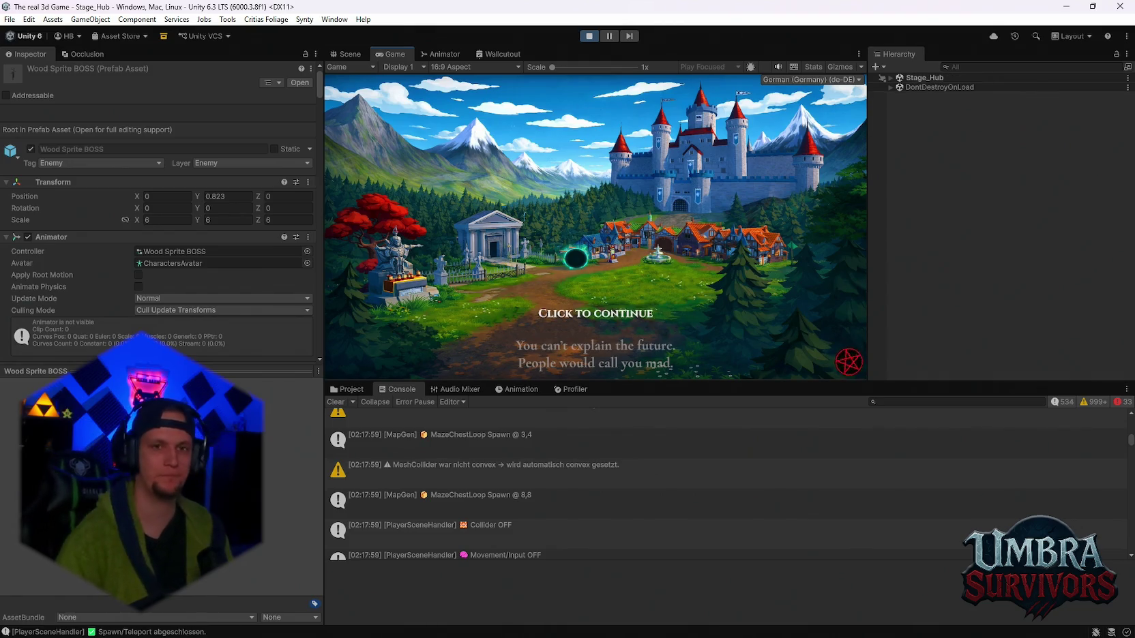
Continue into the hub, pause to select DontDestroyOnLoad in the Hierarchy, then resume.
click(355, 110)
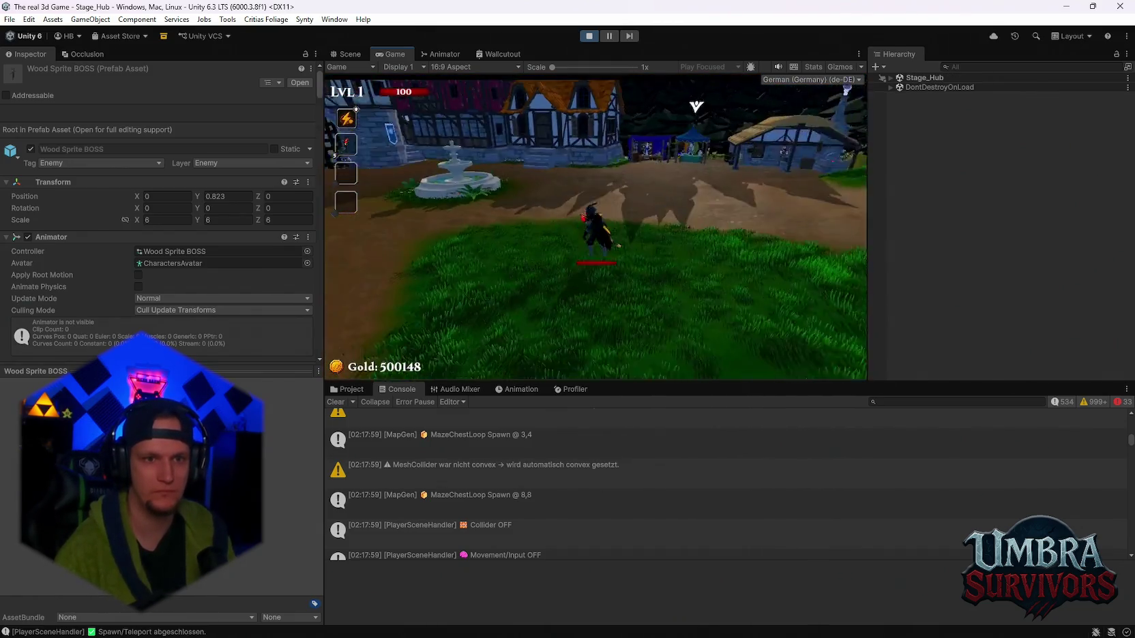
key(Escape)
click(896, 89)
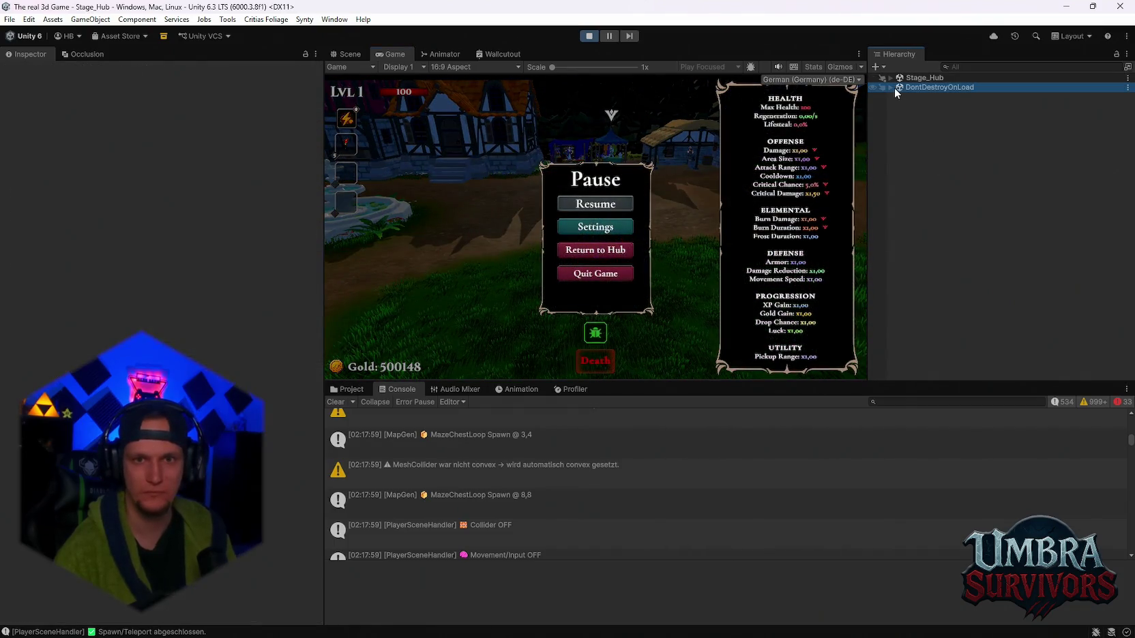
click(603, 202)
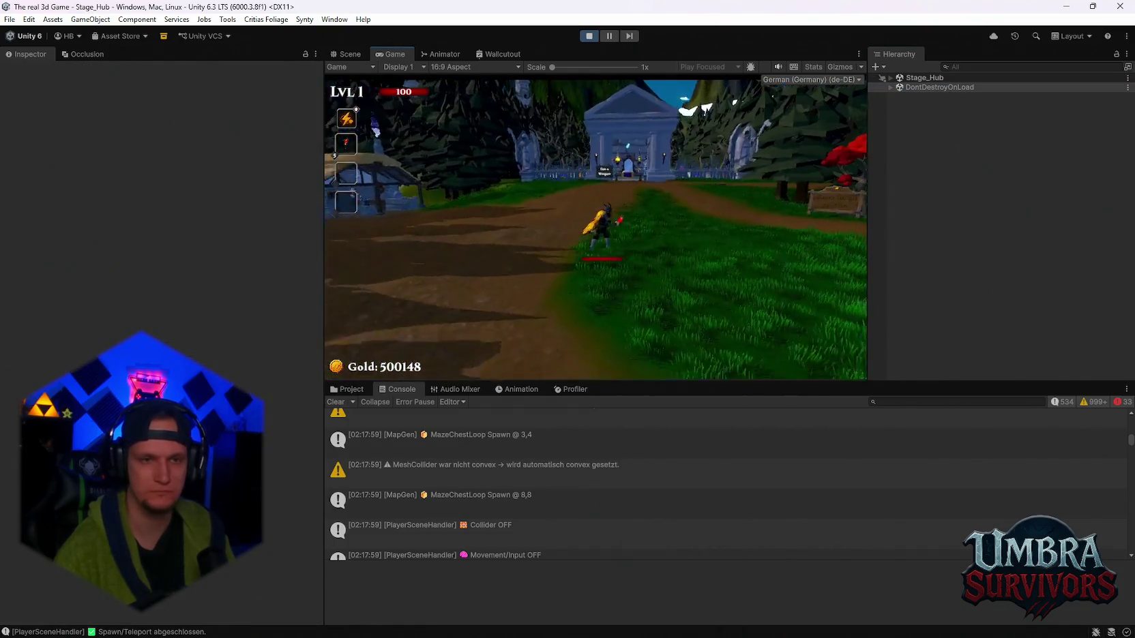
Browse the skin cards at the weapon shrine, then pause and expand Stage_Hub in the Hierarchy.
key(w)
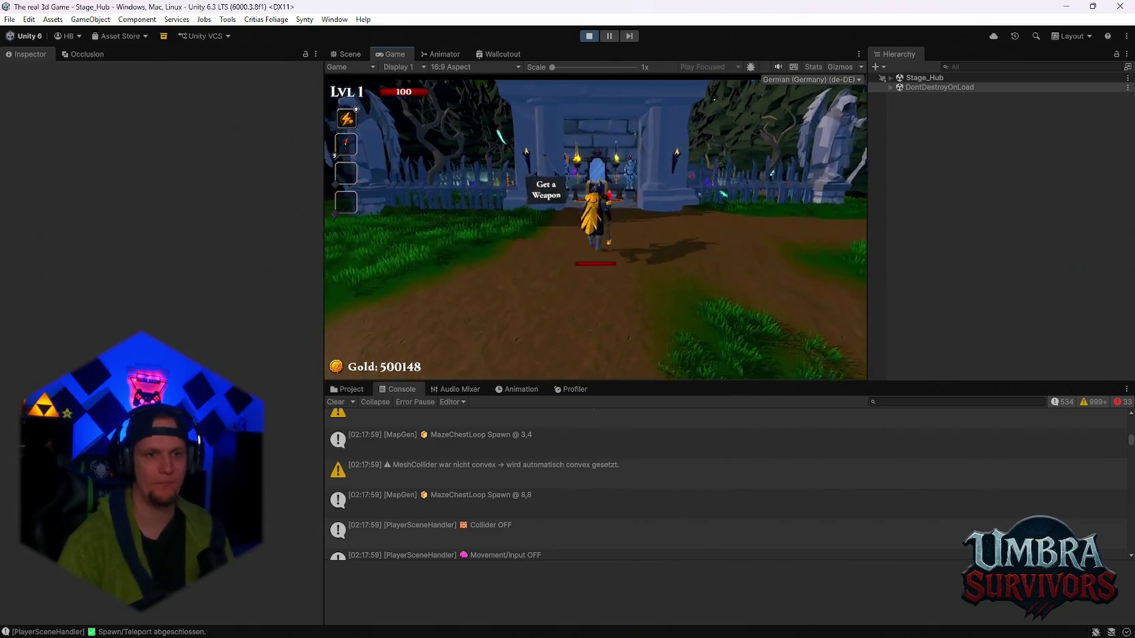
key(w)
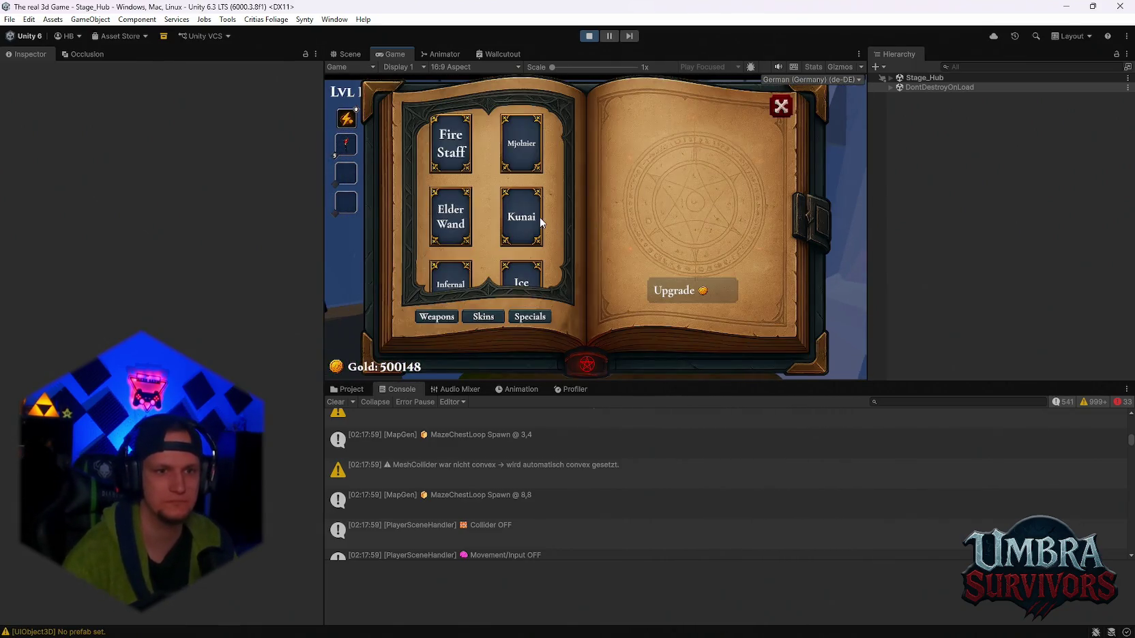
click(495, 320)
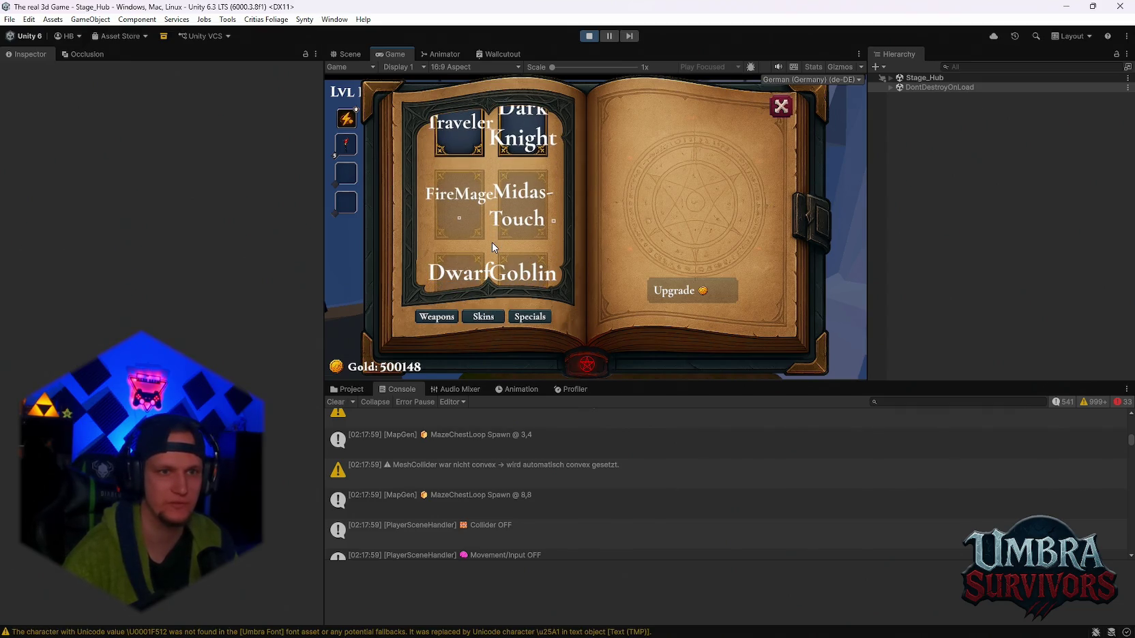
scroll(450, 246, down, 5)
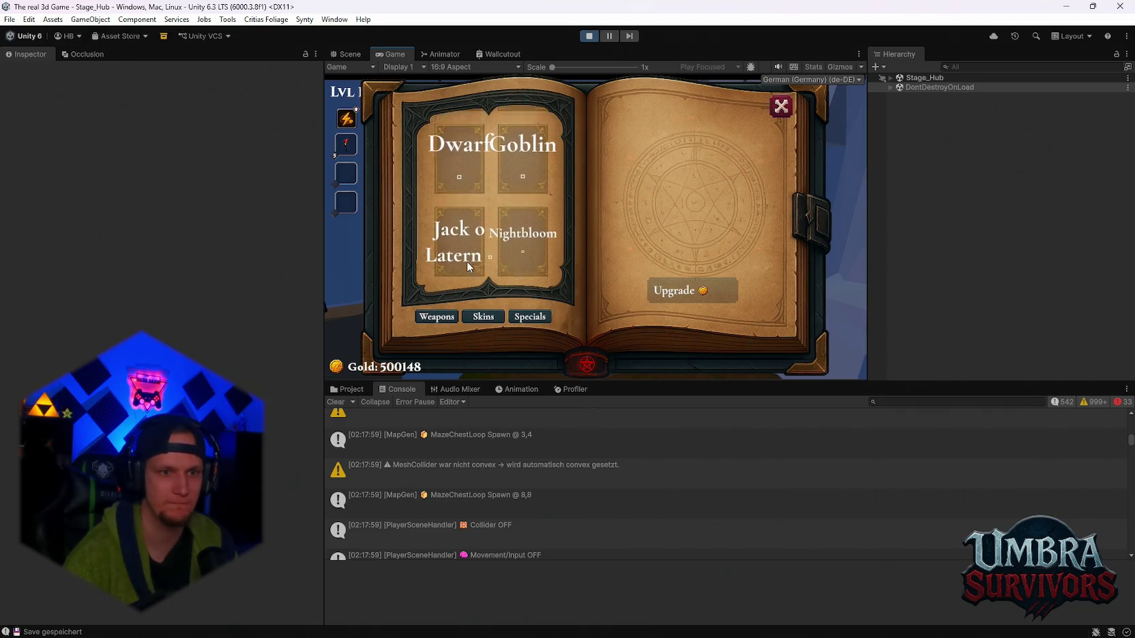
click(781, 106)
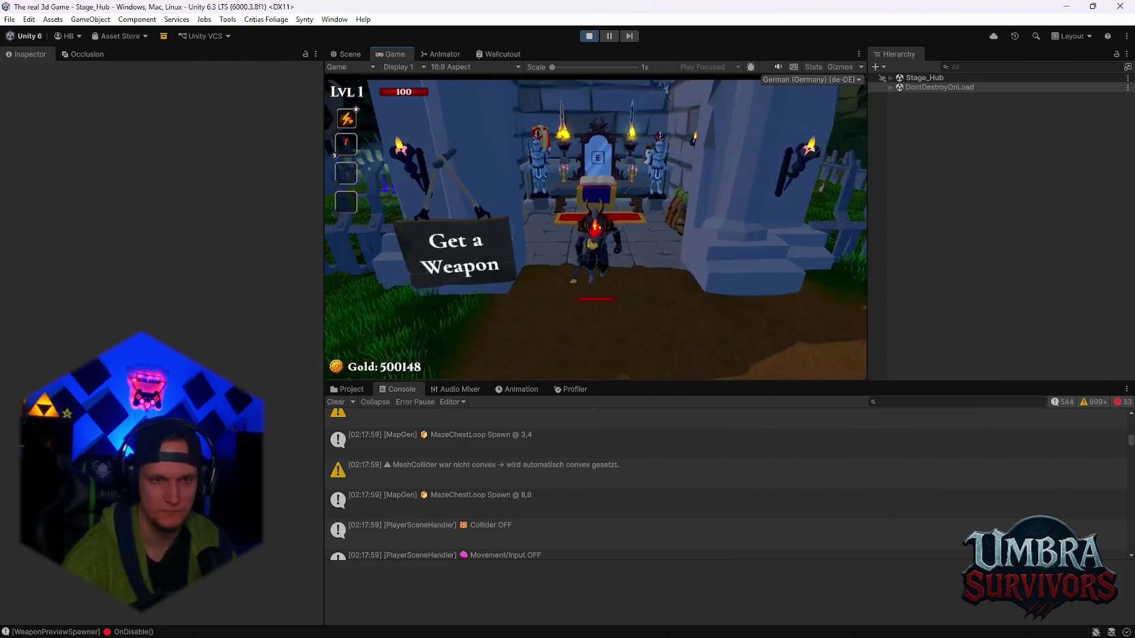
key(Escape)
click(911, 78)
click(891, 77)
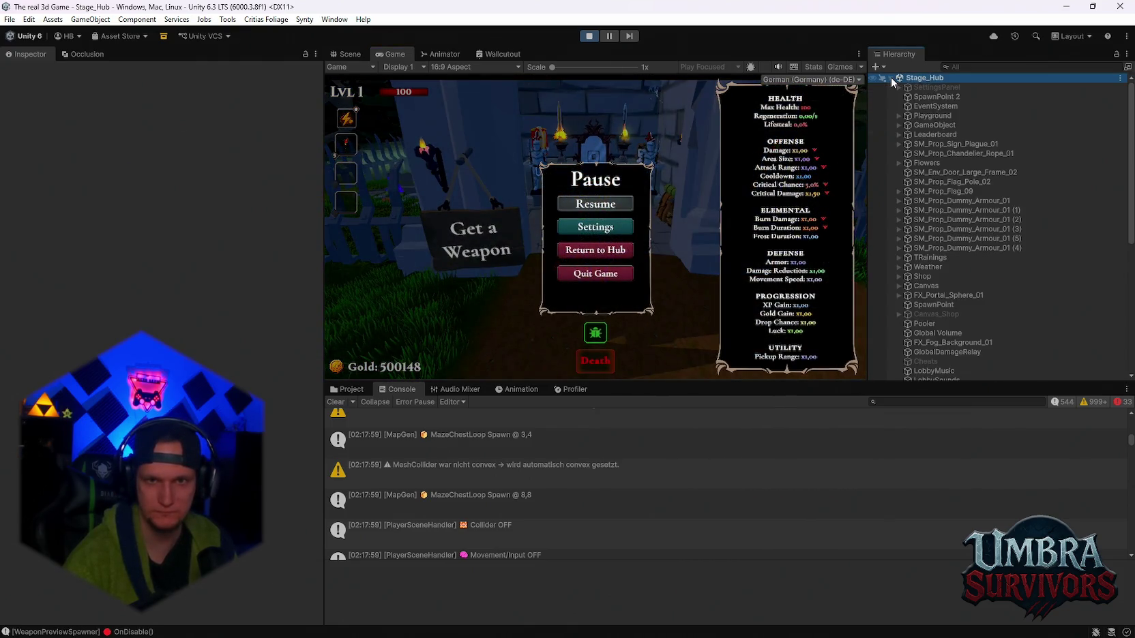
Expand DontDestroyOnLoad in the Hierarchy and select the UnlockManager.
scroll(961, 186, down, 10)
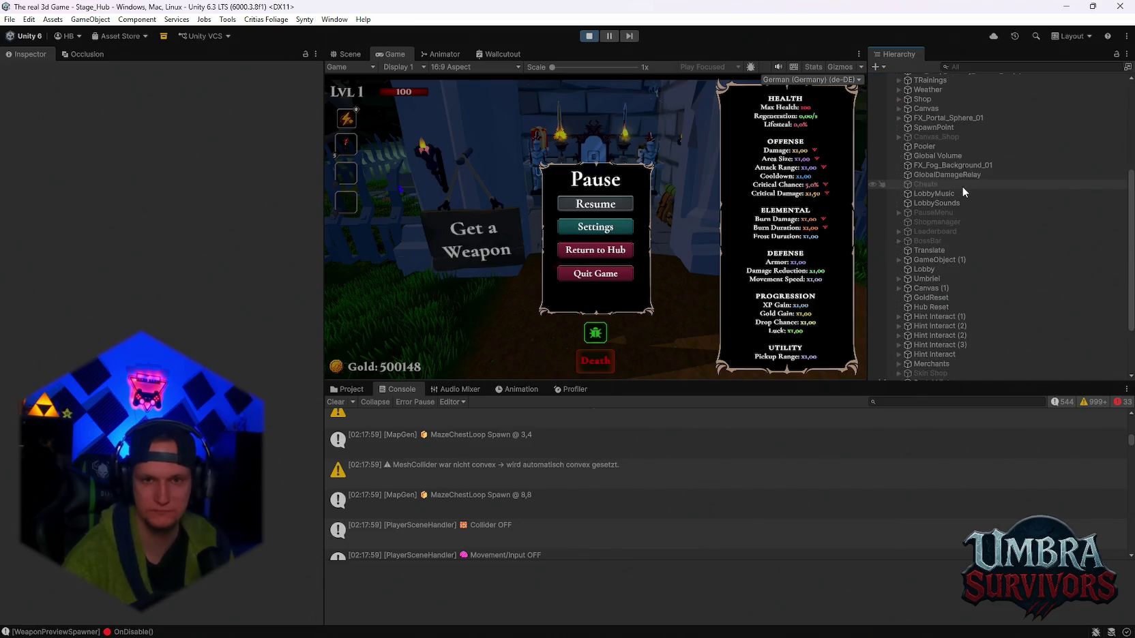
click(892, 375)
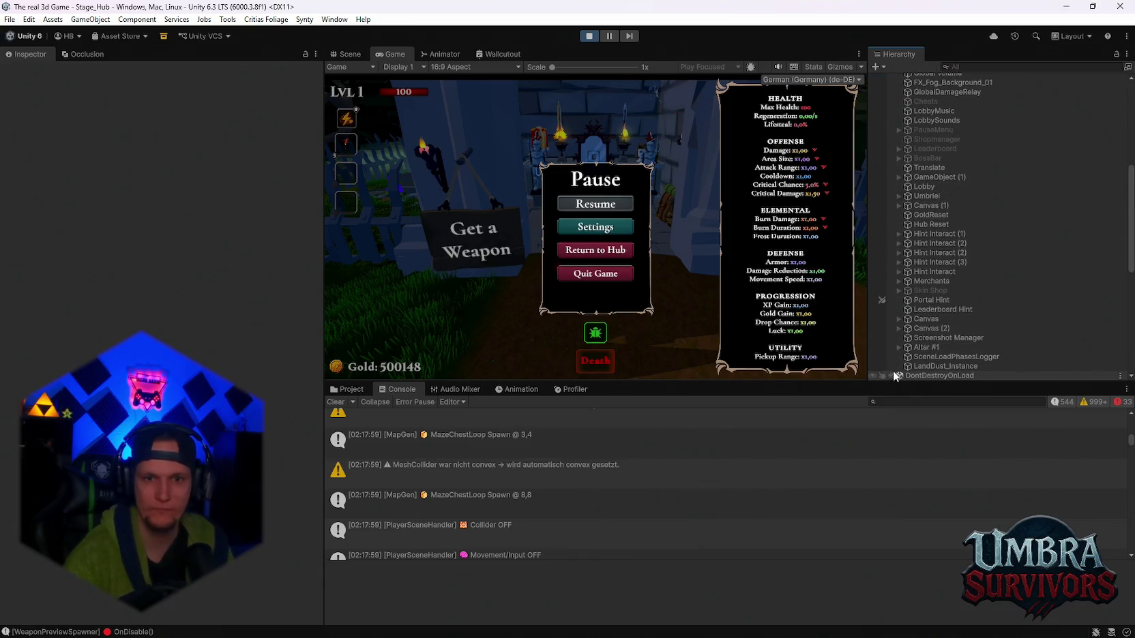
scroll(979, 274, down, 8)
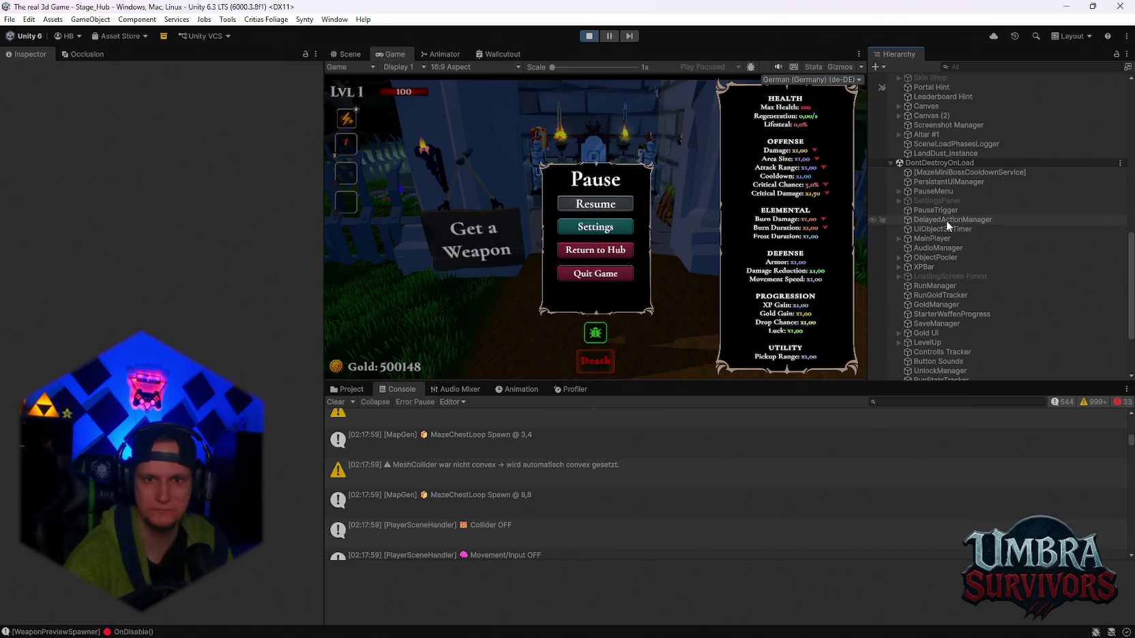
scroll(968, 199, down, 2)
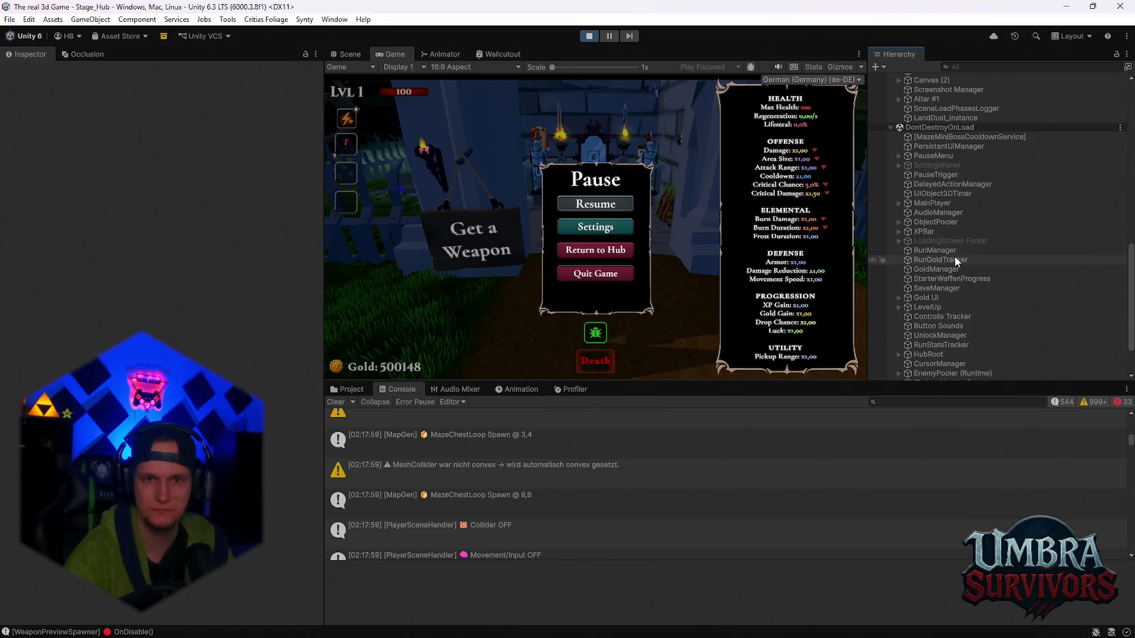
scroll(962, 259, down, 1)
click(962, 300)
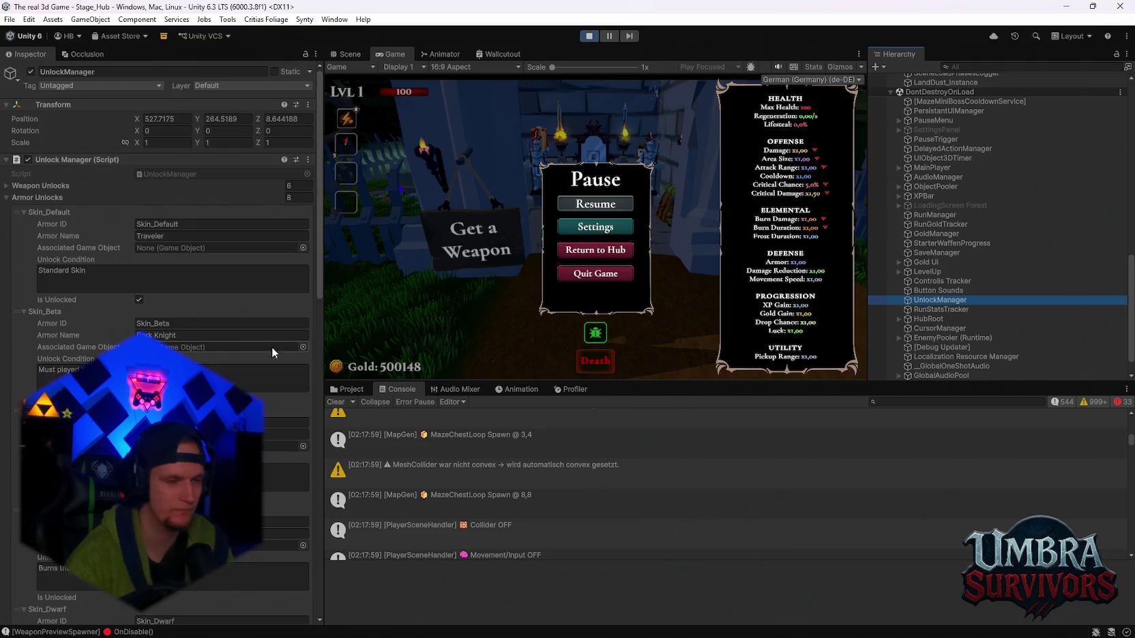
Scroll through the UnlockManager's Armor Unlocks entries in the Inspector, then resume the game.
scroll(213, 324, down, 15)
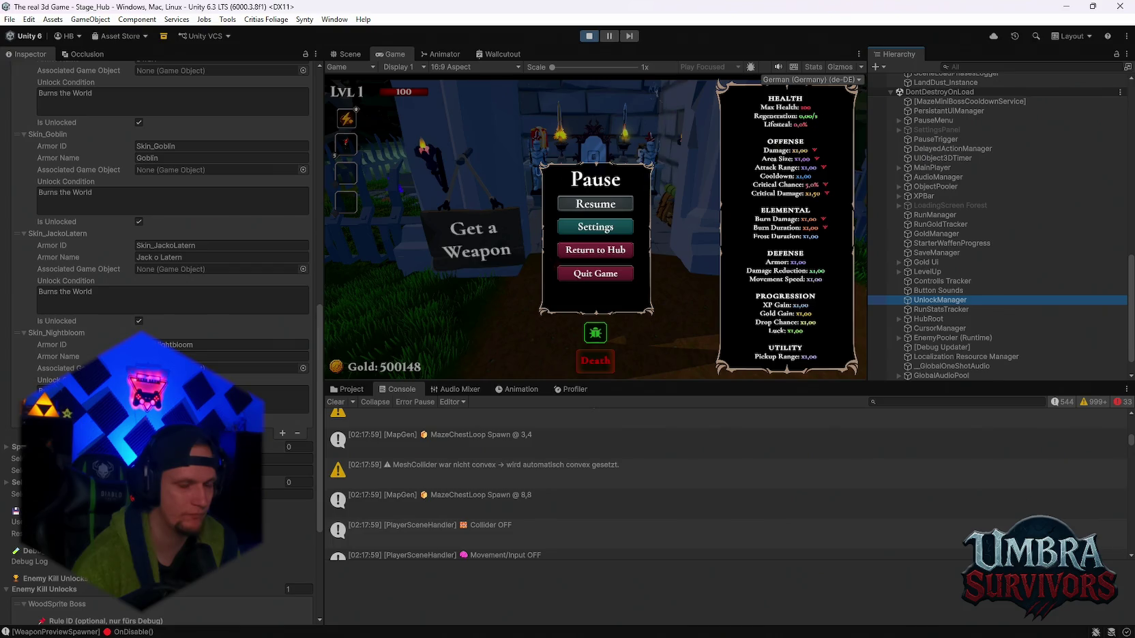
scroll(213, 324, down, 2)
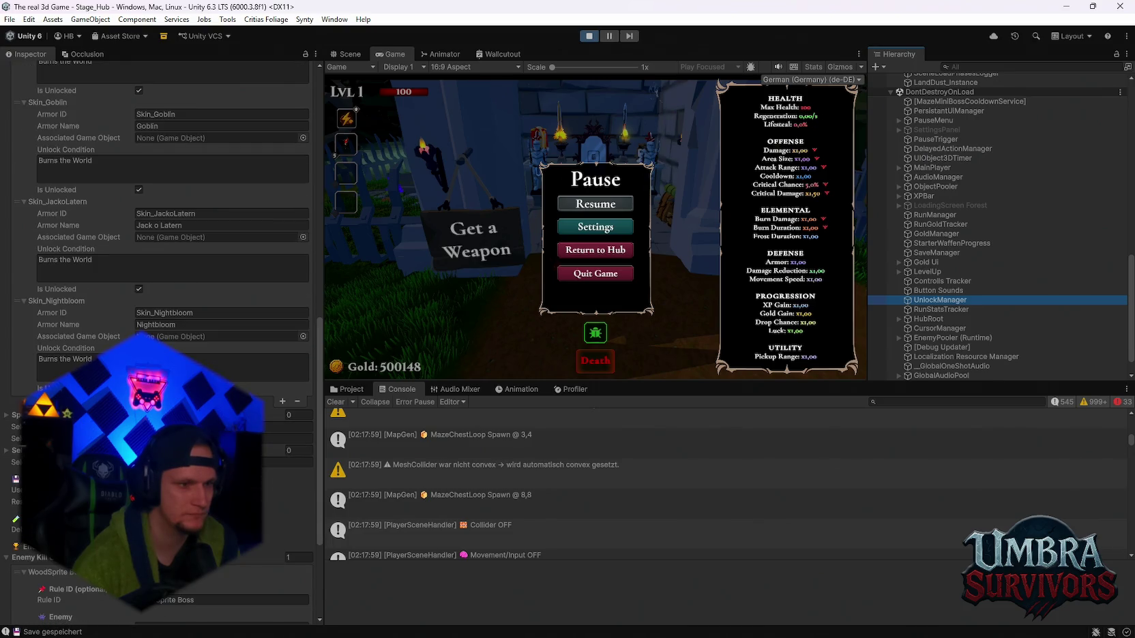
scroll(160, 327, down, 10)
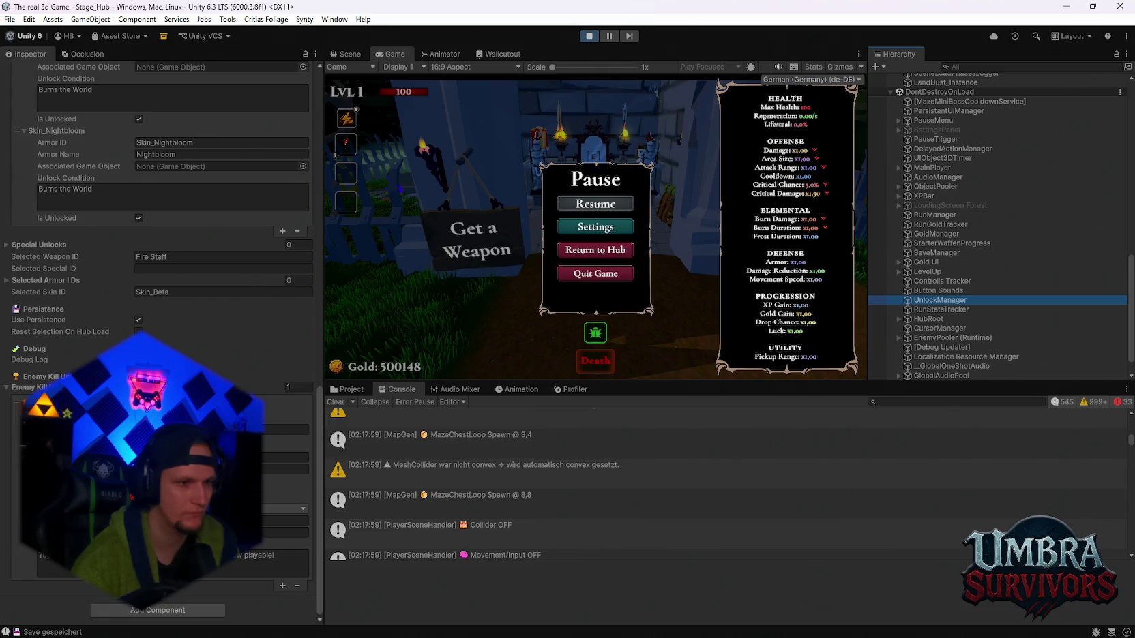
scroll(157, 205, up, 1)
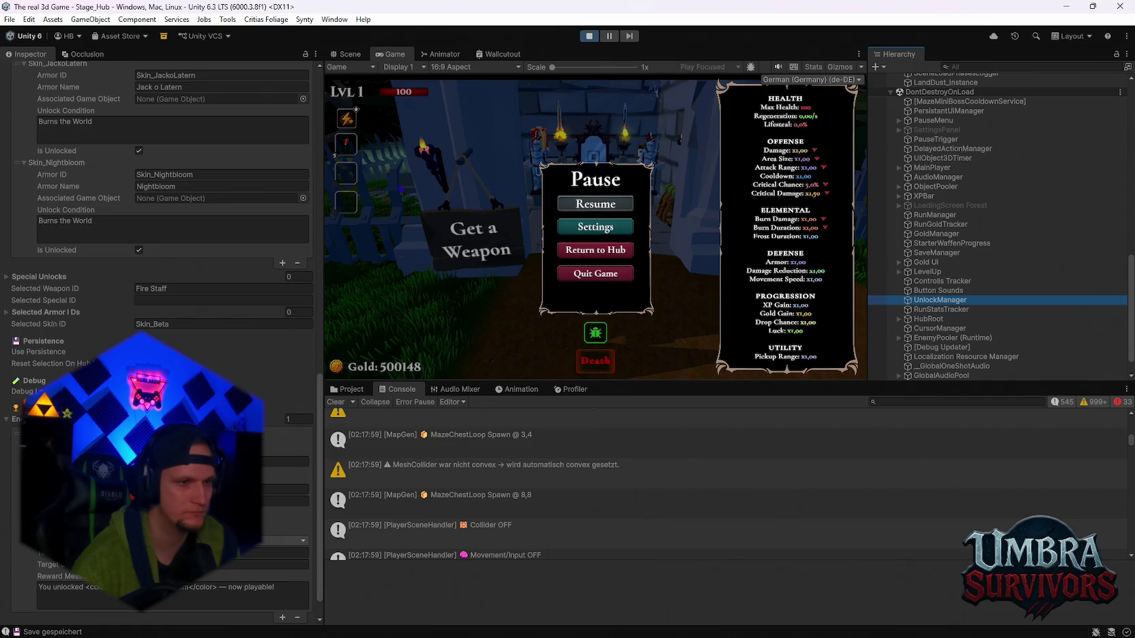
scroll(157, 272, up, 8)
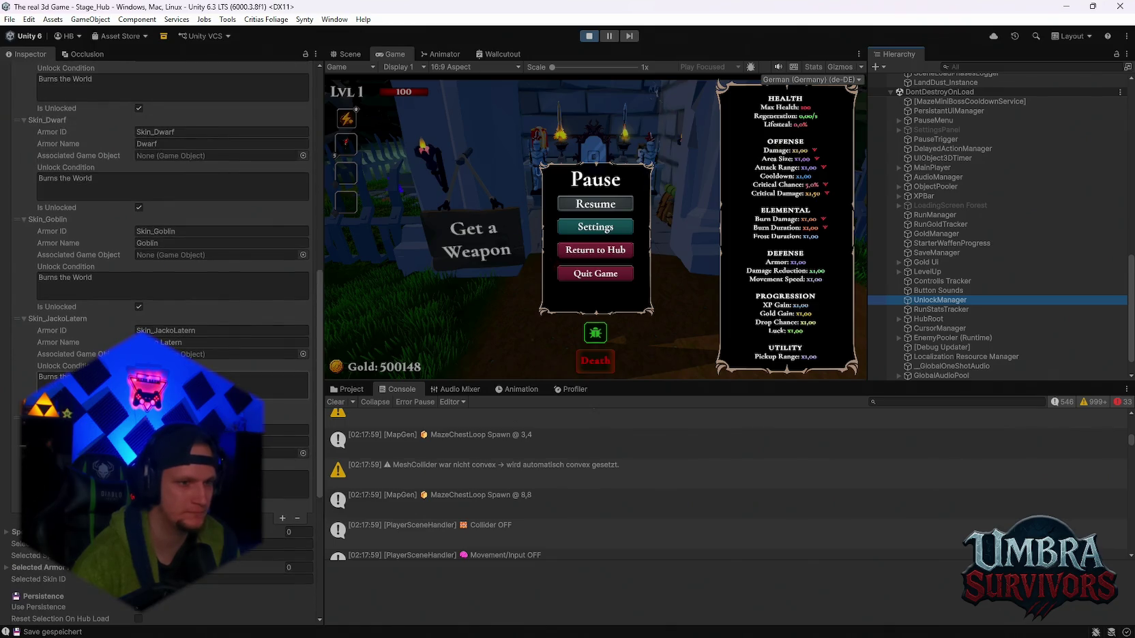
scroll(157, 272, up, 15)
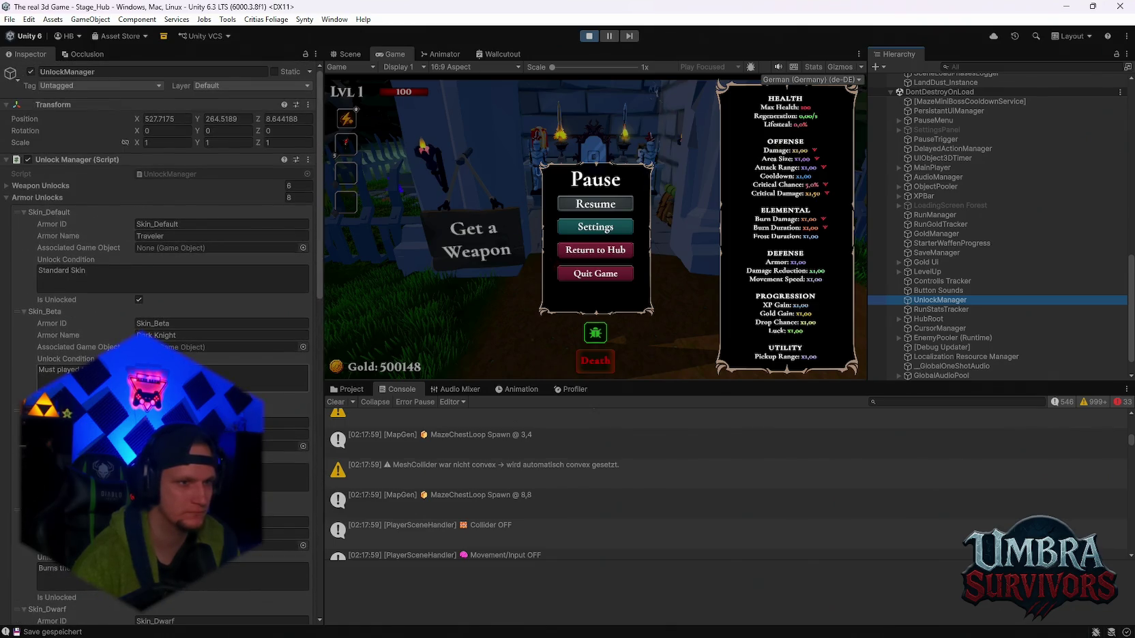
scroll(157, 273, down, 1)
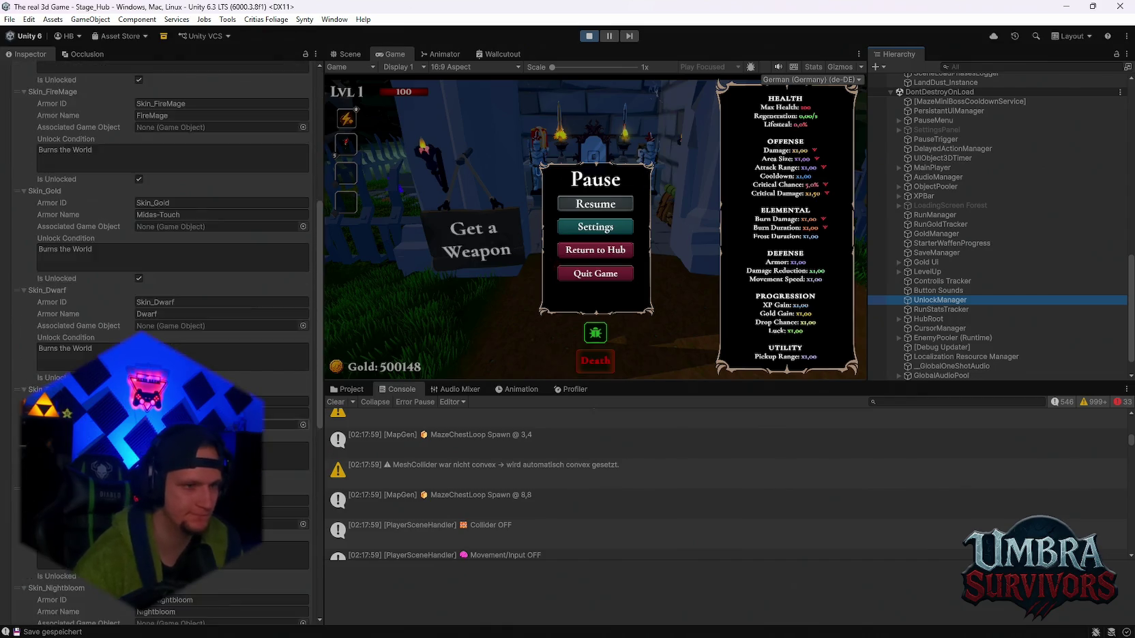
scroll(157, 273, down, 20)
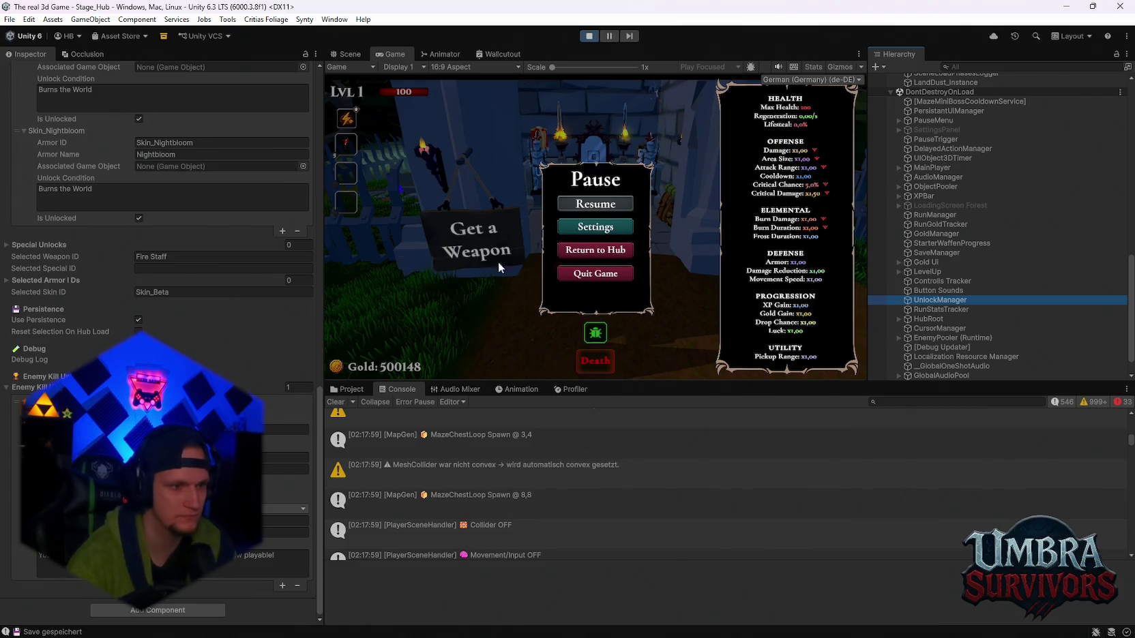
scroll(433, 457, up, 1)
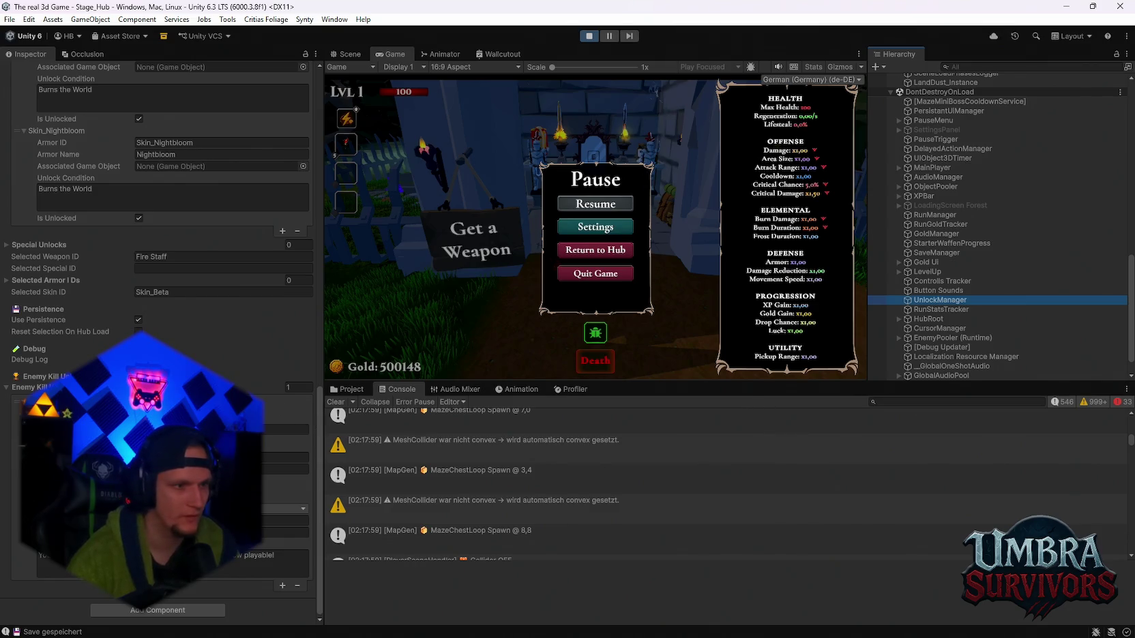
click(619, 208)
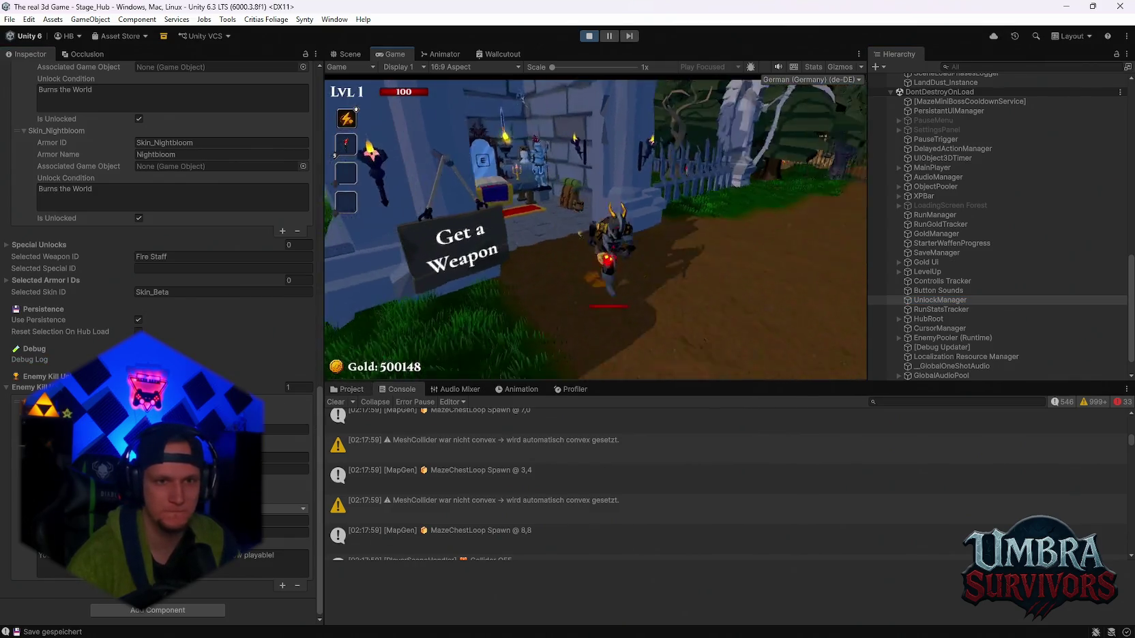
key(Escape)
Stop Play mode, turn the Scene view toward the hub's blue house, and clear the Console.
click(589, 35)
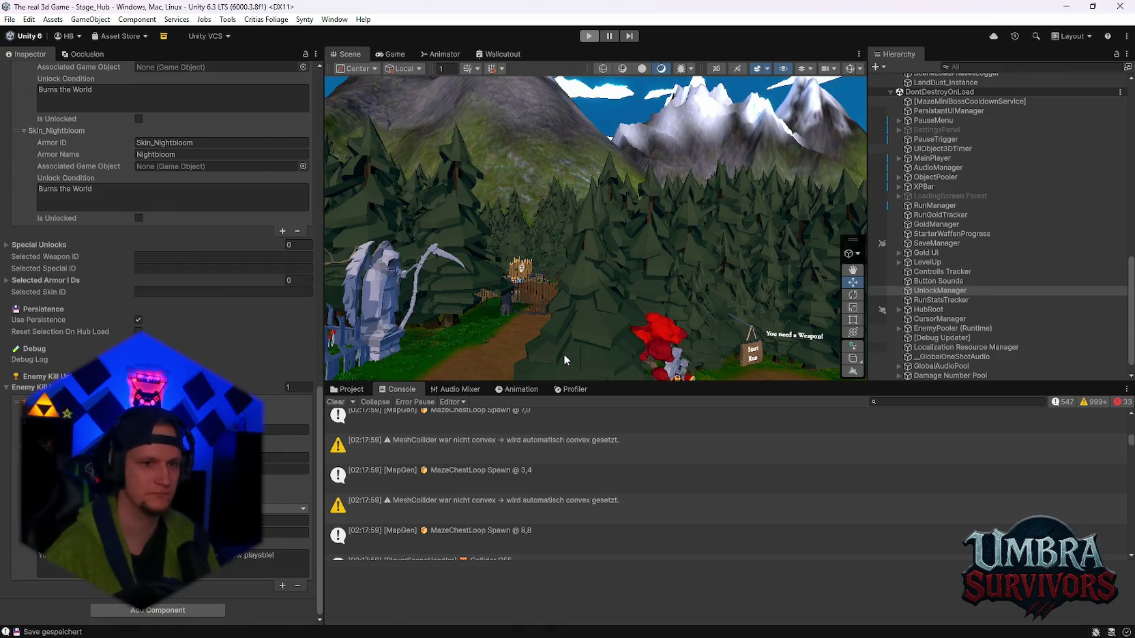
drag(736, 312, 742, 398)
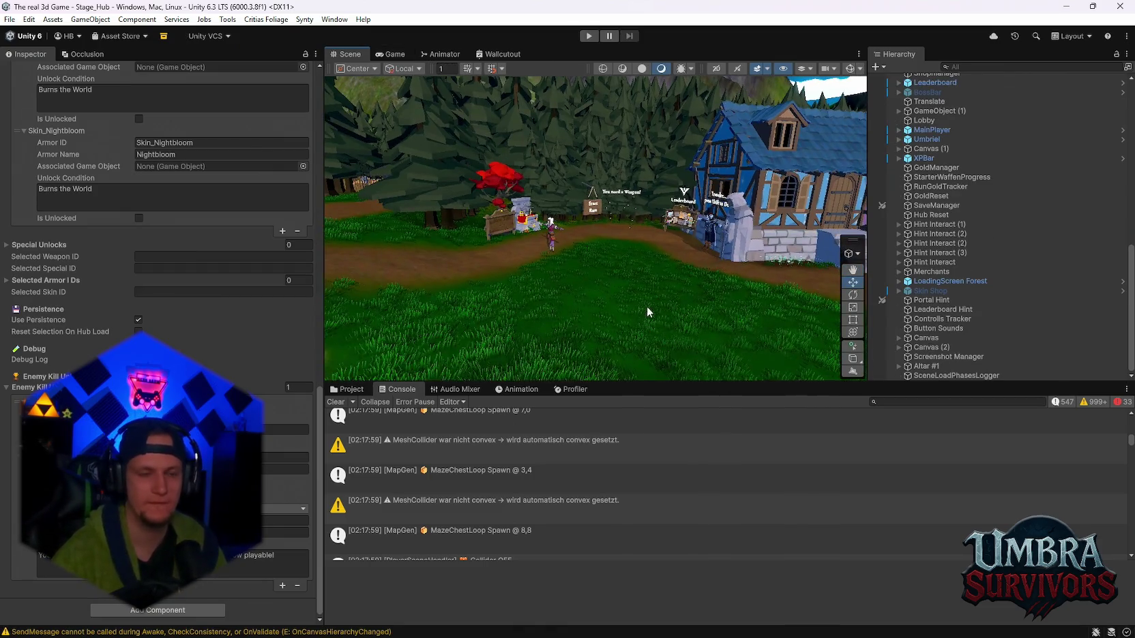
scroll(551, 483, down, 5)
click(335, 401)
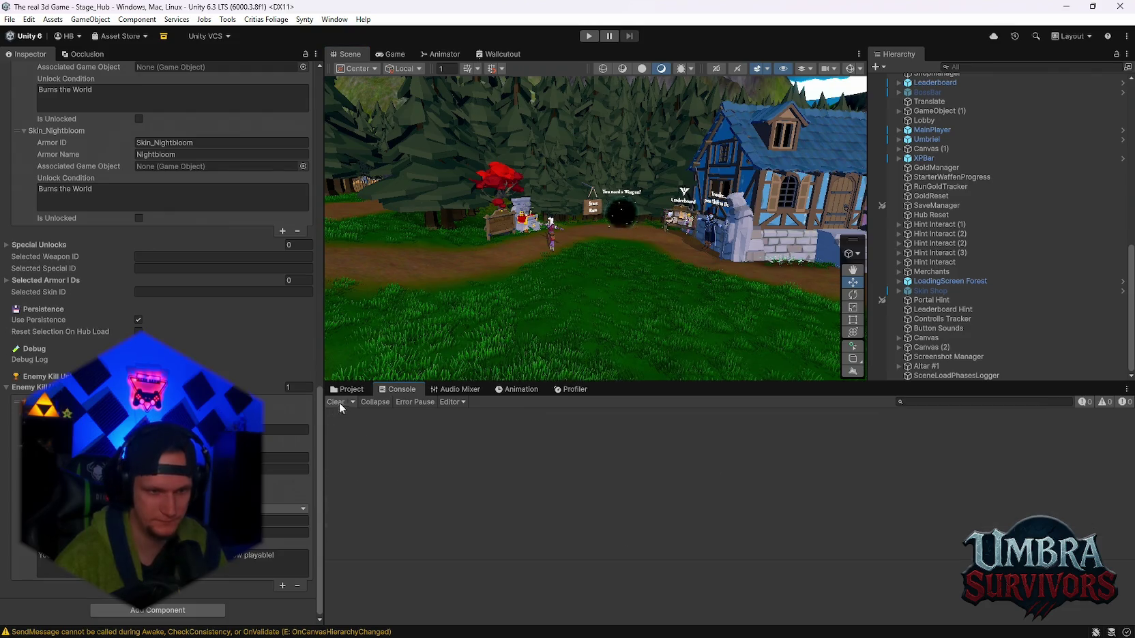
Expand Selected Armor IDs, then add an element and remove it, leaving 0 entries.
scroll(965, 228, up, 10)
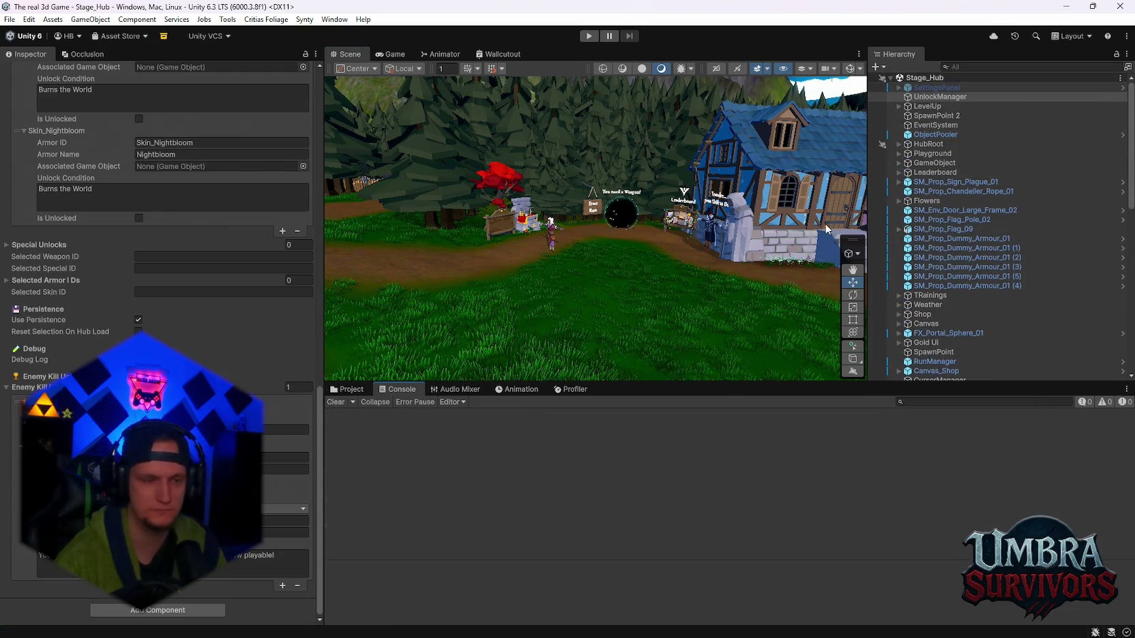
scroll(210, 361, up, 10)
scroll(163, 273, down, 5)
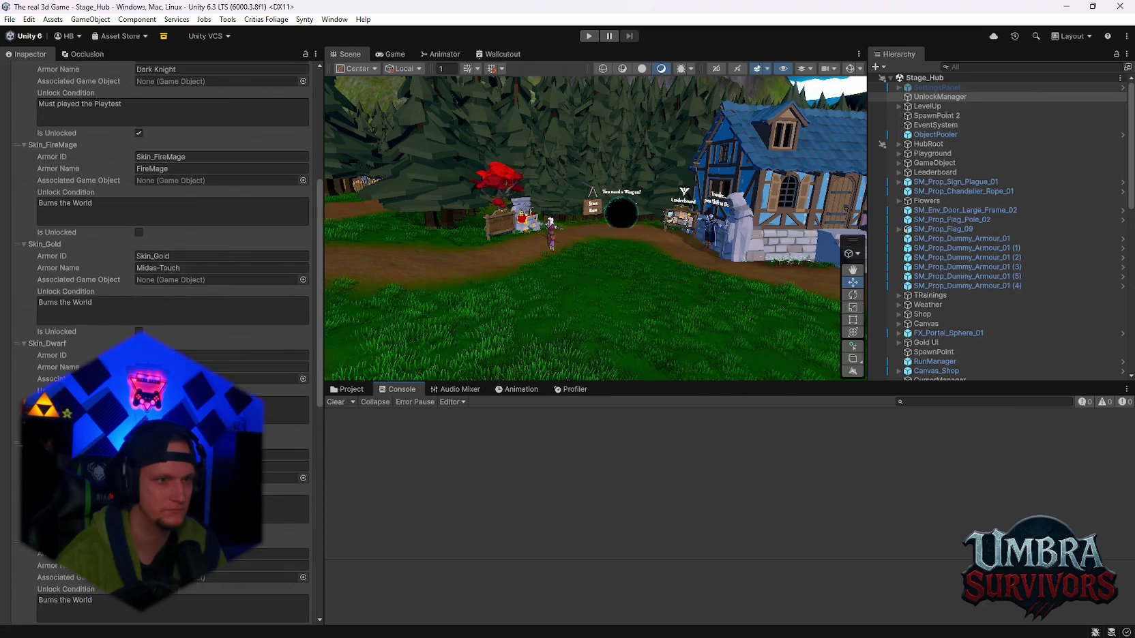
scroll(289, 388, down, 5)
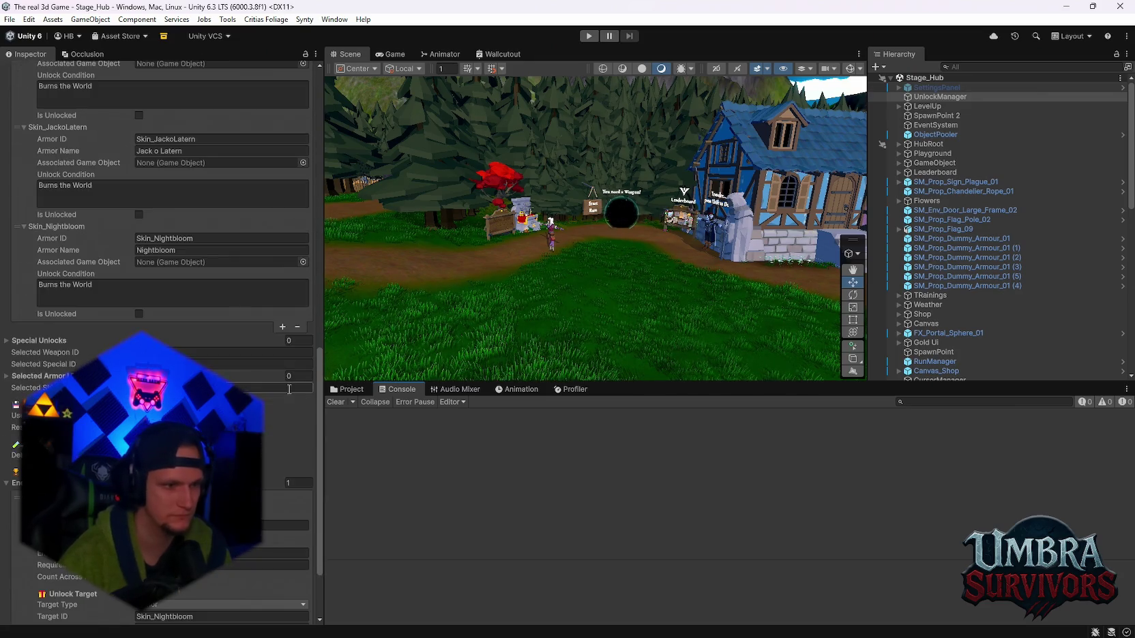
click(7, 376)
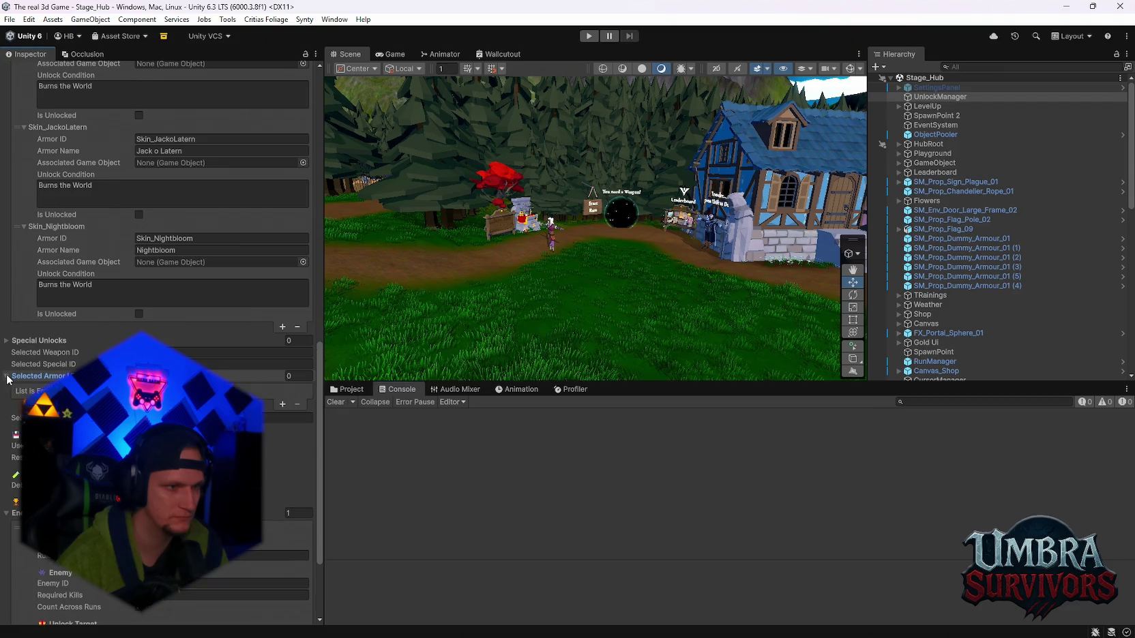
click(282, 403)
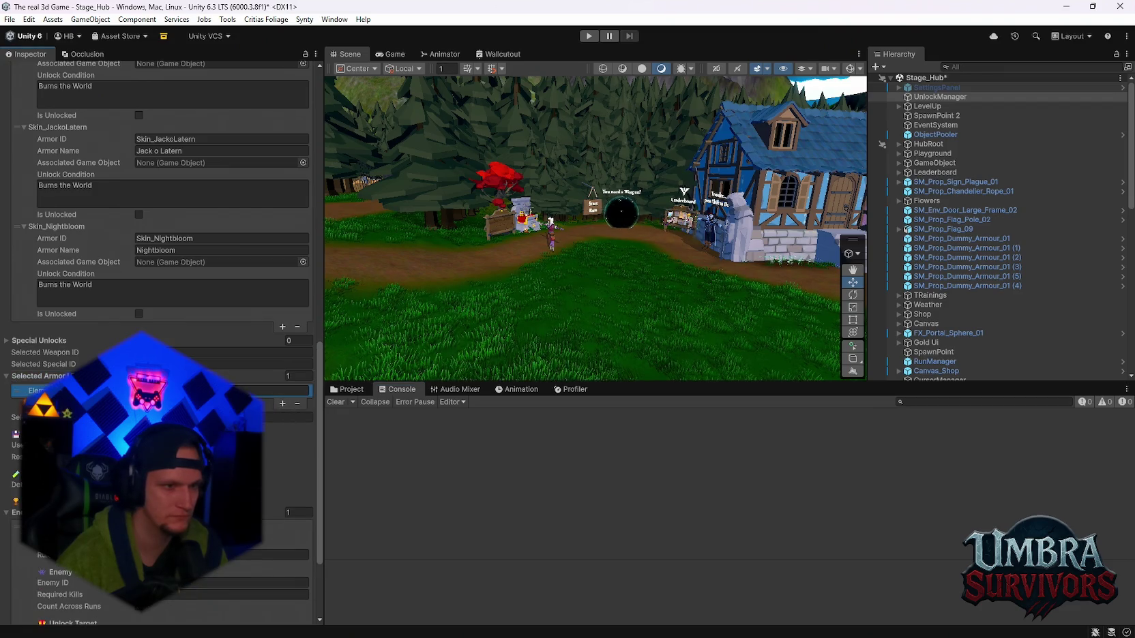
click(298, 404)
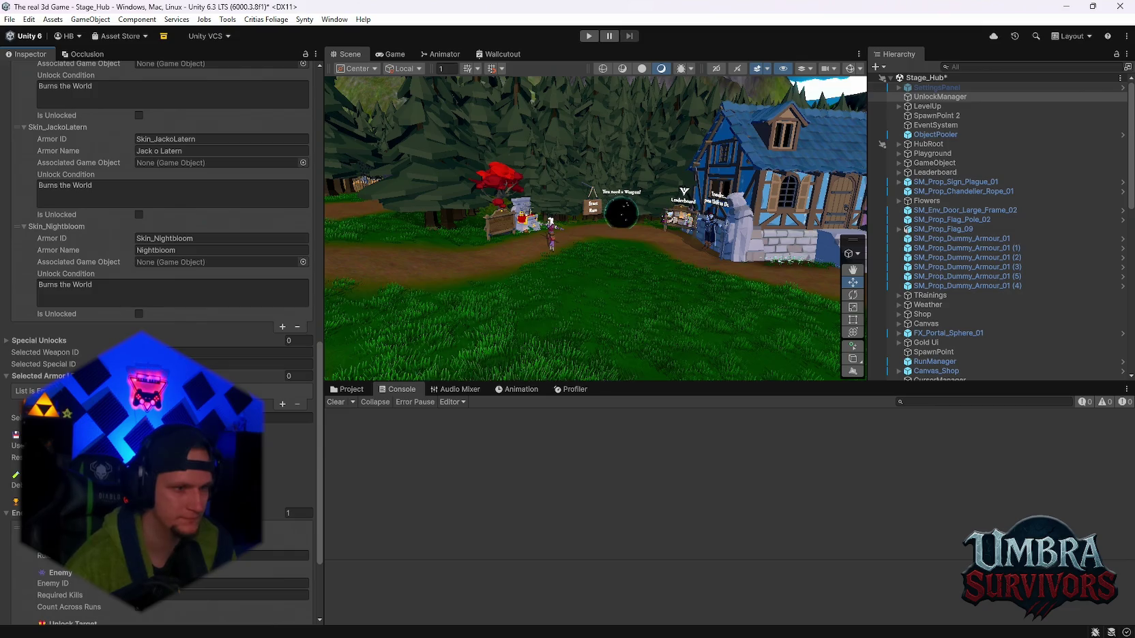
scroll(164, 205, up, 15)
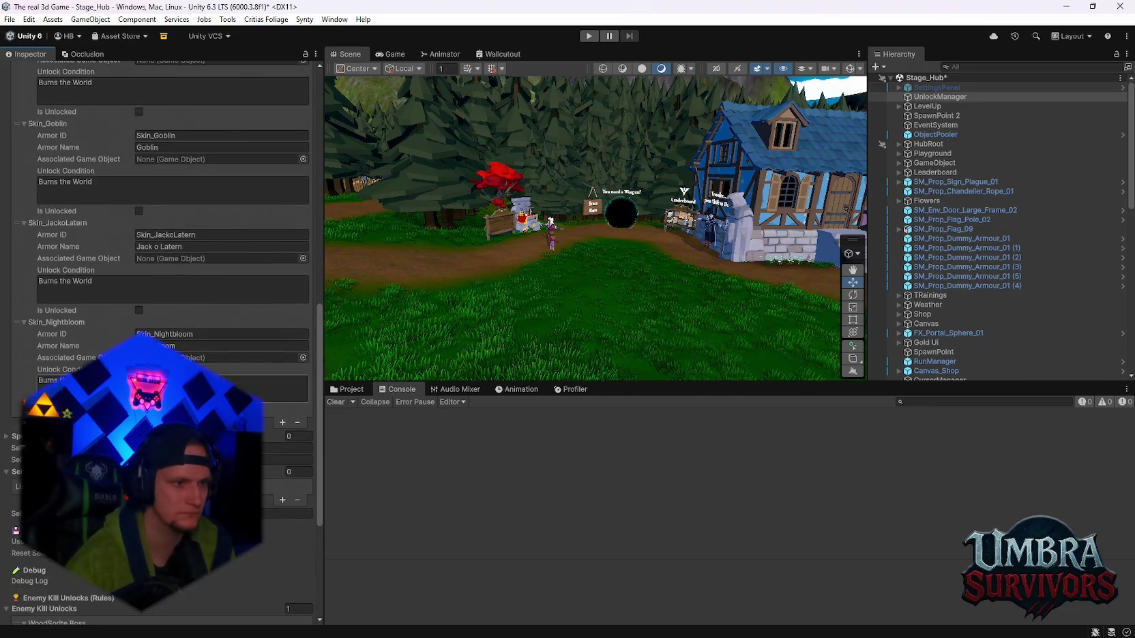
scroll(245, 213, up, 3)
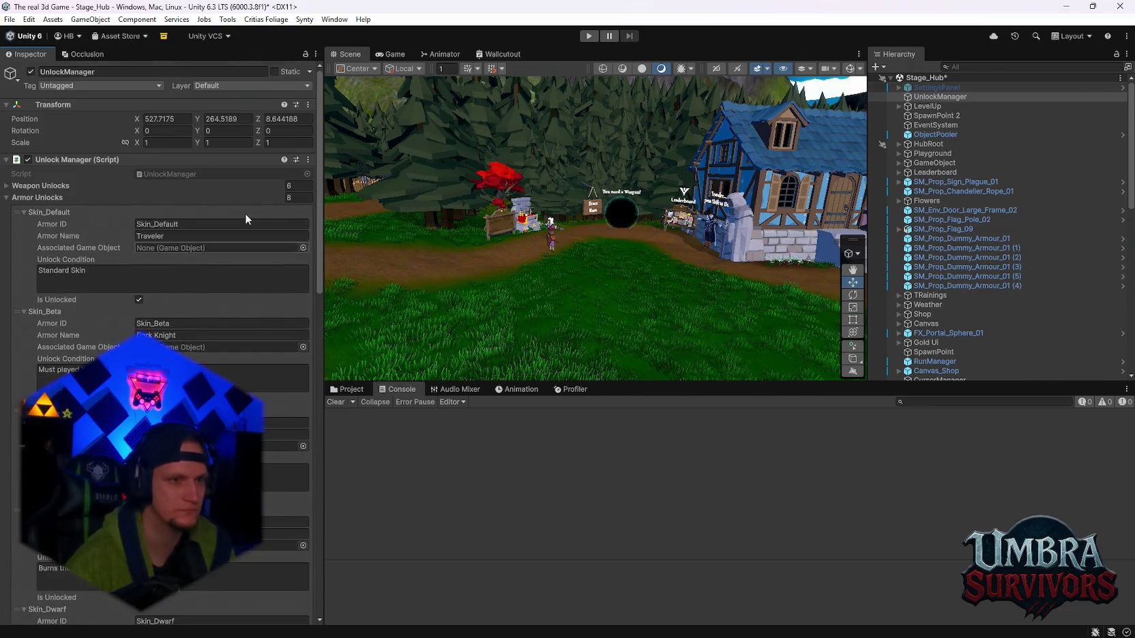
Open UnlockManager in Visual Studio via Edit Script, then return to the Project browser.
click(308, 160)
click(355, 307)
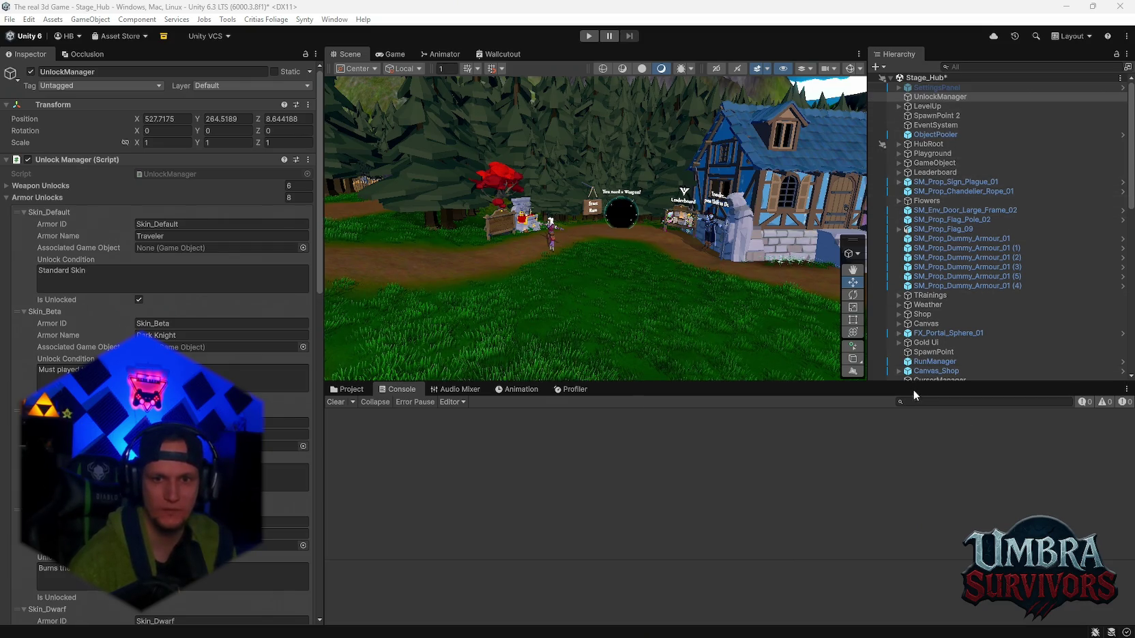
click(350, 389)
Search the project for 'endscreen', open the Canvas_endscreen prefab, and locate its reward text object.
click(890, 402)
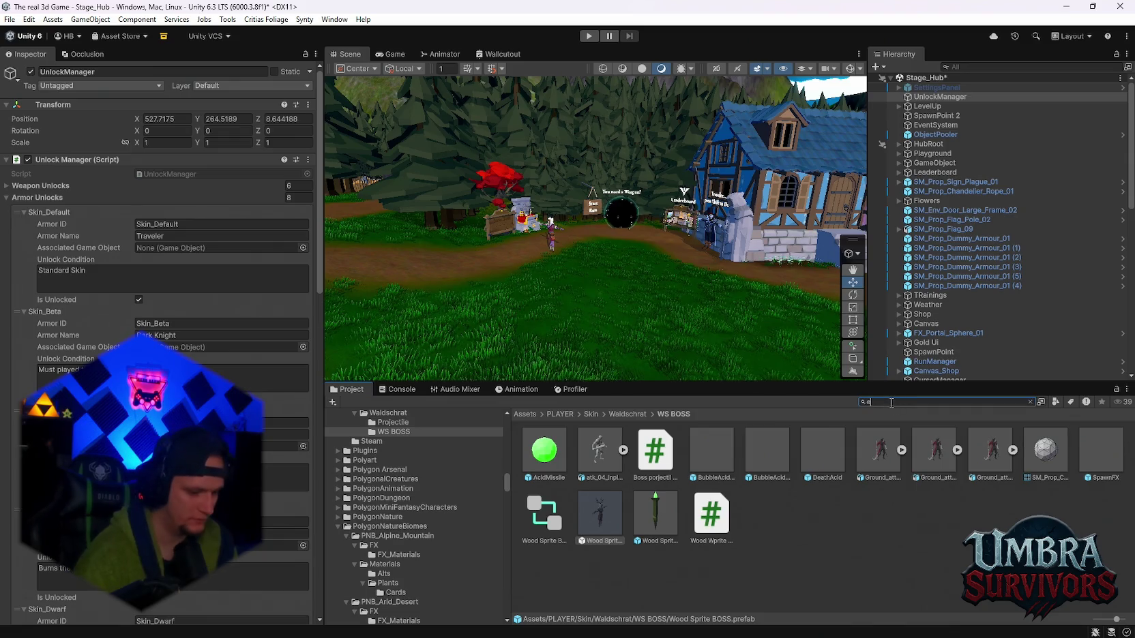
text(endscreen)
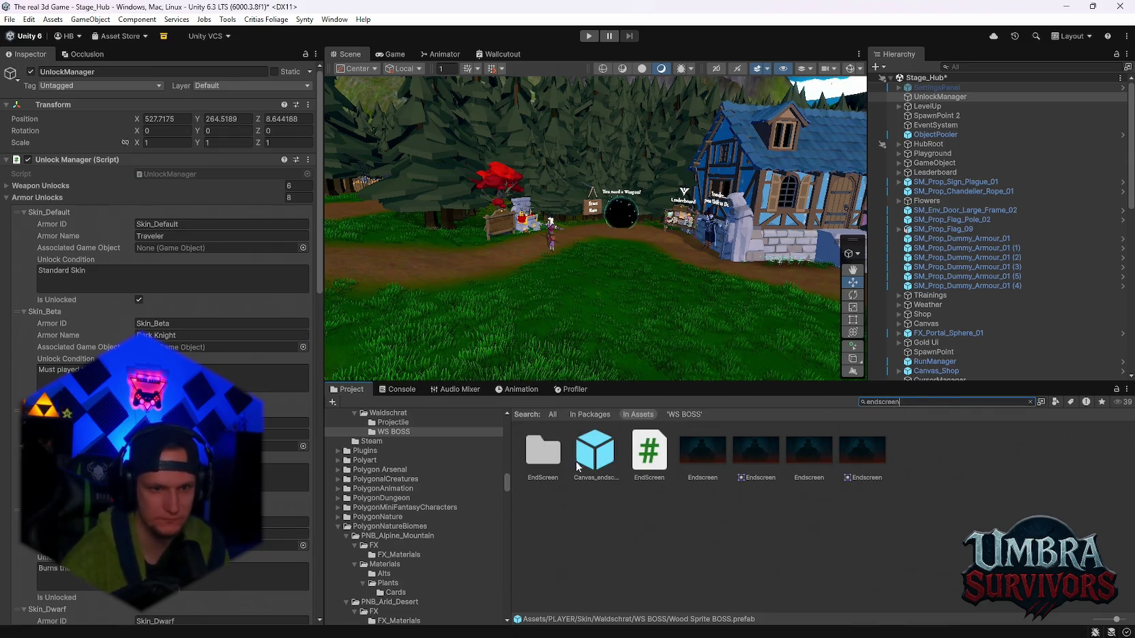
double_click(595, 451)
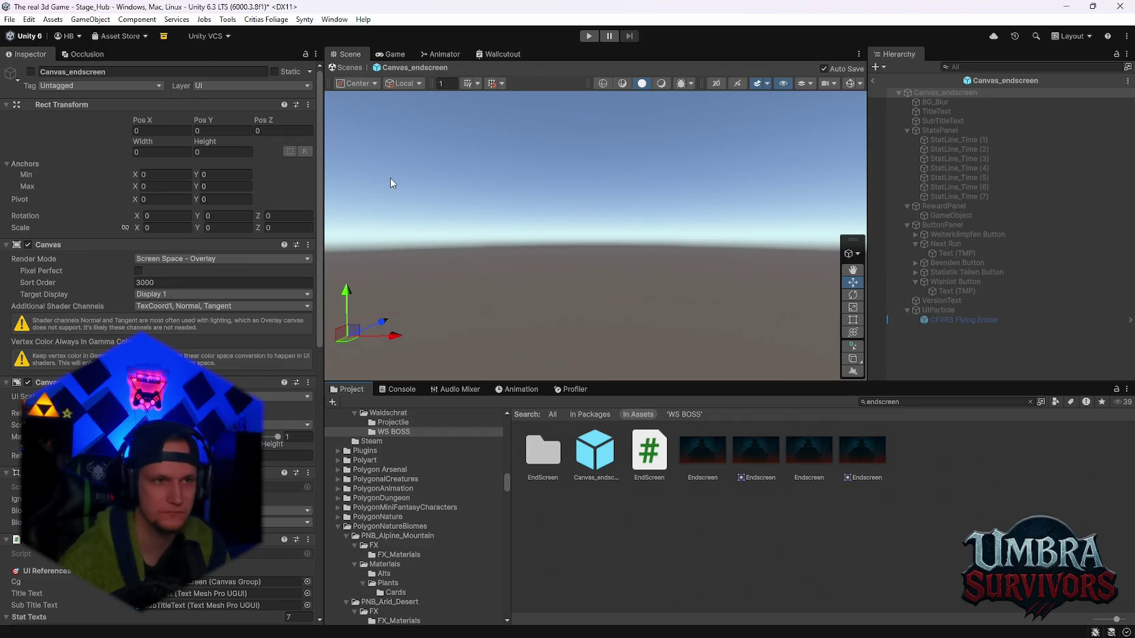
scroll(222, 294, down, 10)
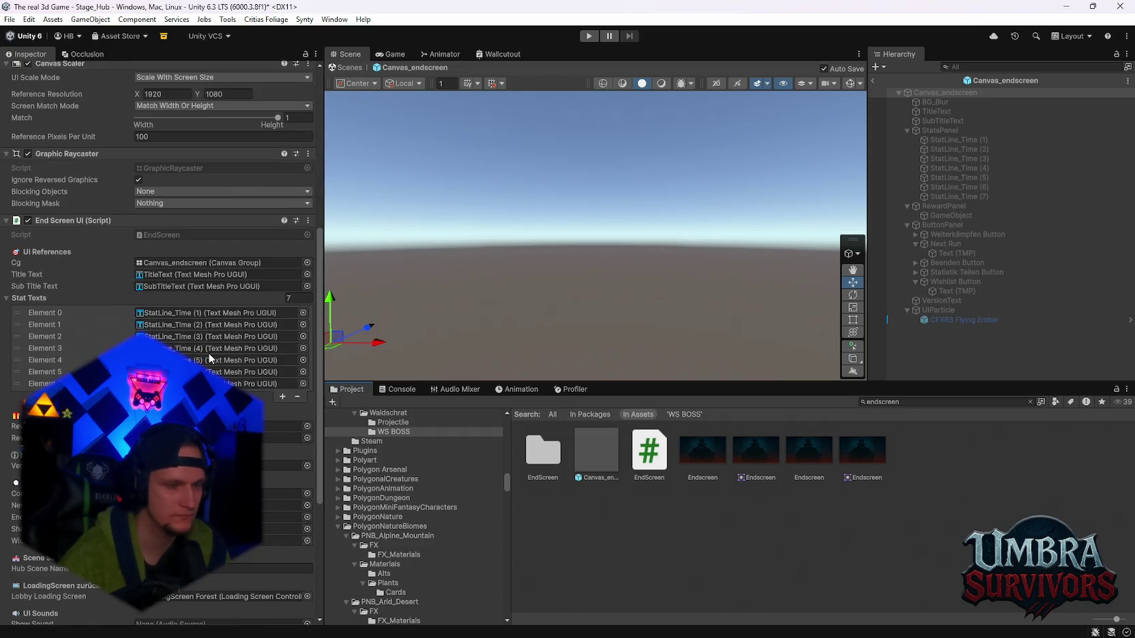
click(239, 426)
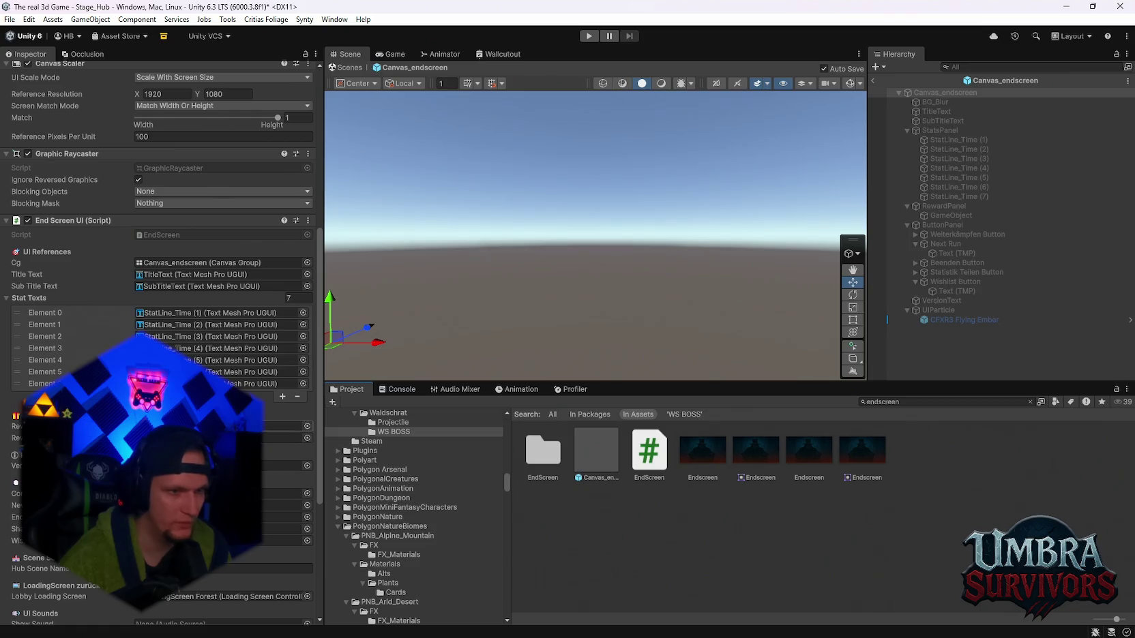
click(946, 217)
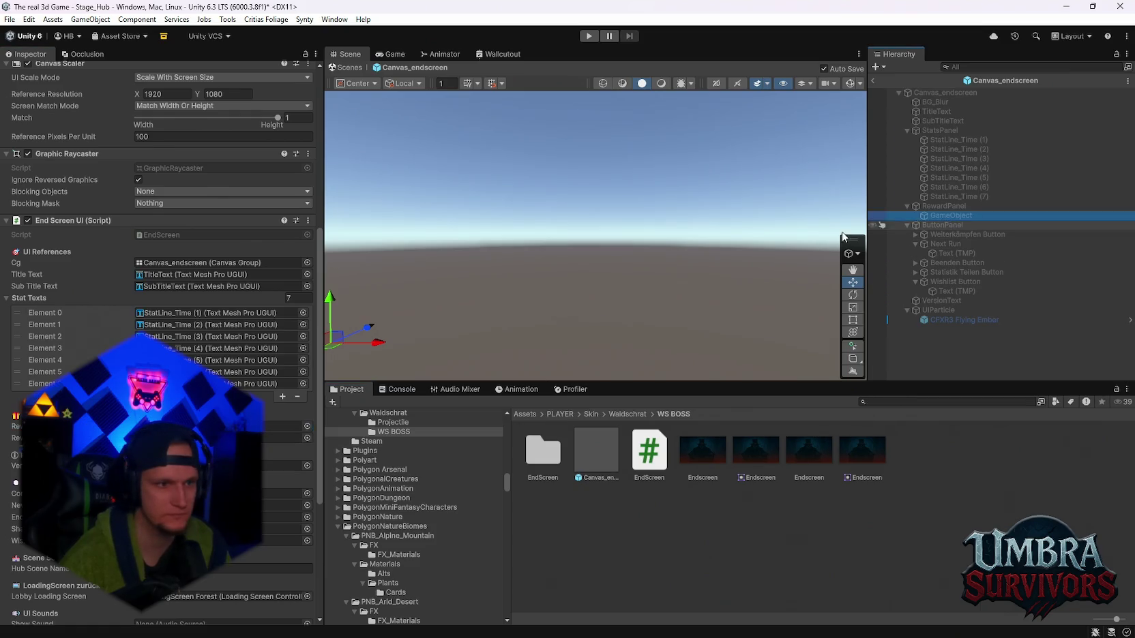
scroll(156, 280, up, 5)
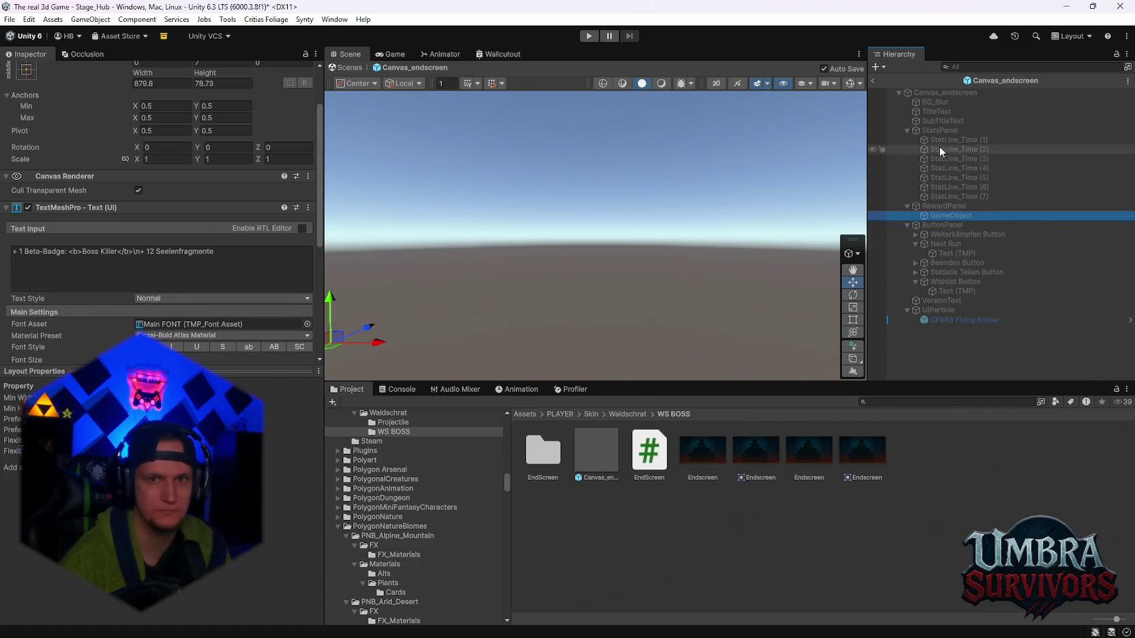
Activate the Canvas_endscreen root so the RUN BEENDET screen shows.
click(938, 93)
scroll(157, 205, up, 3)
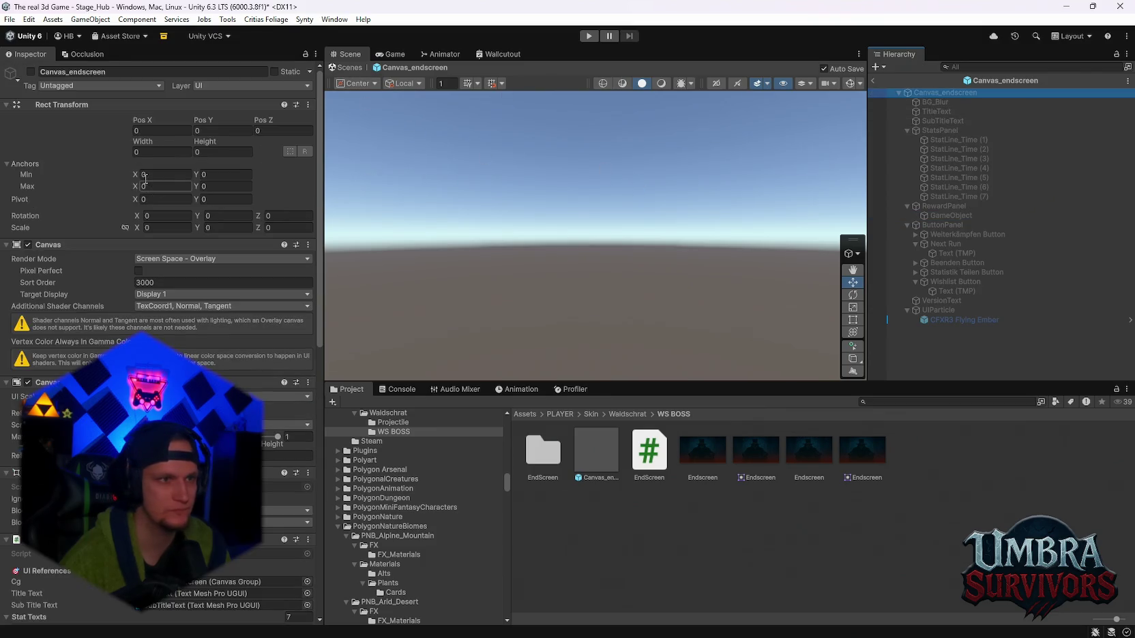
click(30, 71)
scroll(778, 246, down, 4)
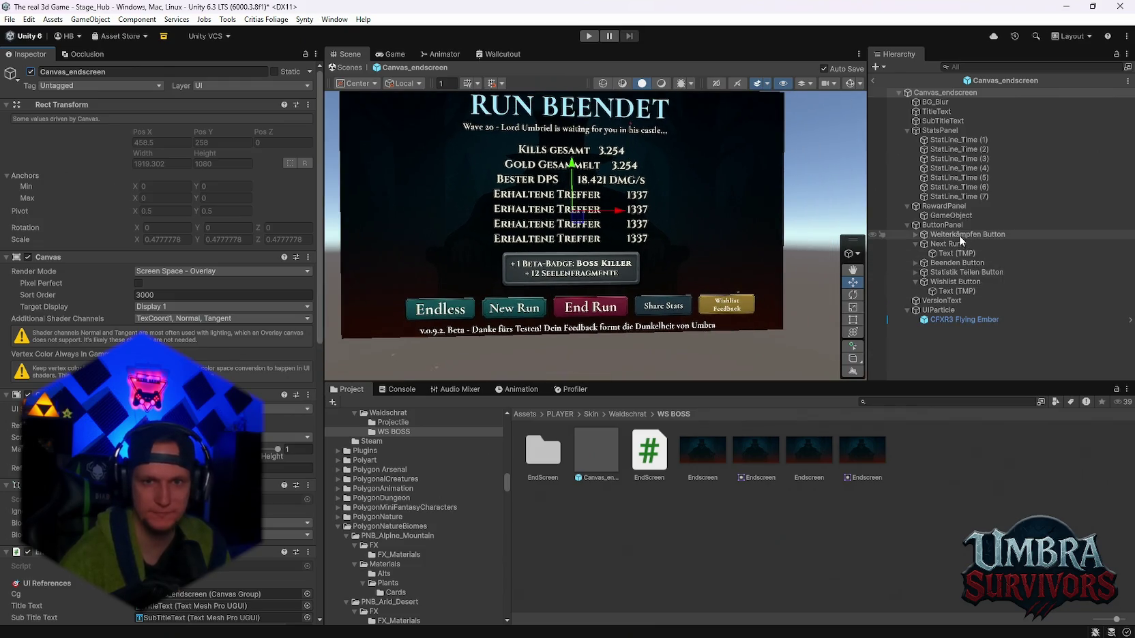
click(944, 207)
click(997, 215)
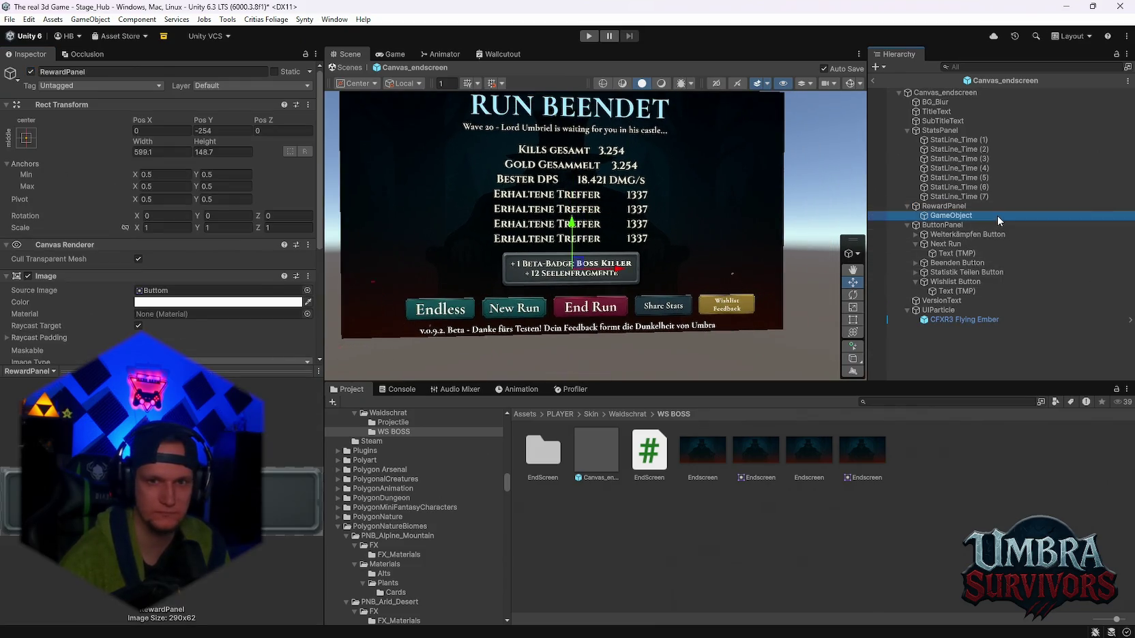
scroll(199, 305, down, 10)
scroll(200, 311, down, 10)
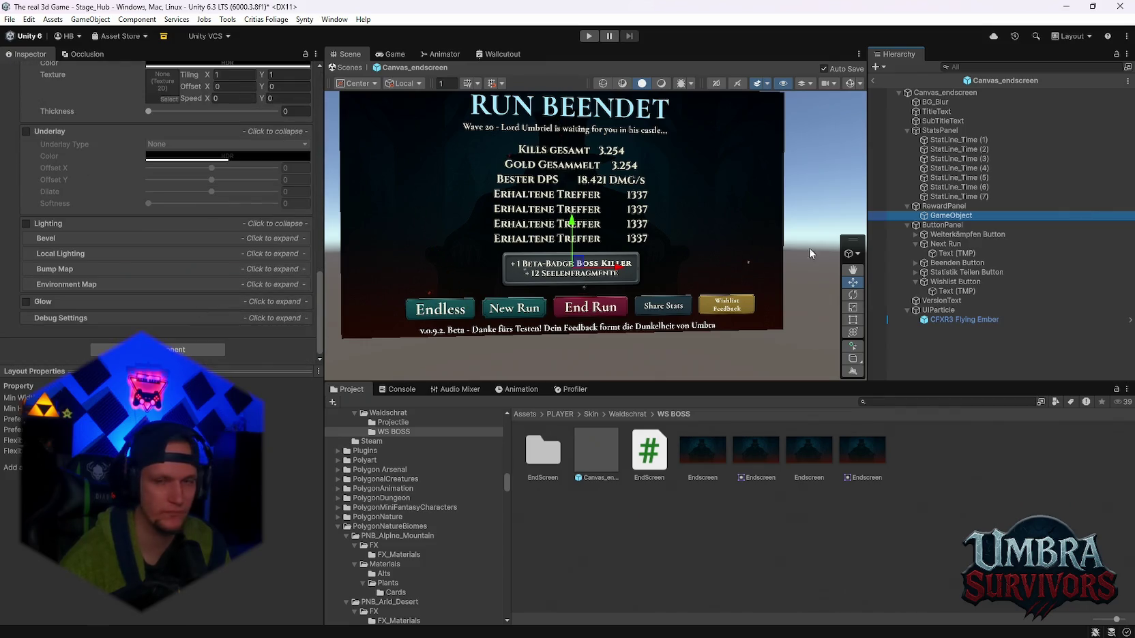
click(934, 93)
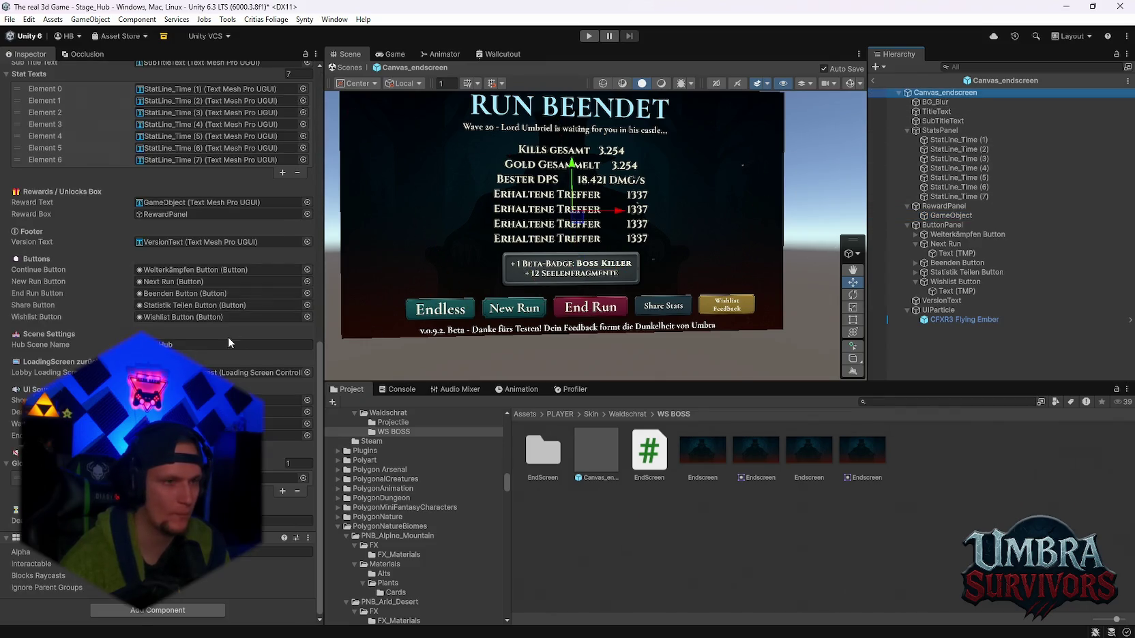
scroll(228, 337, up, 5)
scroll(219, 337, up, 1)
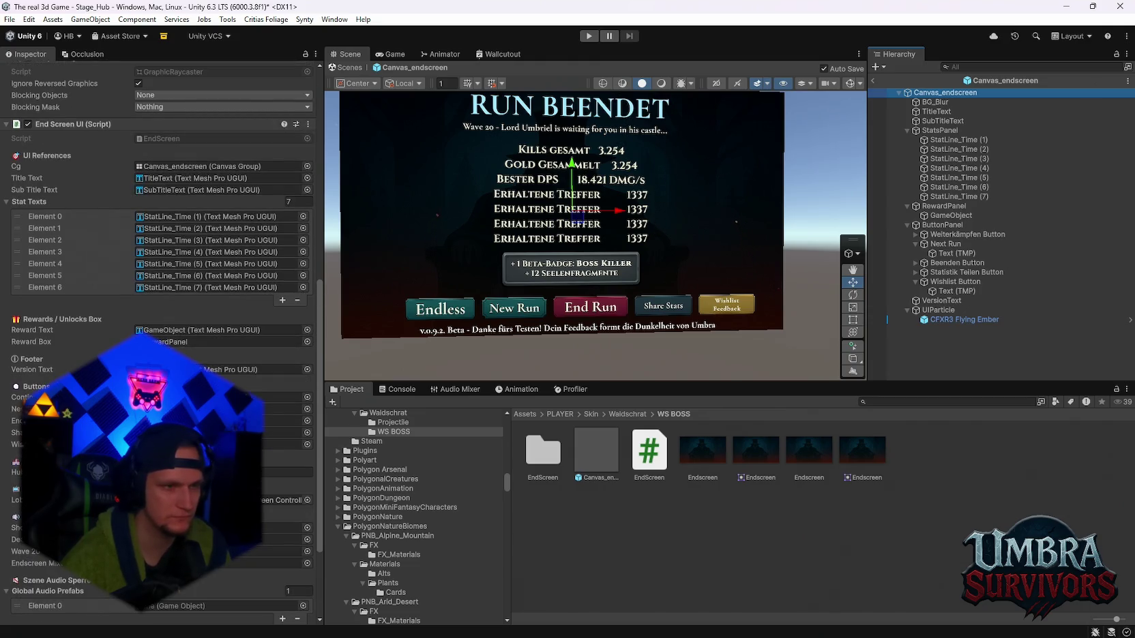
scroll(175, 330, down, 4)
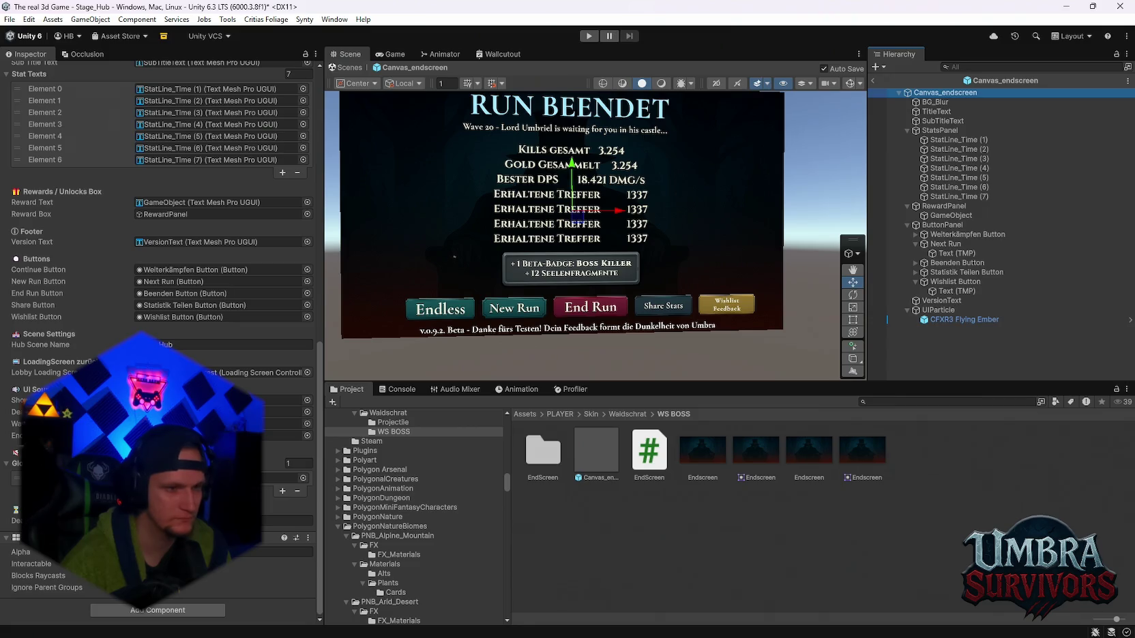
scroll(163, 341, up, 2)
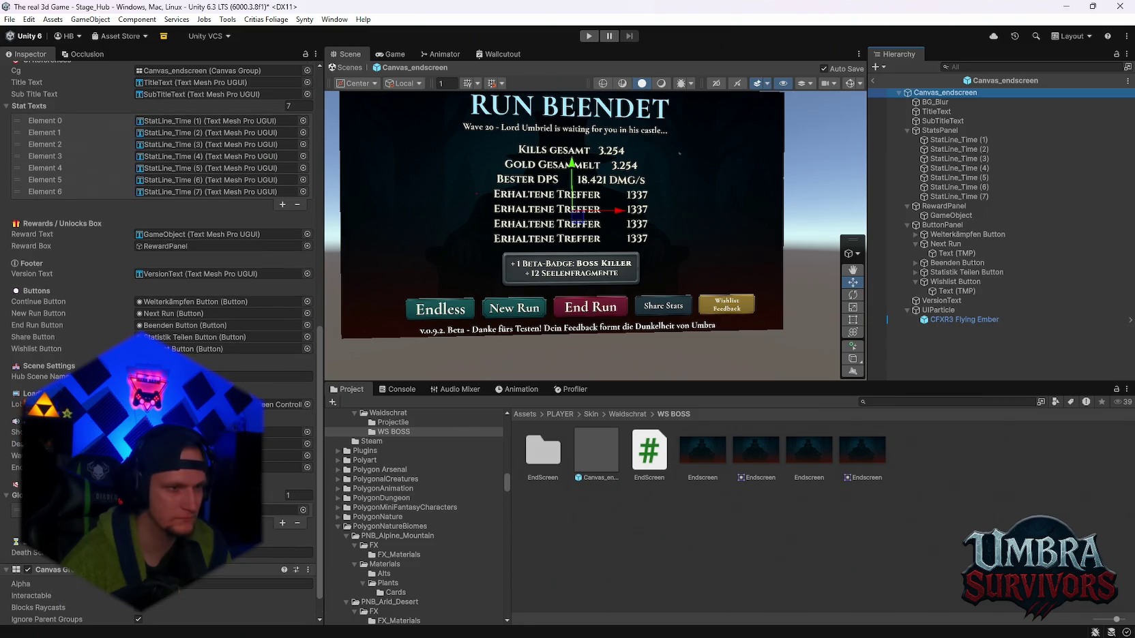
scroll(164, 341, up, 4)
scroll(163, 341, up, 4)
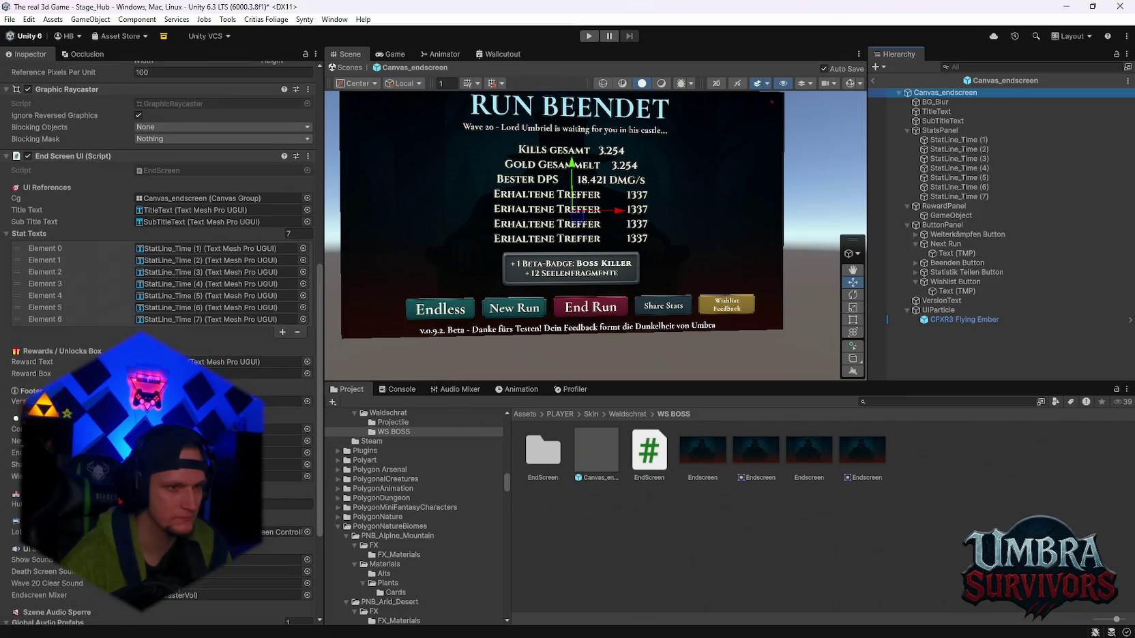
click(225, 361)
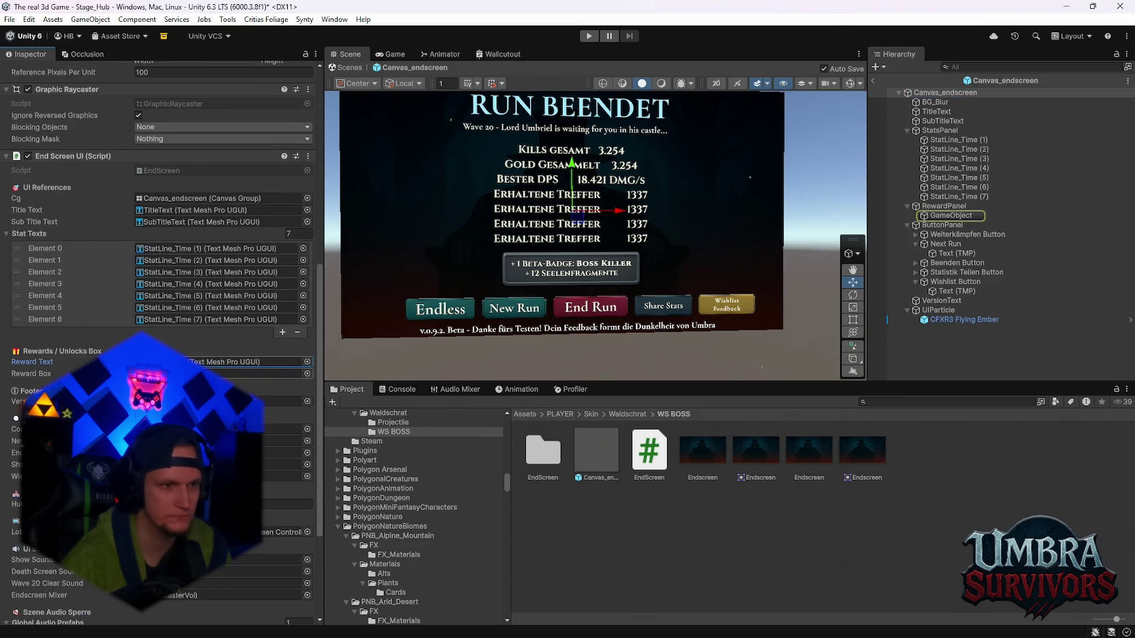
click(239, 373)
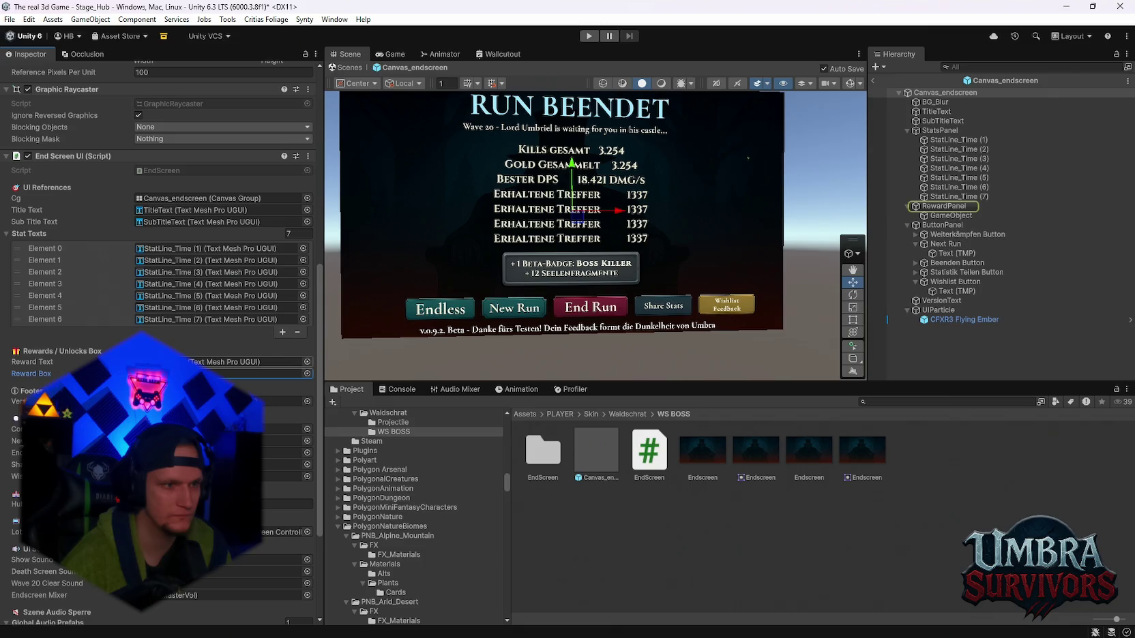
scroll(683, 231, up, 2)
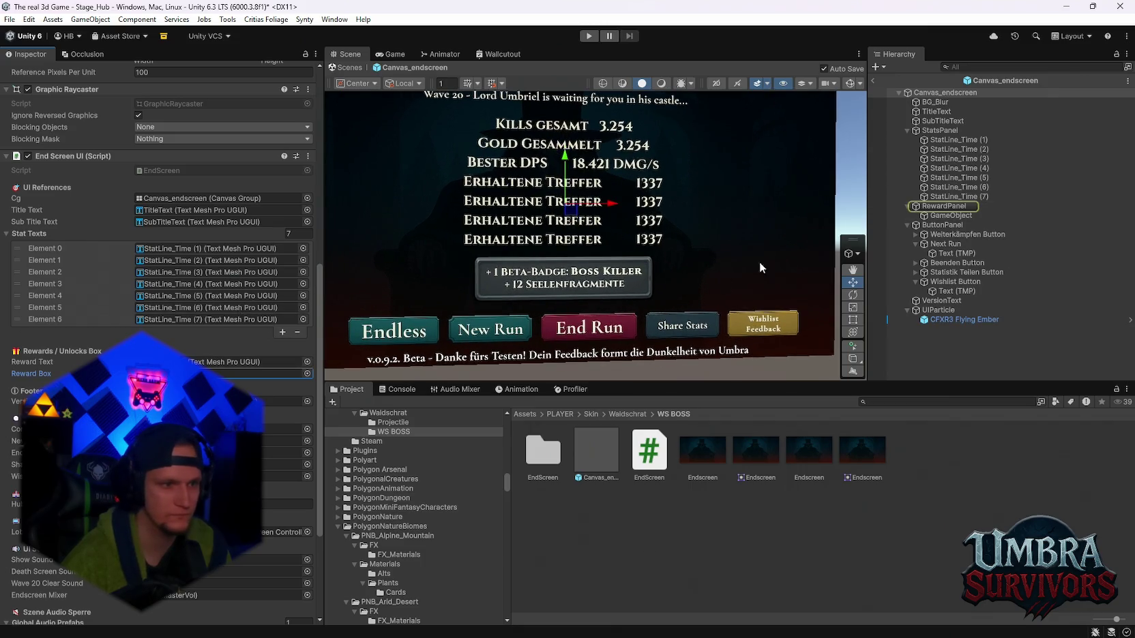
click(943, 206)
scroll(202, 284, up, 5)
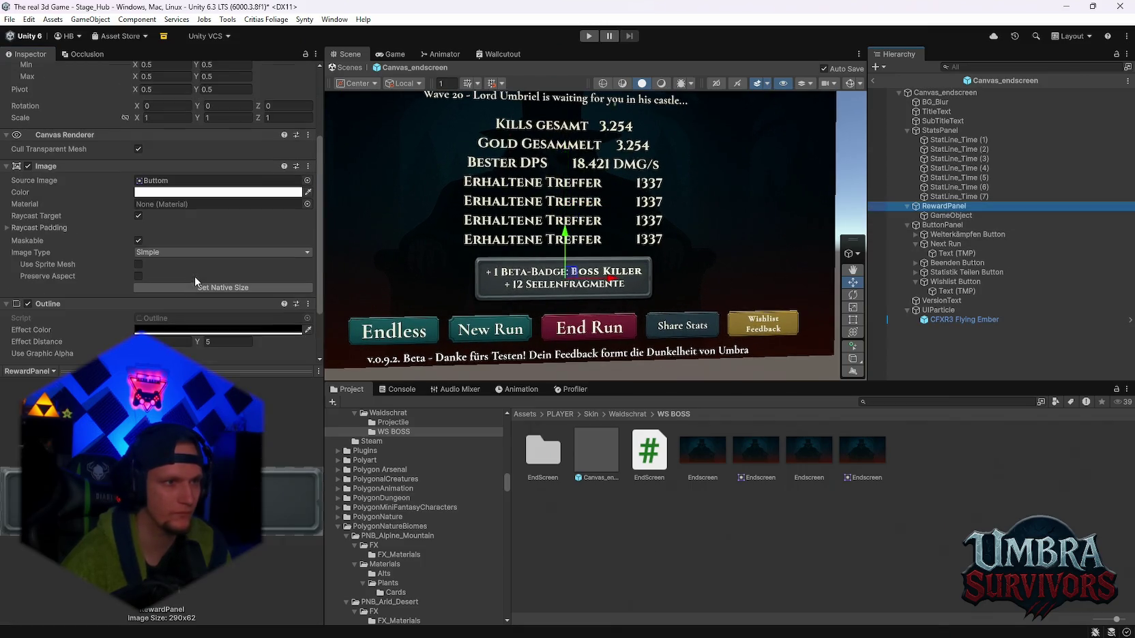
scroll(239, 281, down, 5)
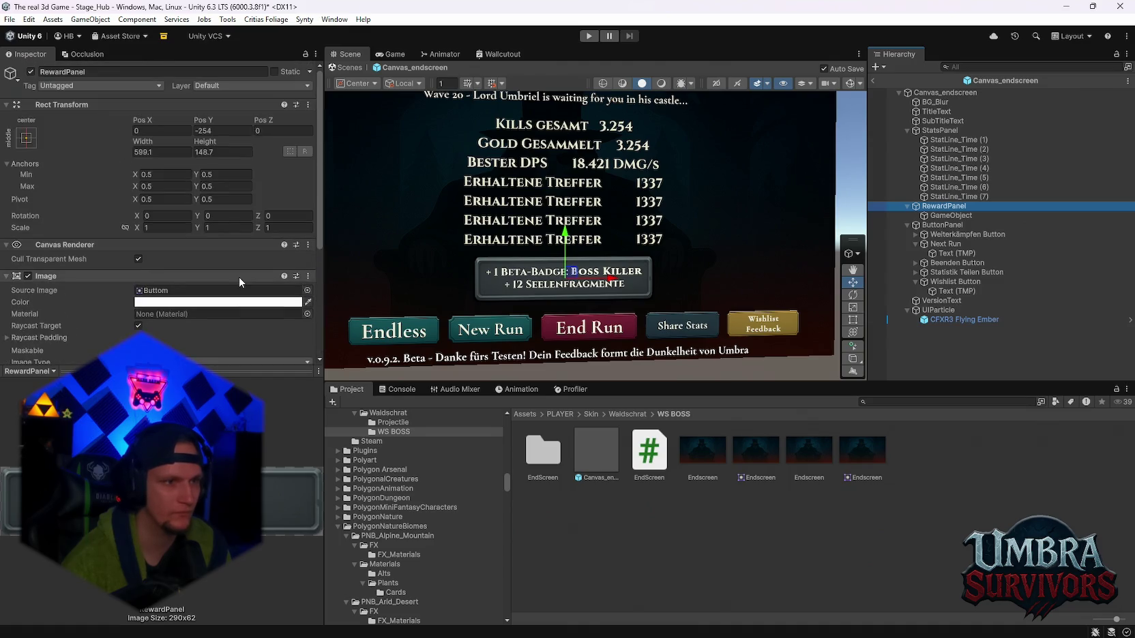
click(955, 215)
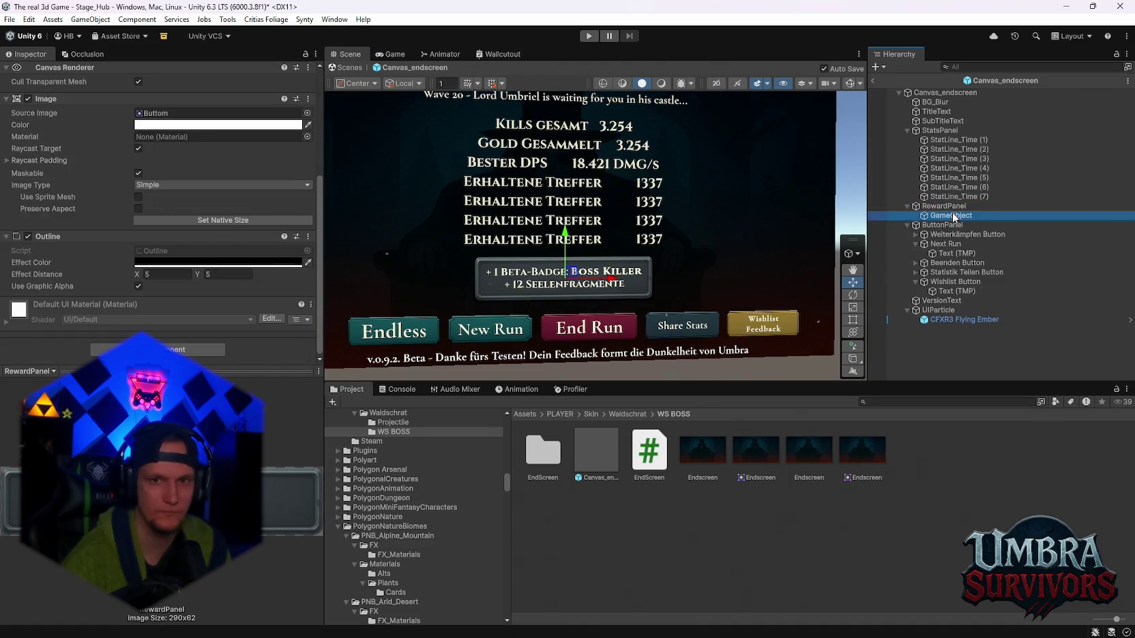
scroll(188, 355, down, 8)
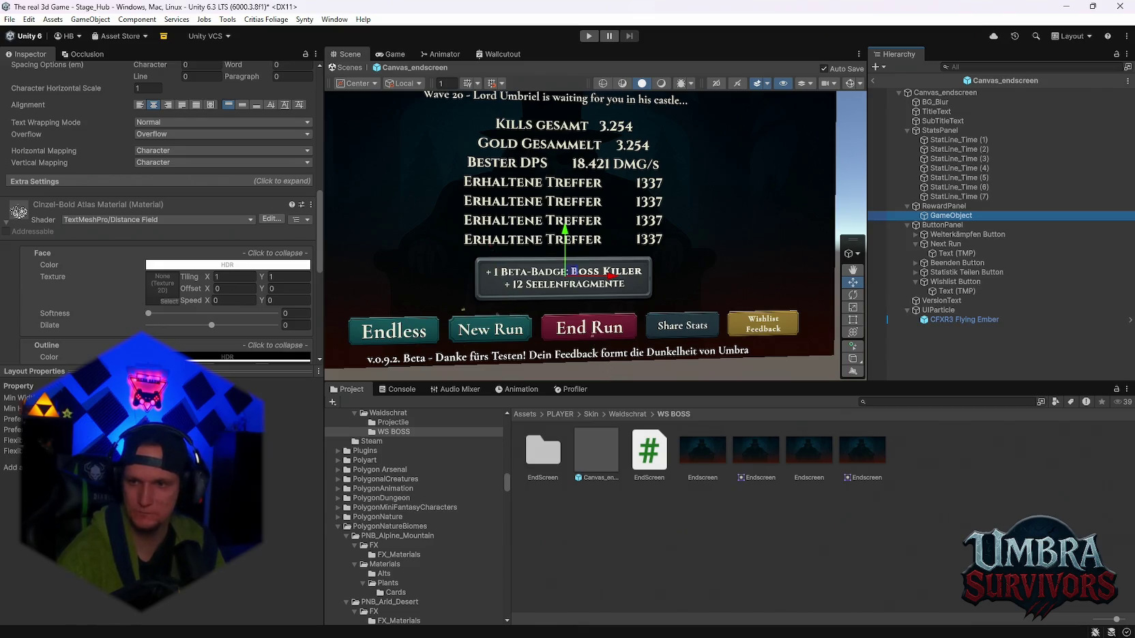
scroll(173, 271, down, 3)
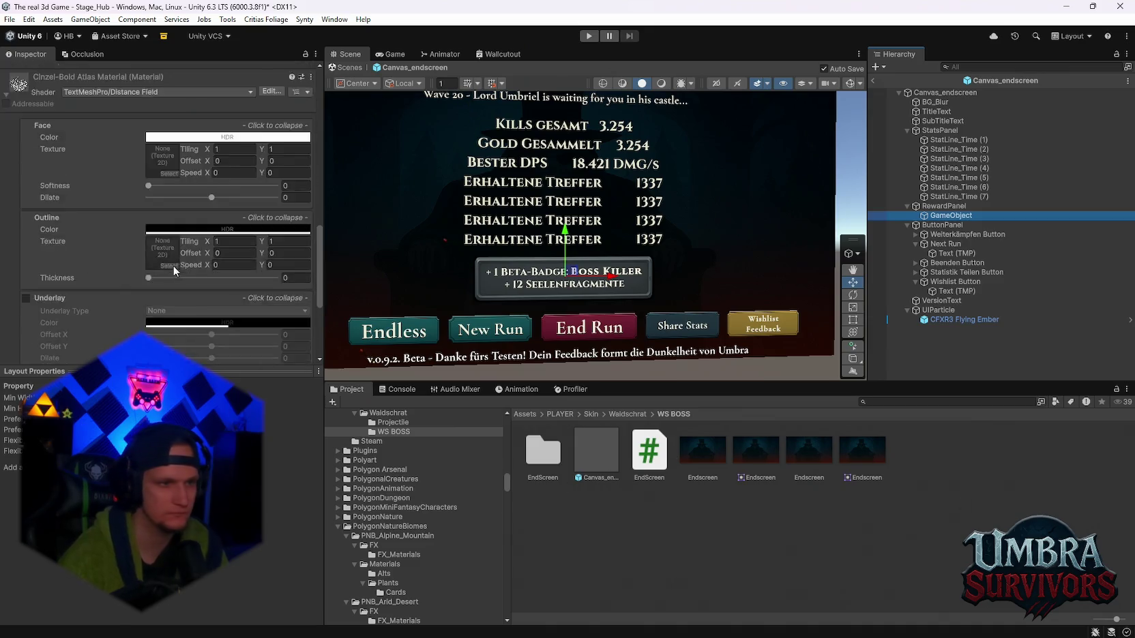
scroll(174, 271, up, 5)
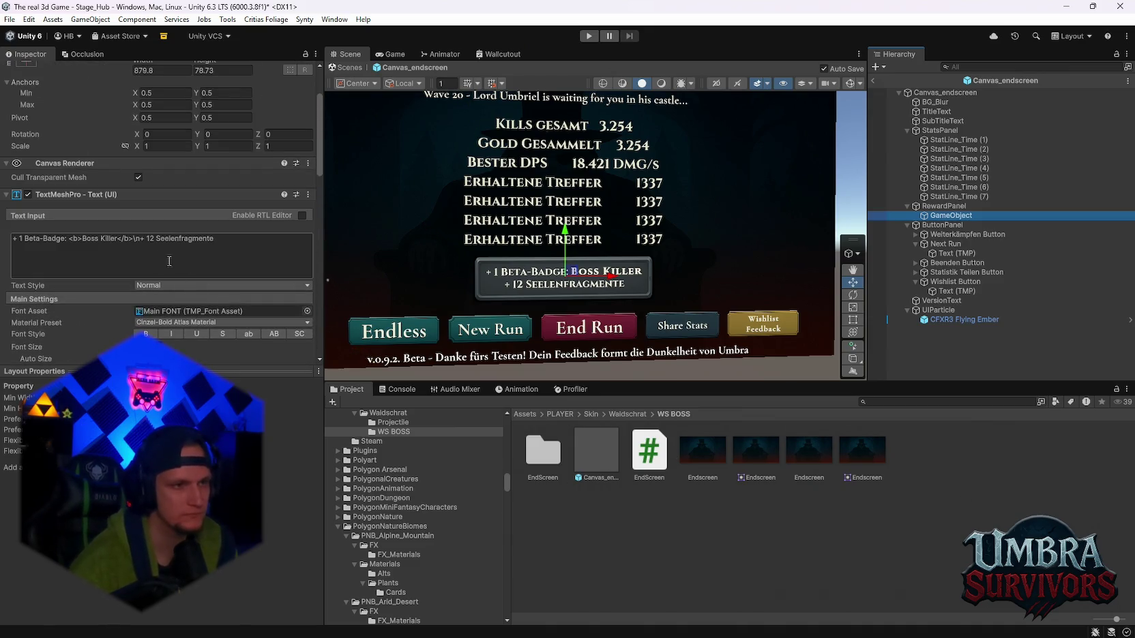
scroll(284, 197, up, 2)
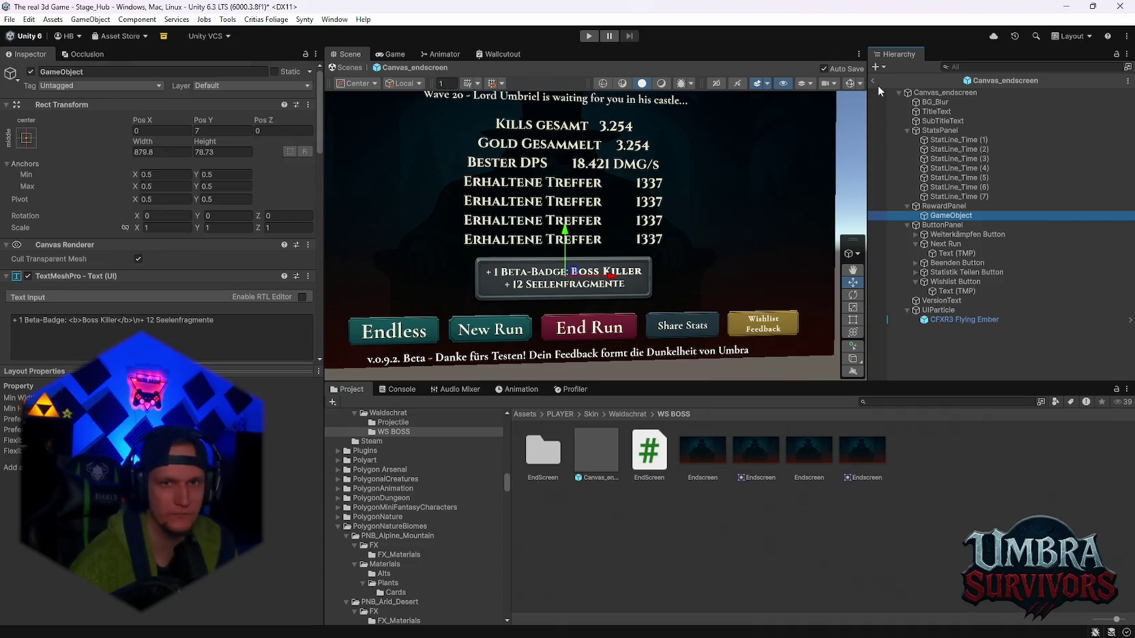
With Gizmos on, narrow the reward text box from both sides, then compare against RewardPanel.
click(849, 85)
scroll(743, 319, up, 4)
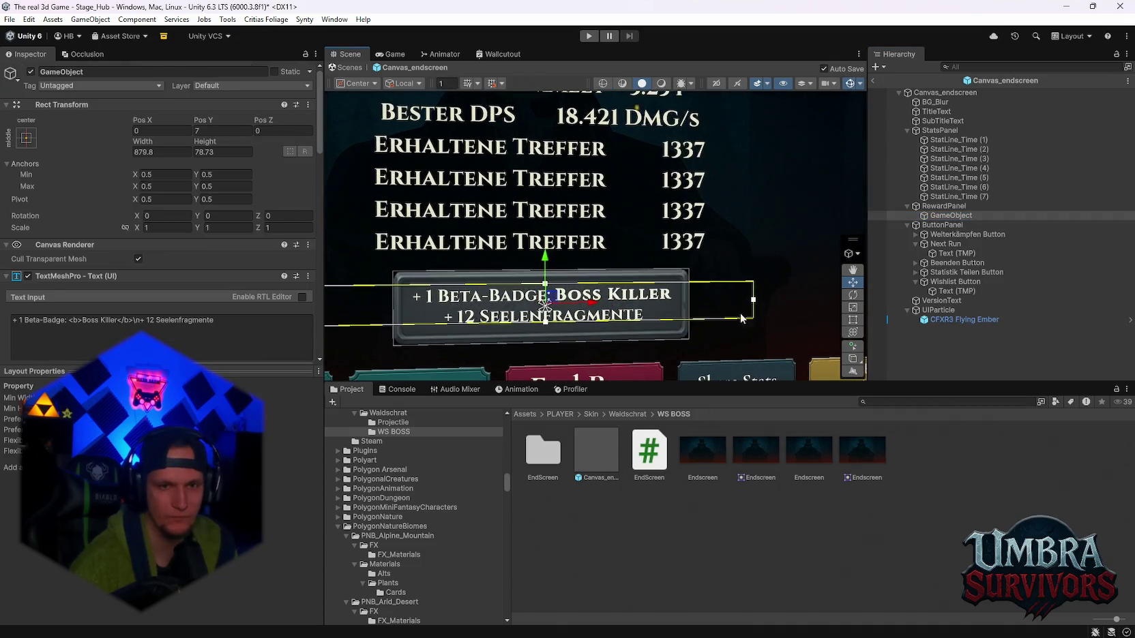
mouse_move(754, 300)
mouse_down()
mouse_move(669, 307)
mouse_move(832, 307)
mouse_up()
drag(486, 287, 577, 296)
drag(716, 310, 597, 313)
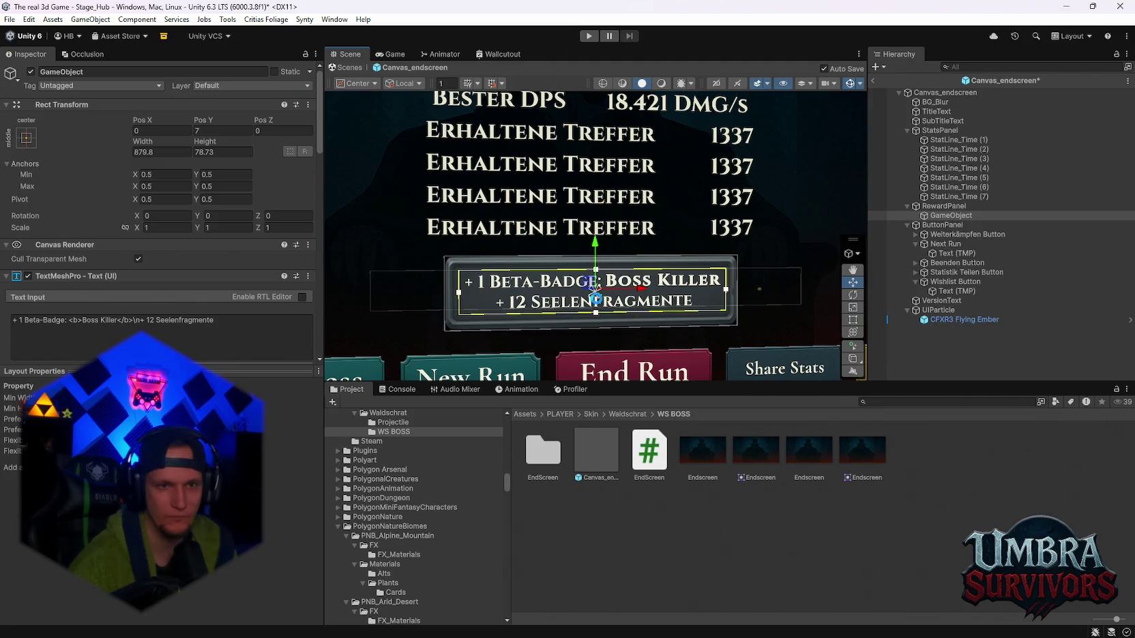
scroll(193, 255, down, 15)
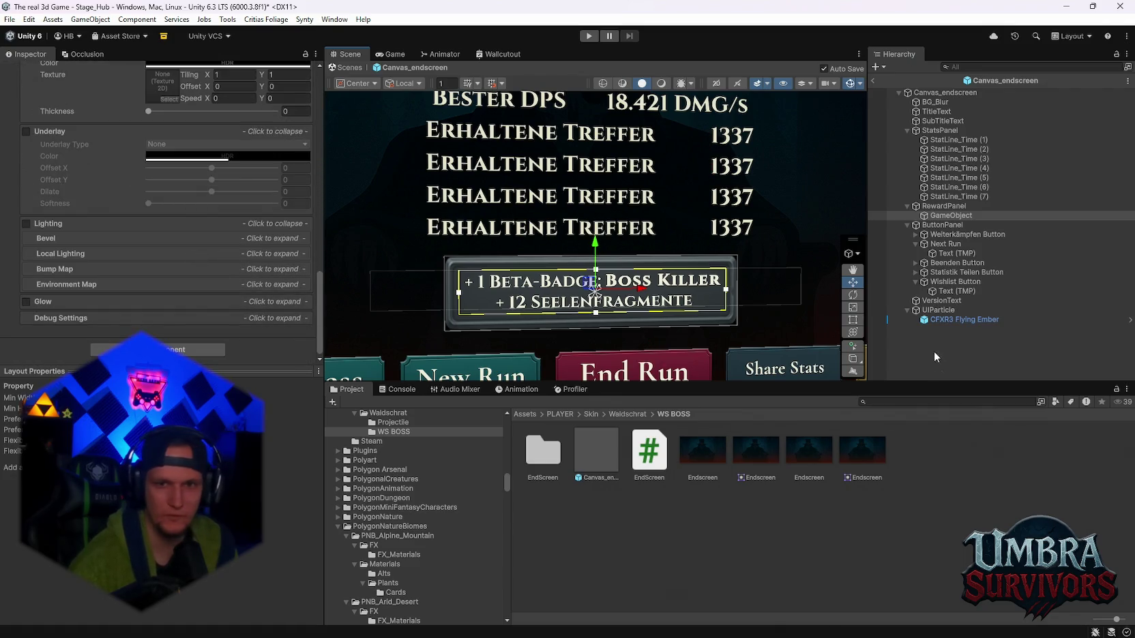
click(944, 206)
scroll(145, 296, down, 3)
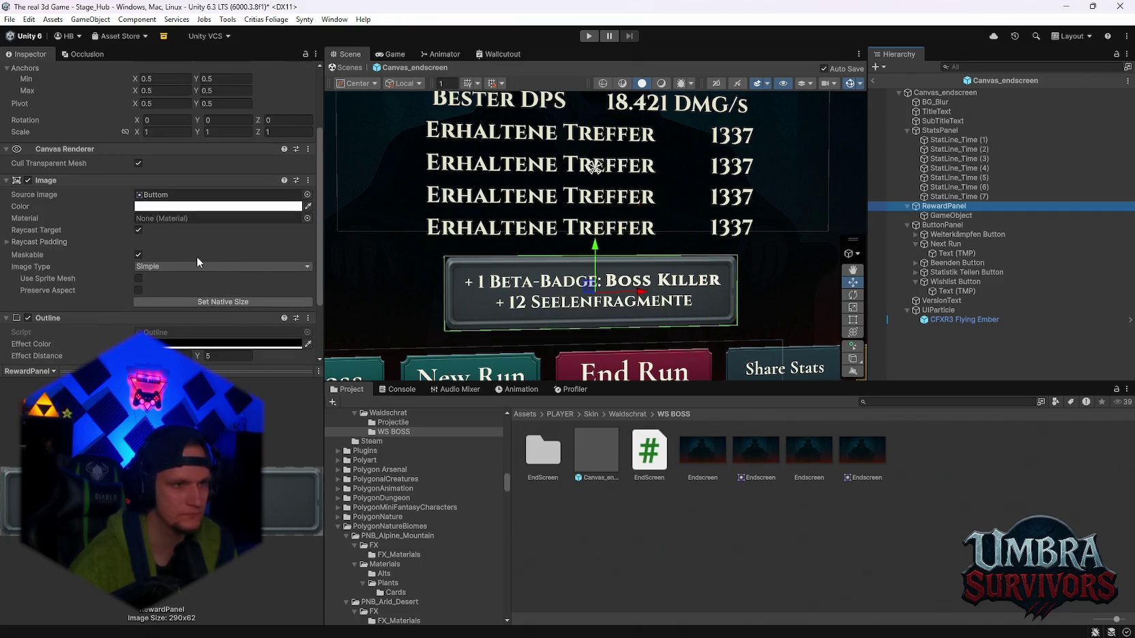
Refocus the editor so the edited scripts recompile and report CS1529 in UnlockManager.cs.
scroll(162, 252, up, 3)
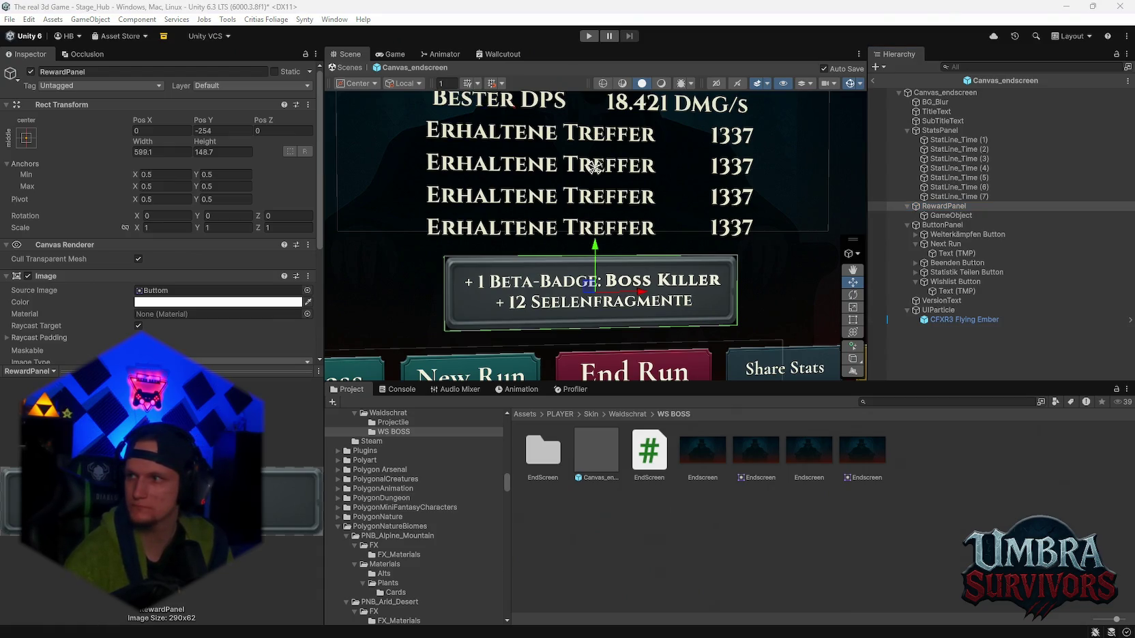
click(869, 548)
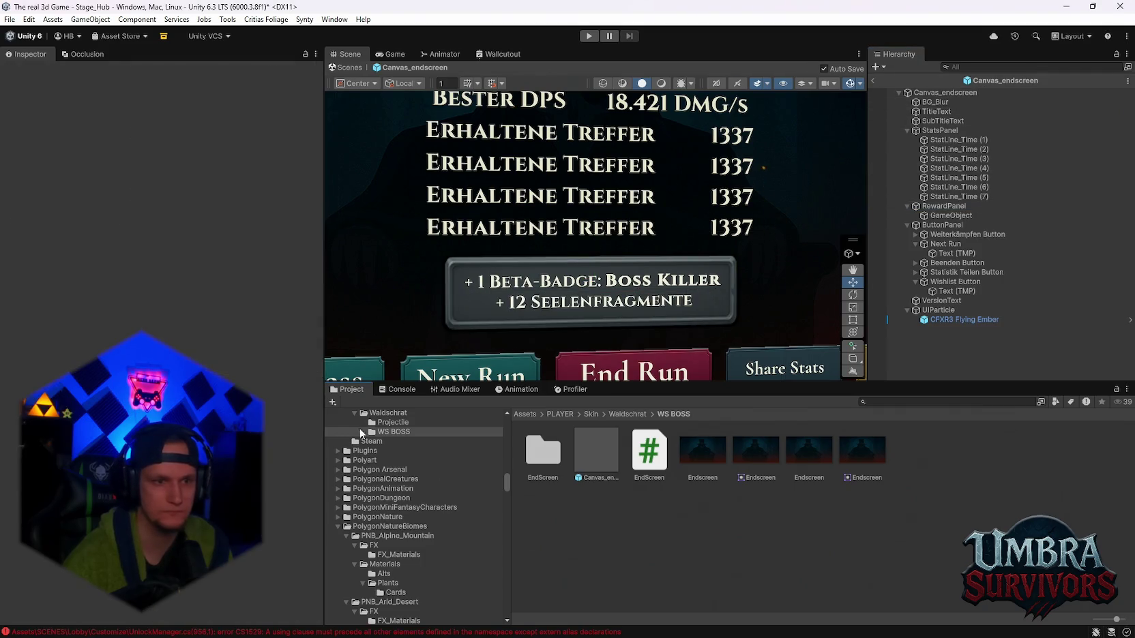
Show the Console and read the full CS1529 using-clause error at line 957.
click(398, 390)
click(509, 417)
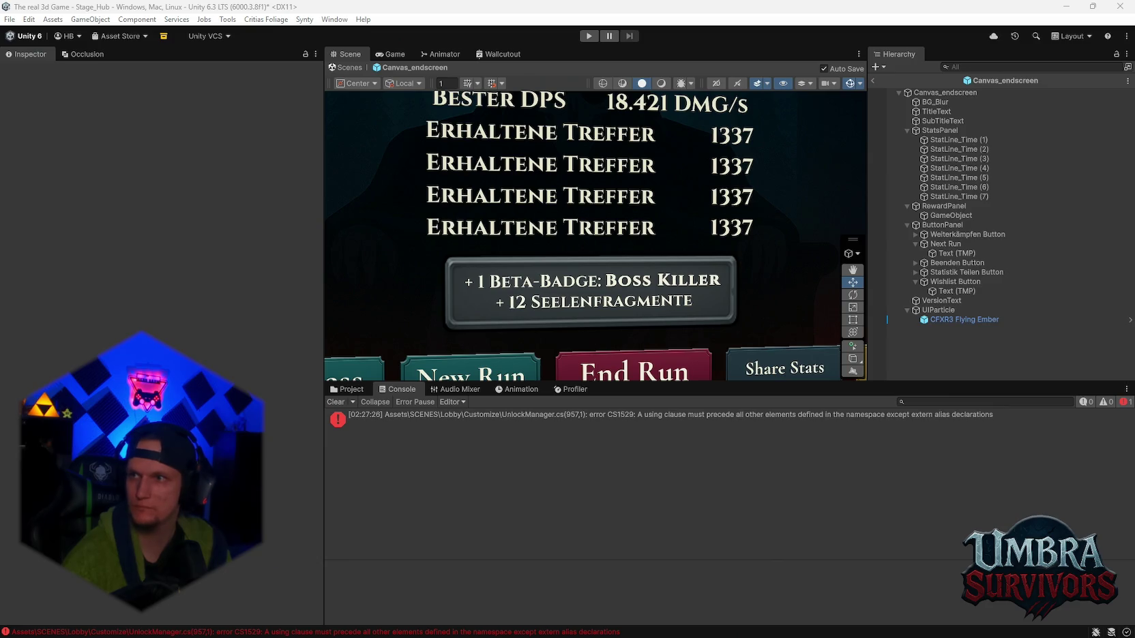
Recompile the fixed UnlockManager.cs and read the CS1028 preprocessor directive error details.
click(601, 569)
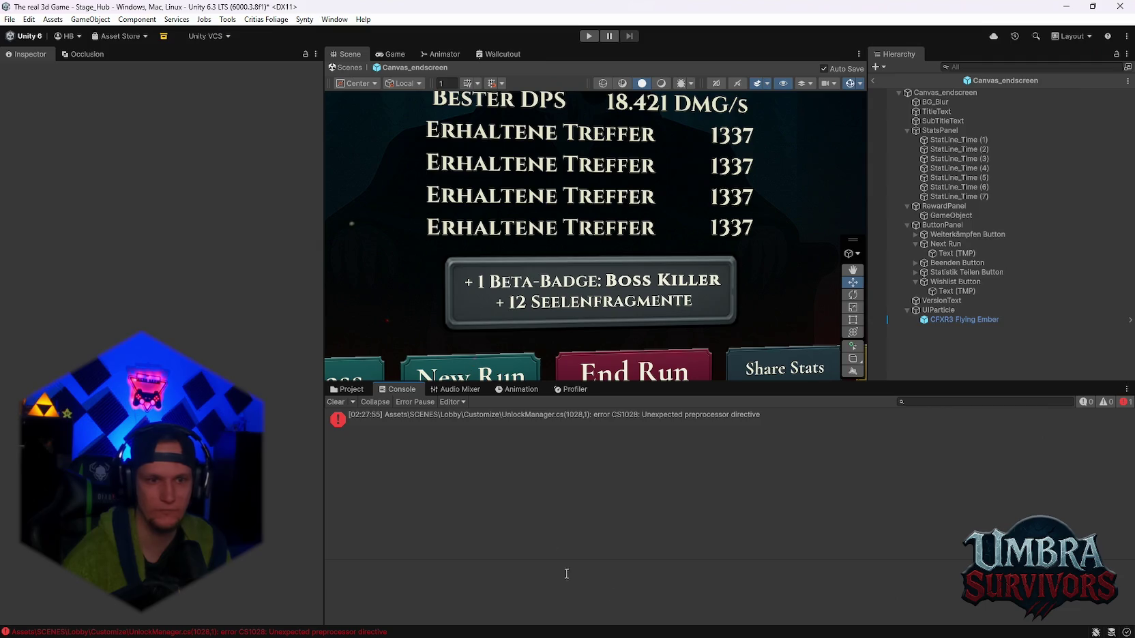
click(603, 422)
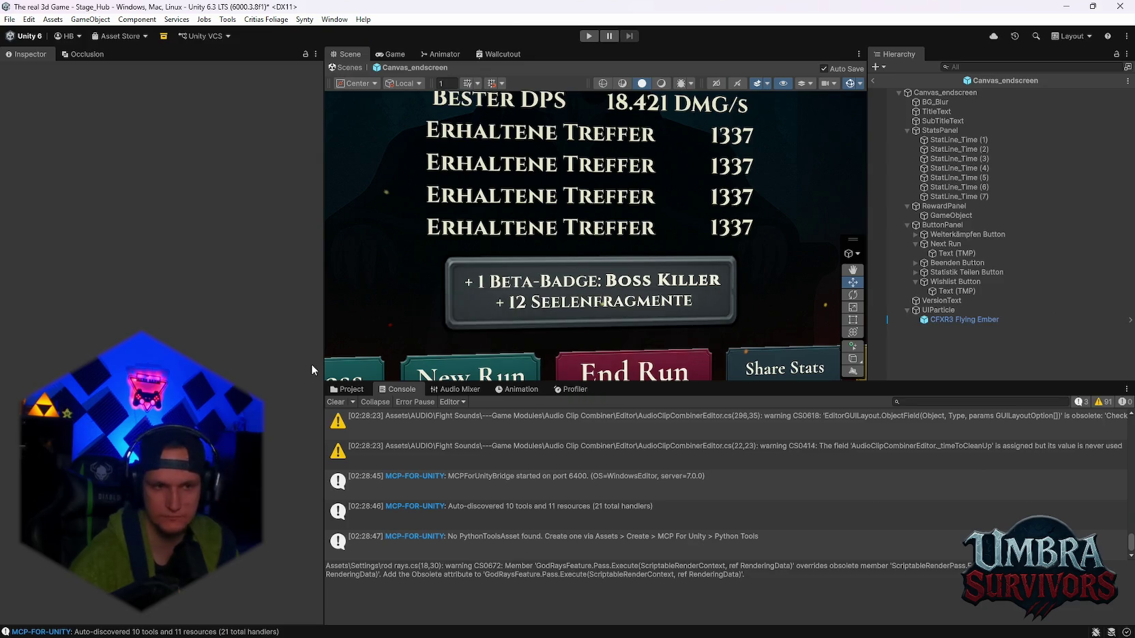
Clear the Console, select Canvas_endscreen, and open its End Screen UI script.
click(336, 402)
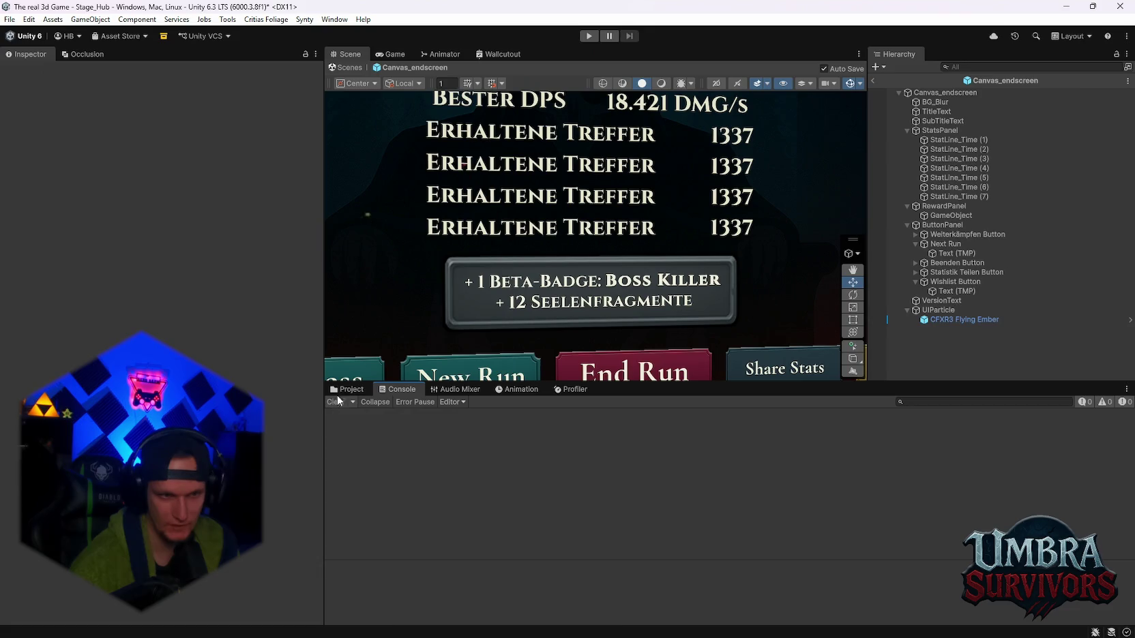
click(945, 93)
scroll(228, 338, down, 3)
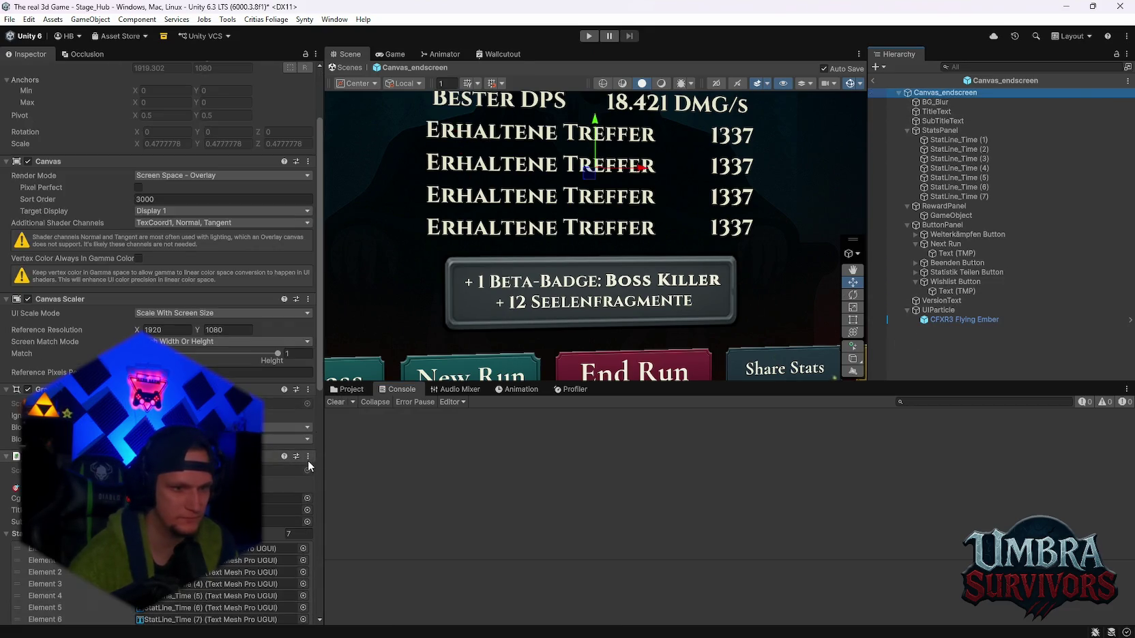
click(308, 461)
click(354, 601)
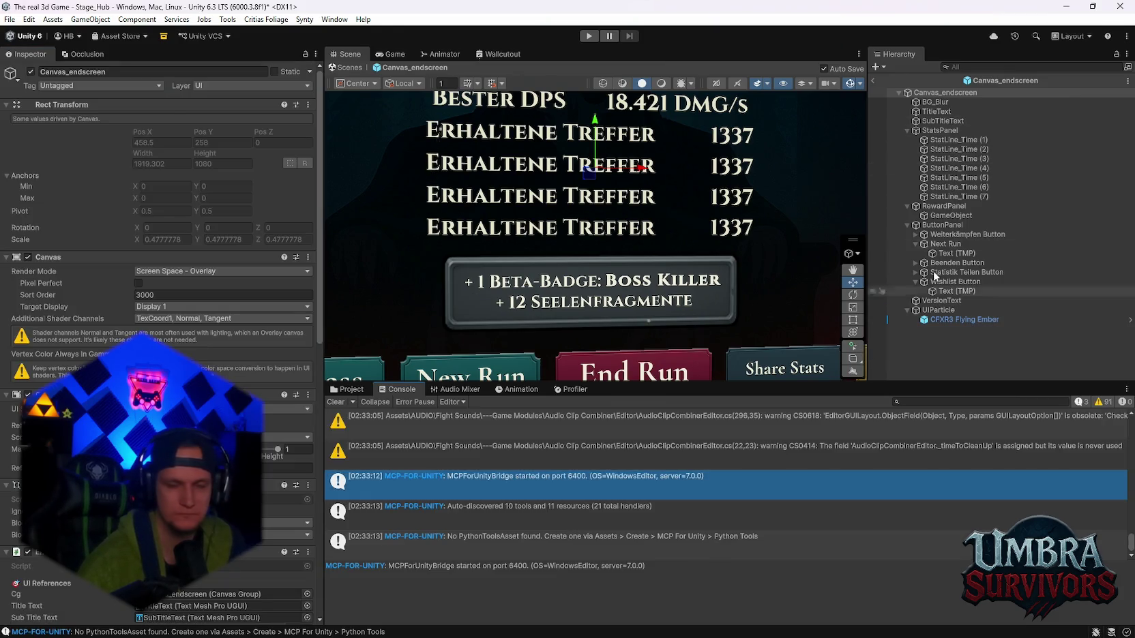
Follow the Reward Box reference to RewardPanel and inspect its reward text child.
scroll(161, 341, down, 15)
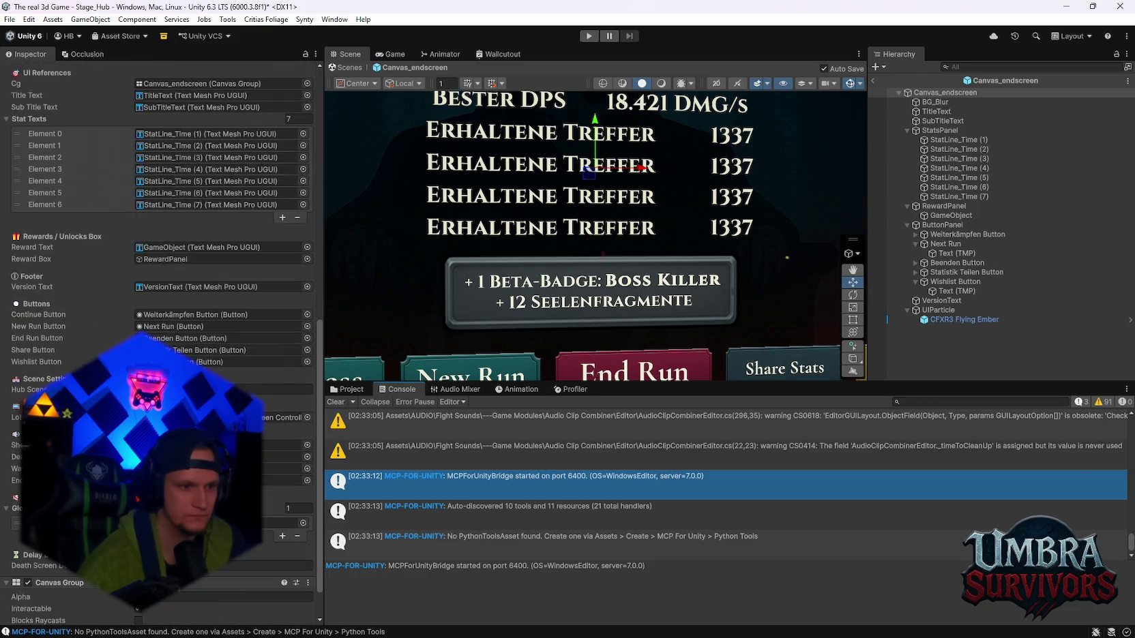
scroll(206, 334, up, 5)
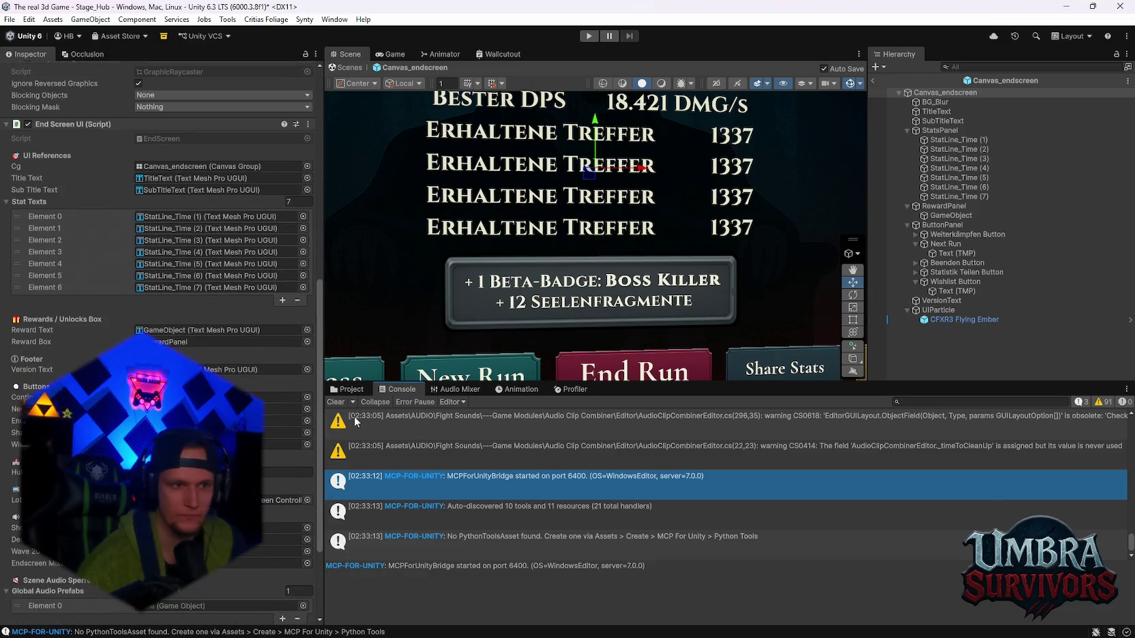
click(206, 335)
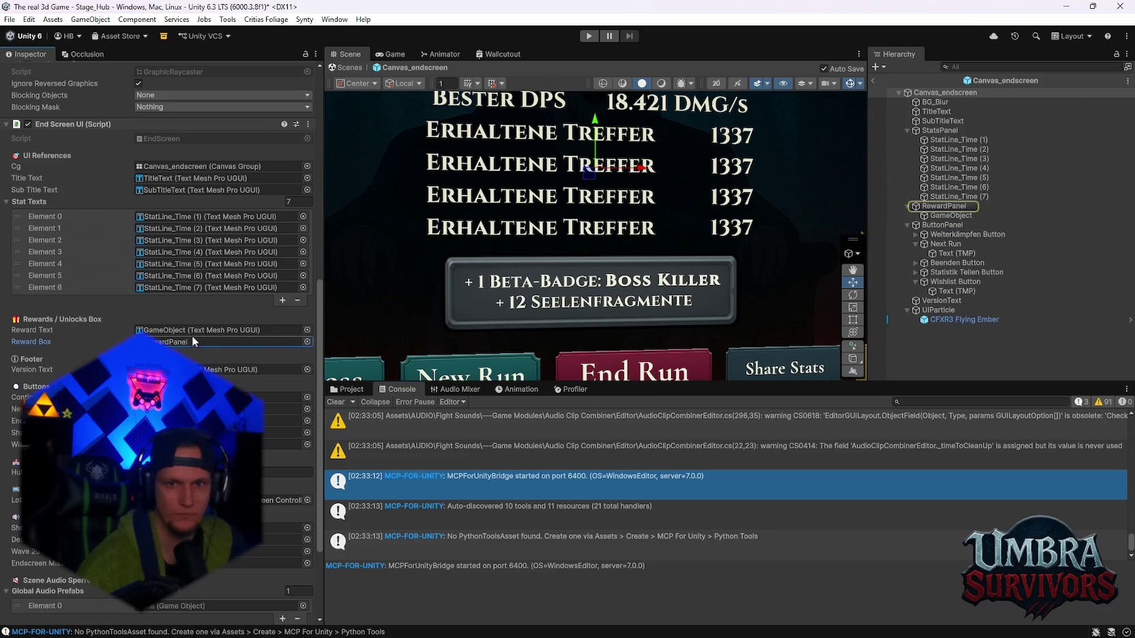
click(948, 216)
scroll(143, 324, up, 10)
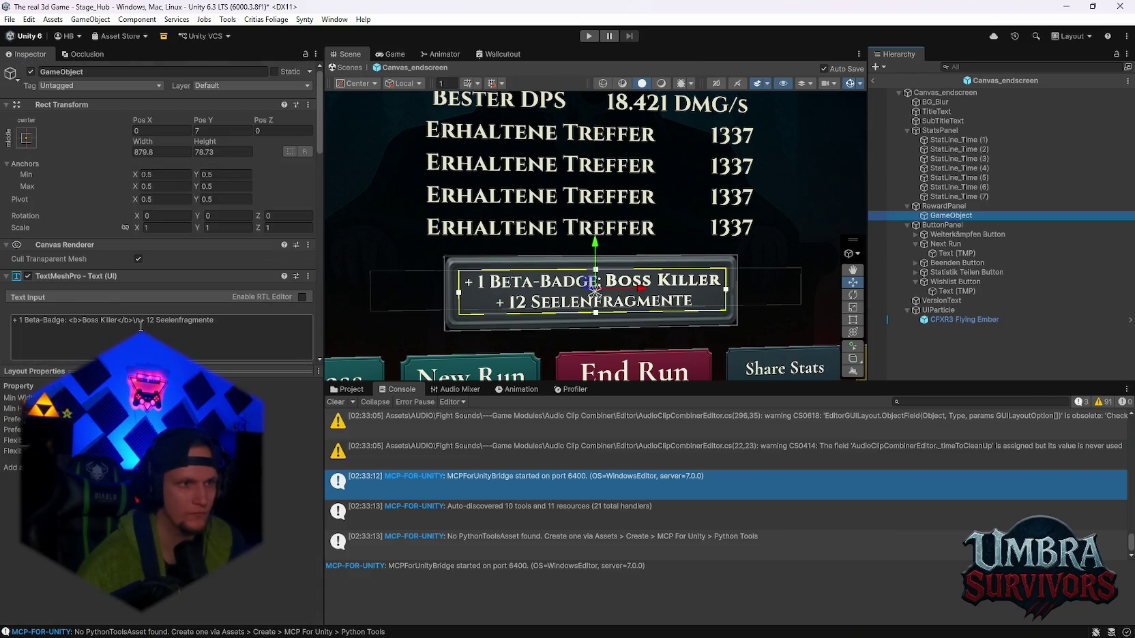
click(941, 207)
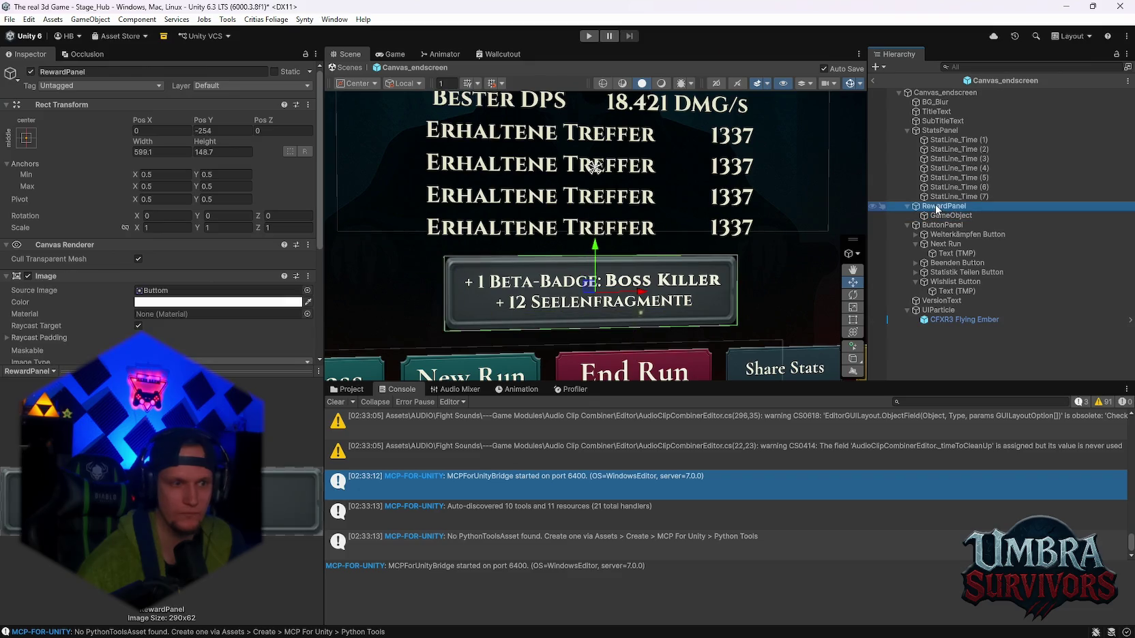
Add a new Text - TextMeshPro object under RewardPanel, comparing with the New Run button text.
right_click(941, 207)
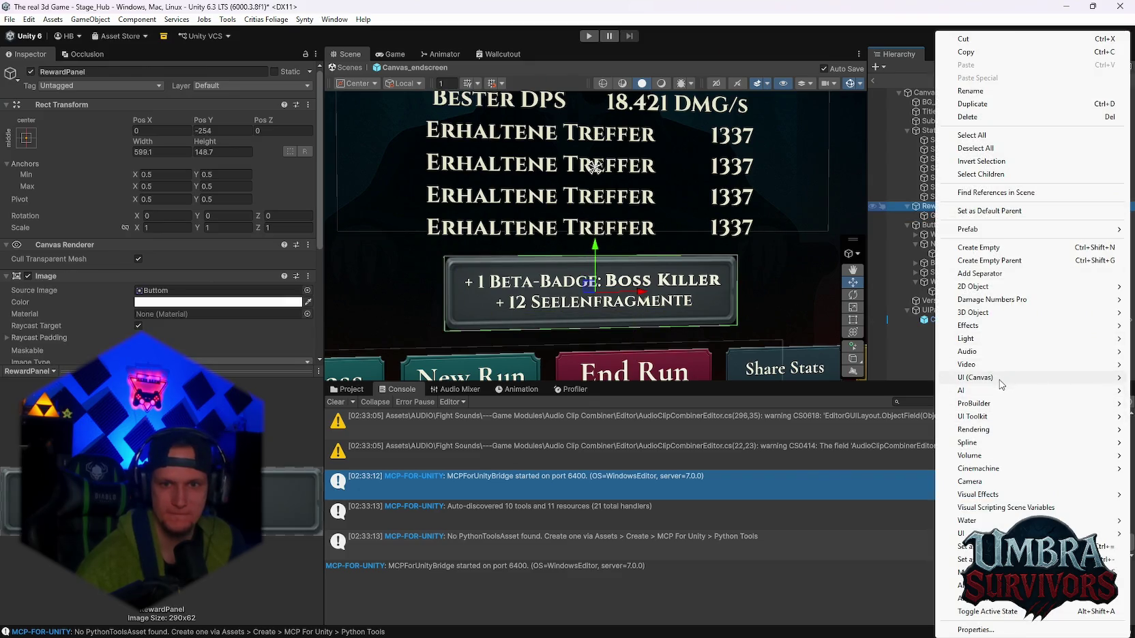
mouse_move(982, 378)
click(850, 393)
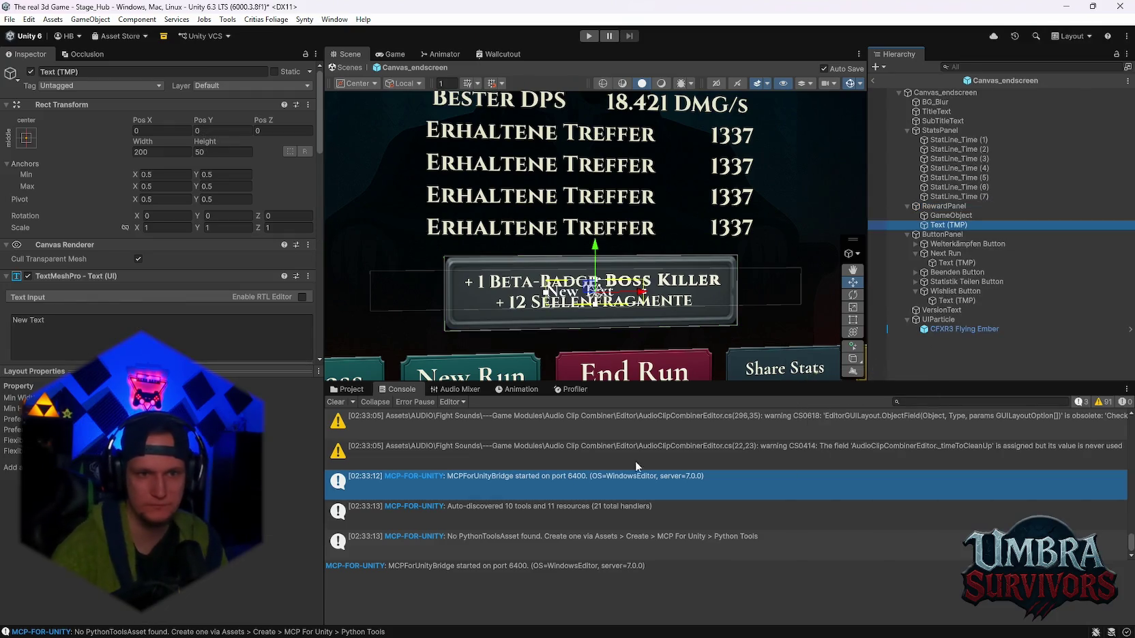
scroll(636, 307, up, 1)
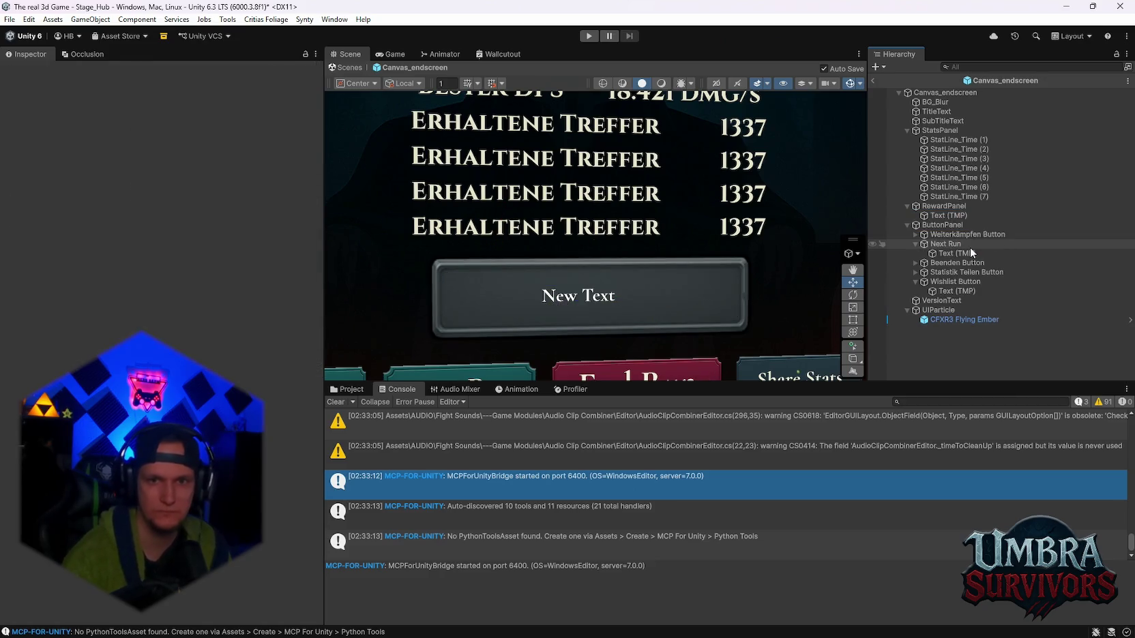
click(956, 253)
key(Up)
key(Up)
key(Up)
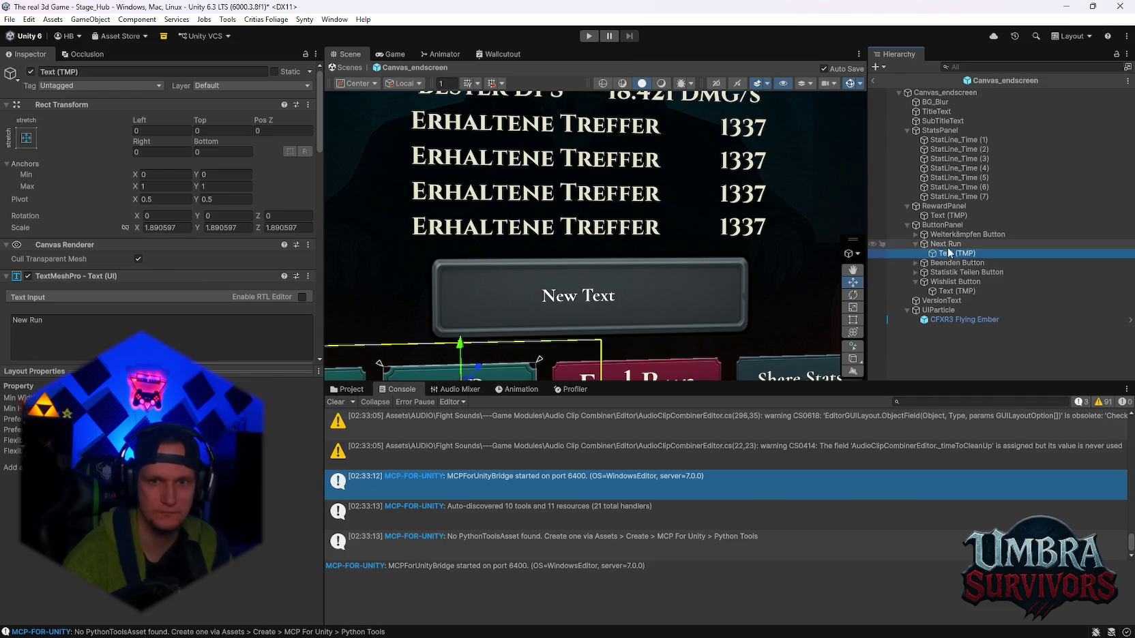
scroll(287, 292, down, 10)
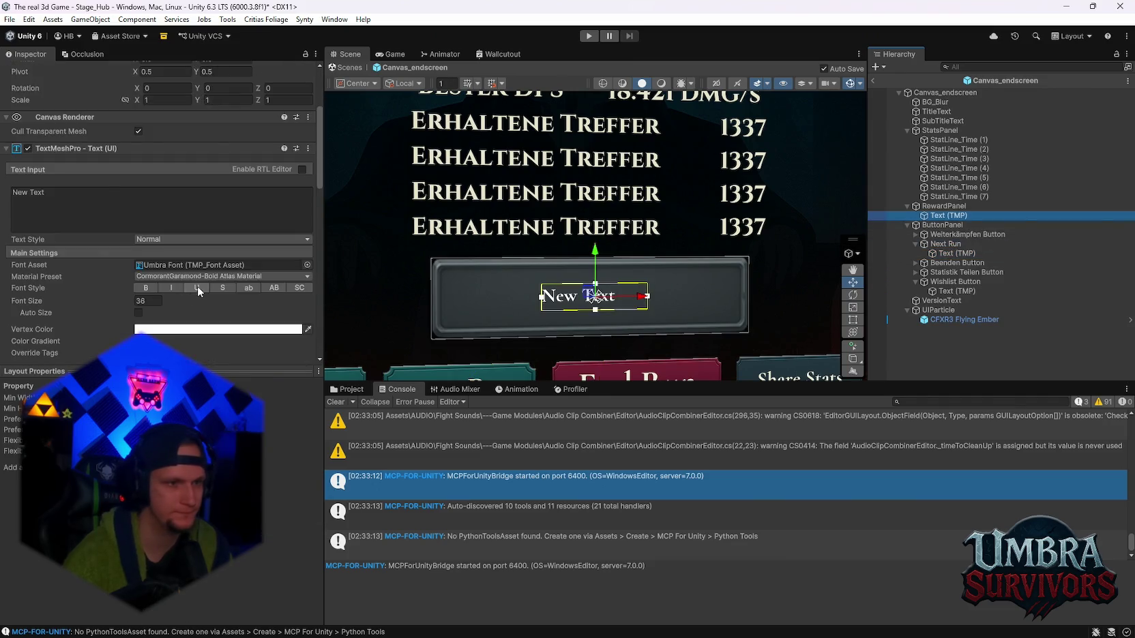
scroll(179, 239, up, 1)
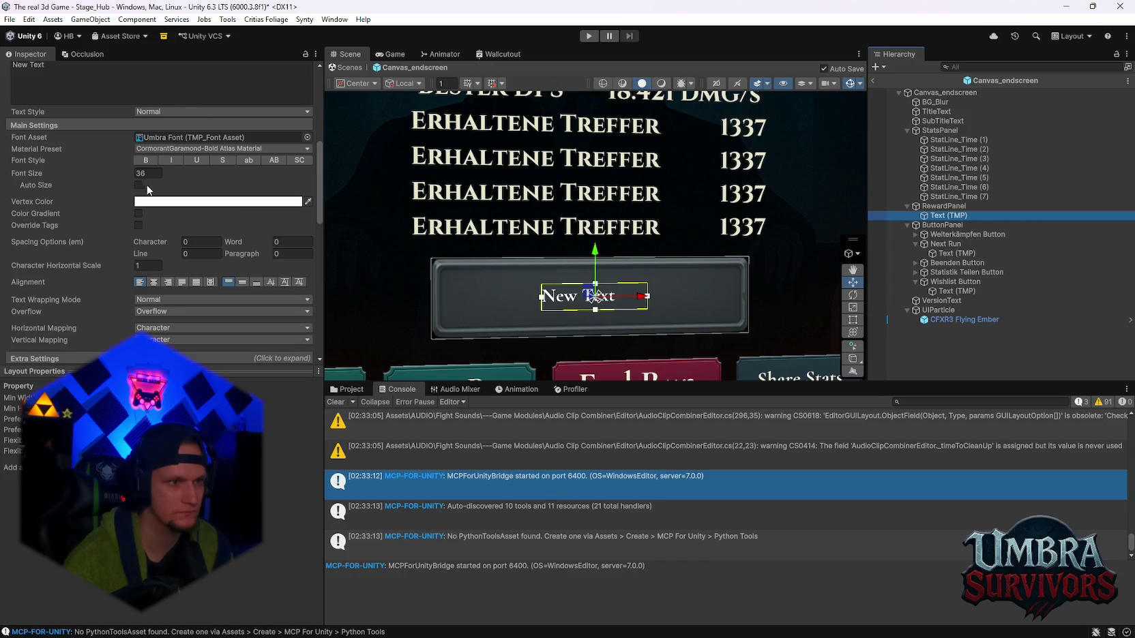
Enable Auto Size, widen the new text across the panel, and centre it horizontally and vertically.
click(139, 185)
drag(648, 297, 741, 295)
drag(543, 300, 440, 299)
scroll(167, 281, down, 1)
click(153, 262)
click(243, 262)
Fine-tune the text box's height and edges so it fits inside the reward panel.
mouse_move(592, 315)
mouse_down()
mouse_move(593, 330)
mouse_move(599, 266)
mouse_up()
drag(599, 319, 599, 322)
drag(439, 297, 441, 297)
drag(740, 293, 736, 294)
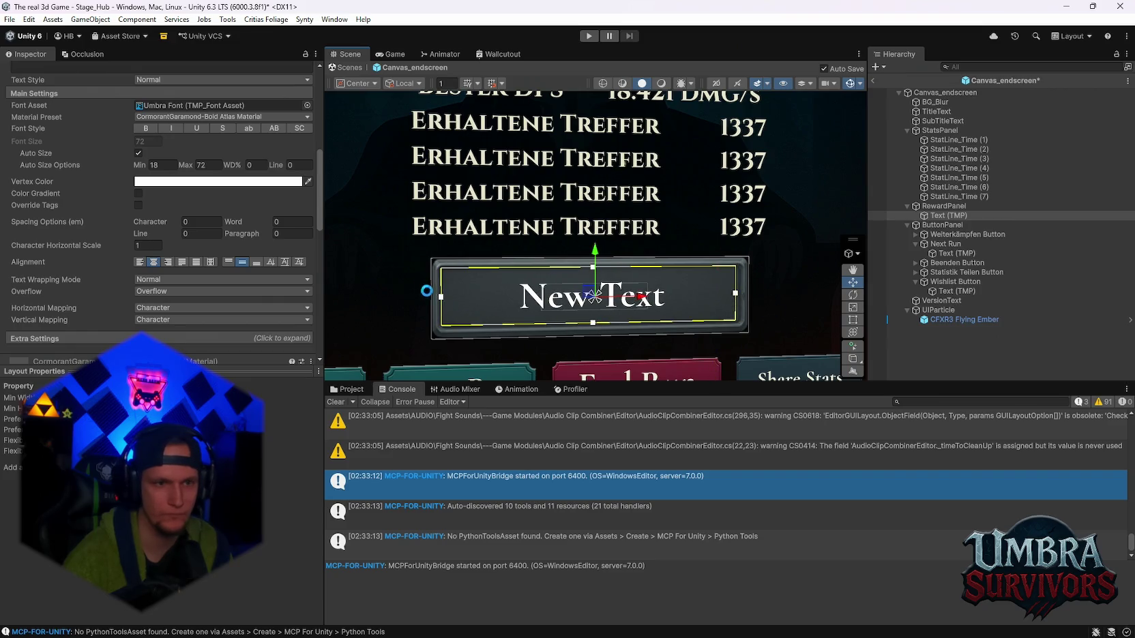
drag(440, 297, 444, 298)
drag(594, 324, 595, 319)
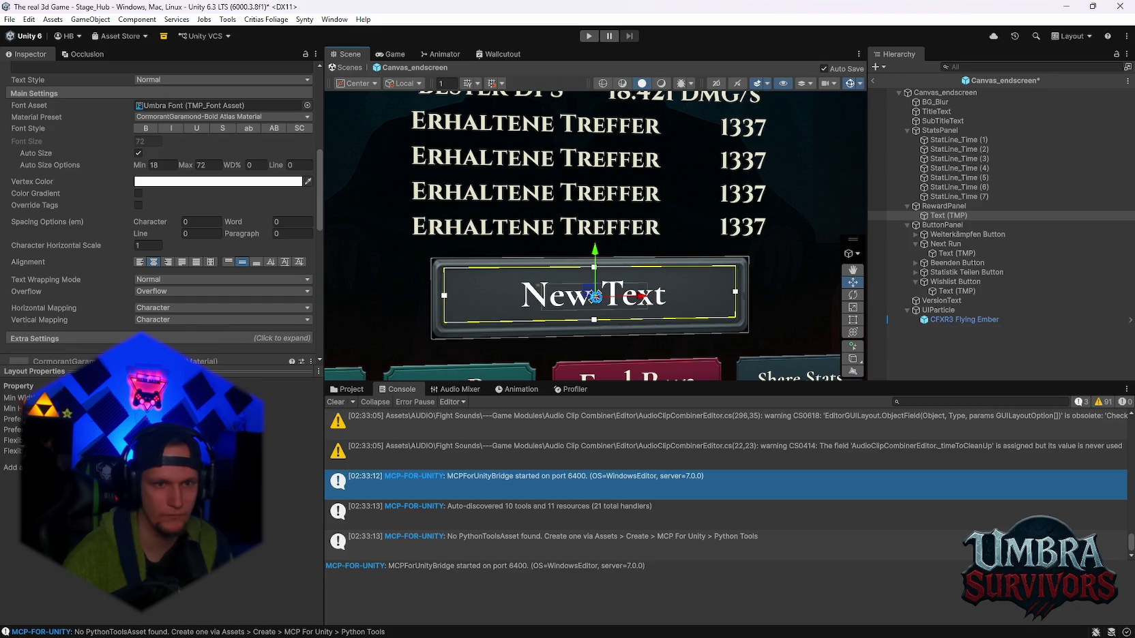
drag(594, 267, 594, 270)
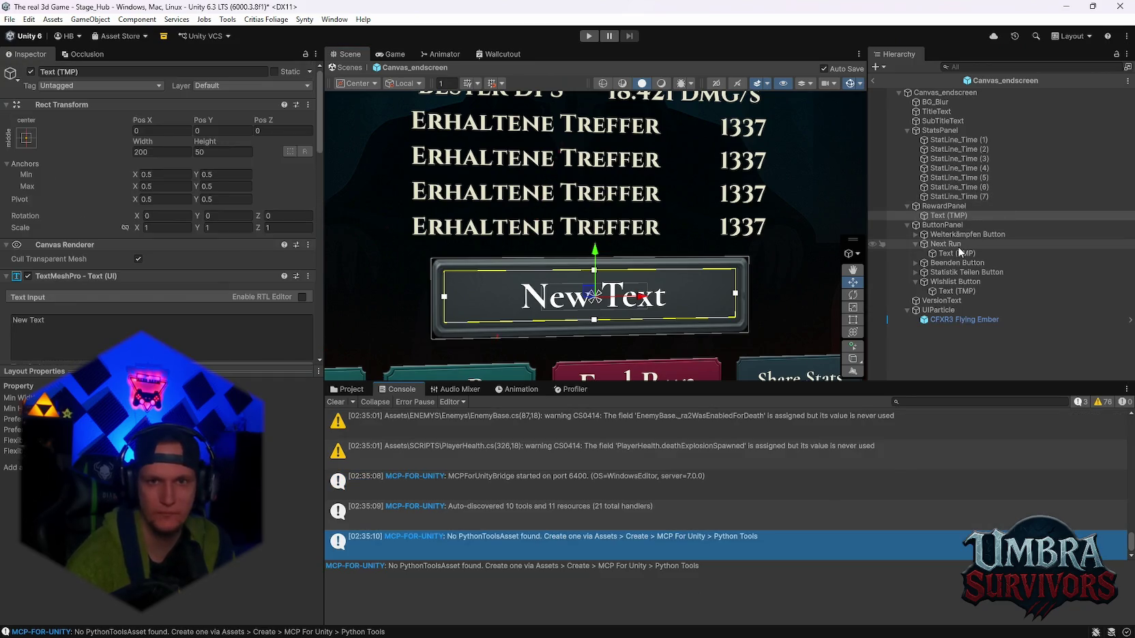
Leave the prefab, then search 'cndscree' and reopen the Canvas_endscreen prefab.
click(875, 82)
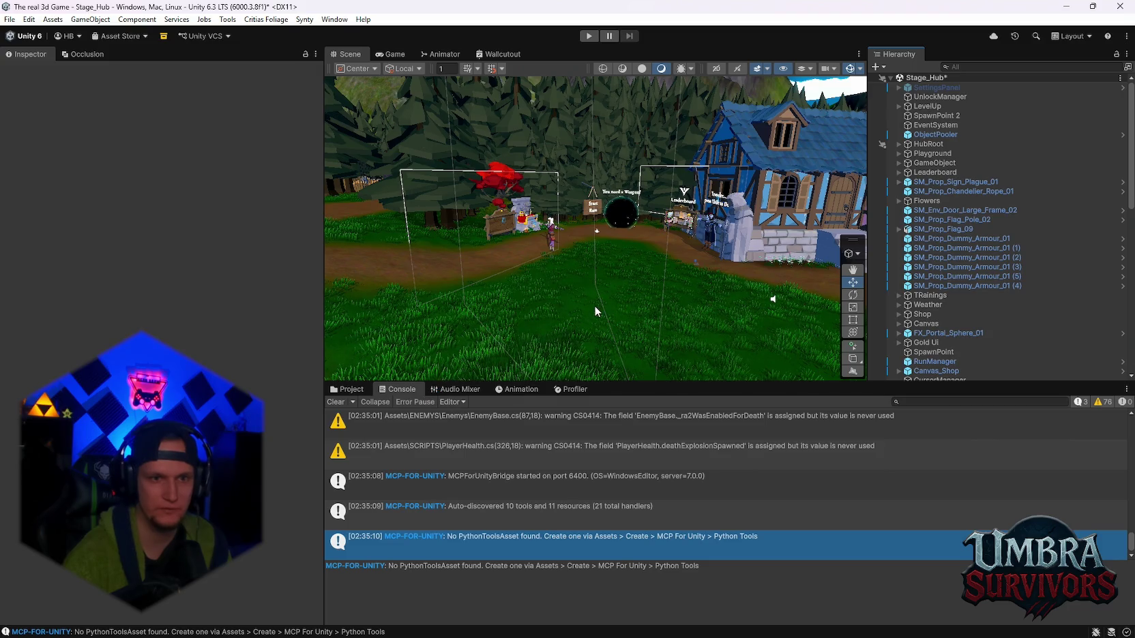
click(348, 389)
text(c)
text(ndscree)
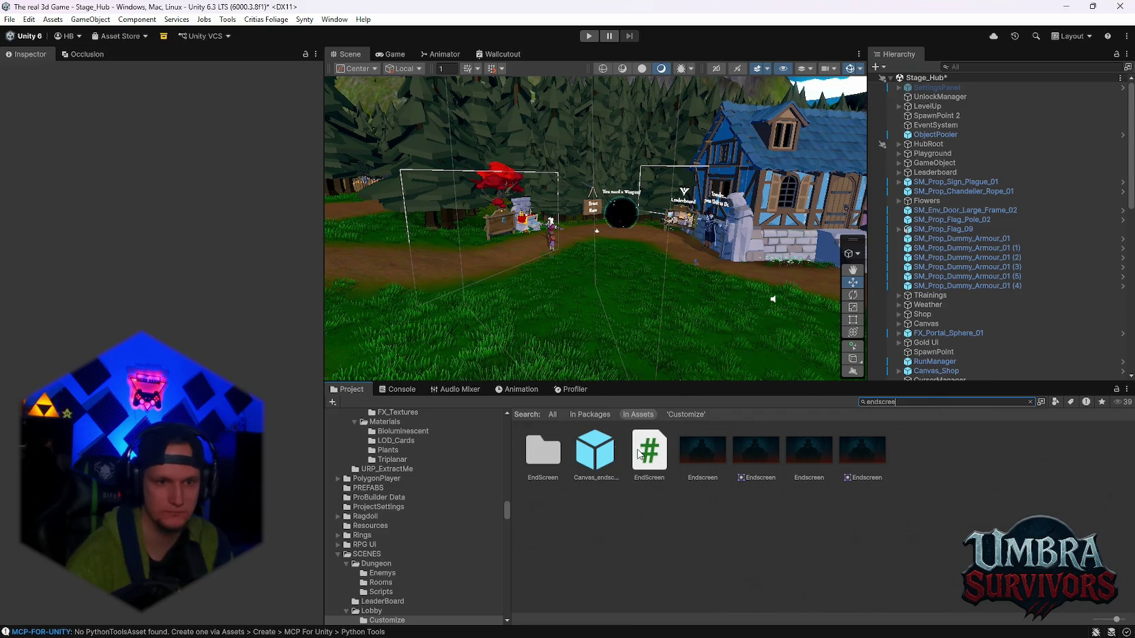
double_click(598, 449)
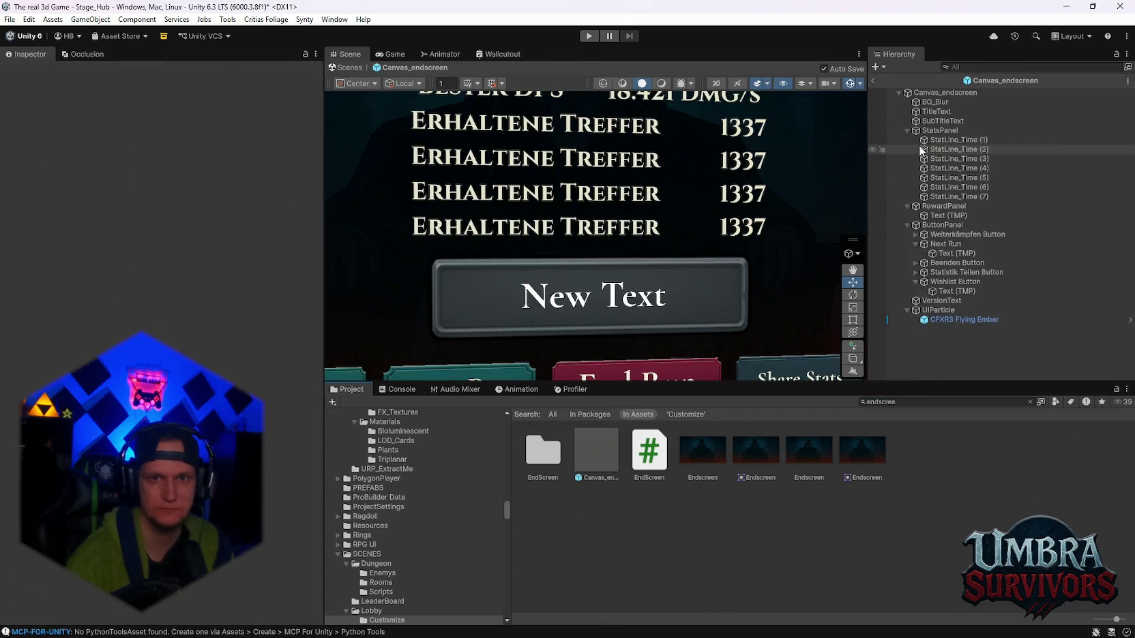
Deactivate the Canvas_endscreen root canvas and return to the Stage_Hub scene.
click(947, 215)
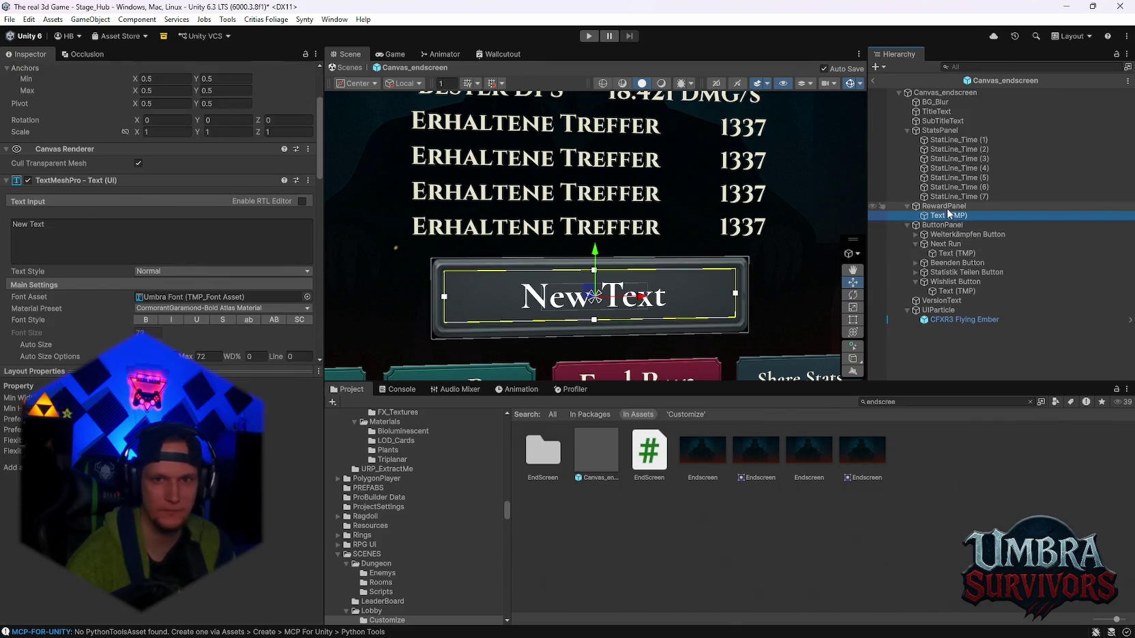
click(938, 93)
scroll(160, 273, down, 4)
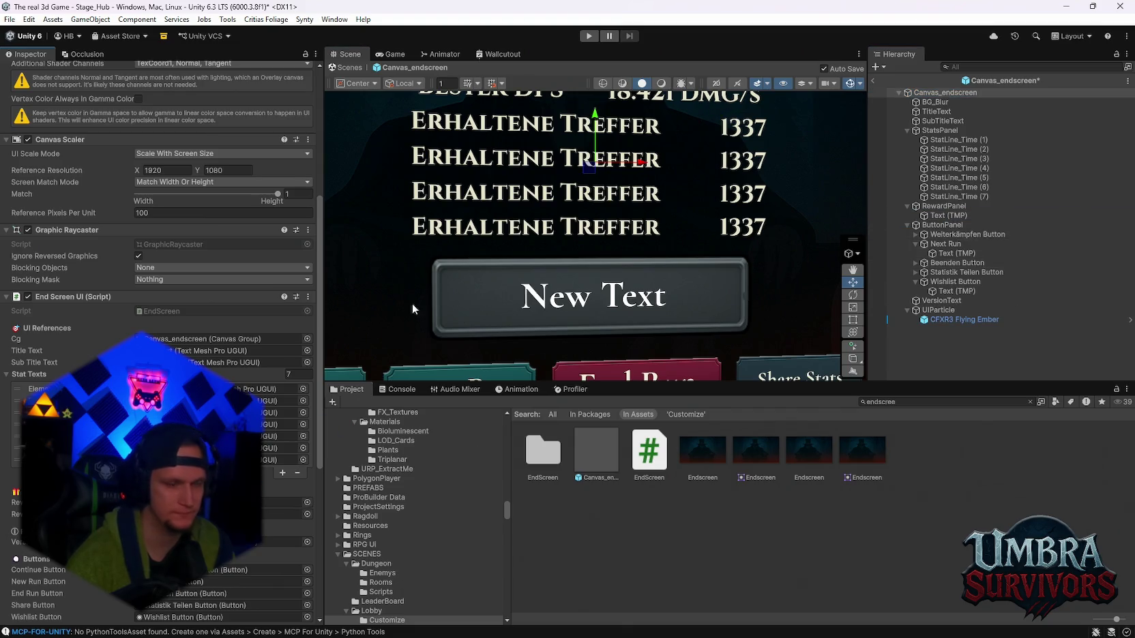
scroll(364, 197, up, 1)
scroll(364, 198, down, 2)
scroll(32, 74, up, 6)
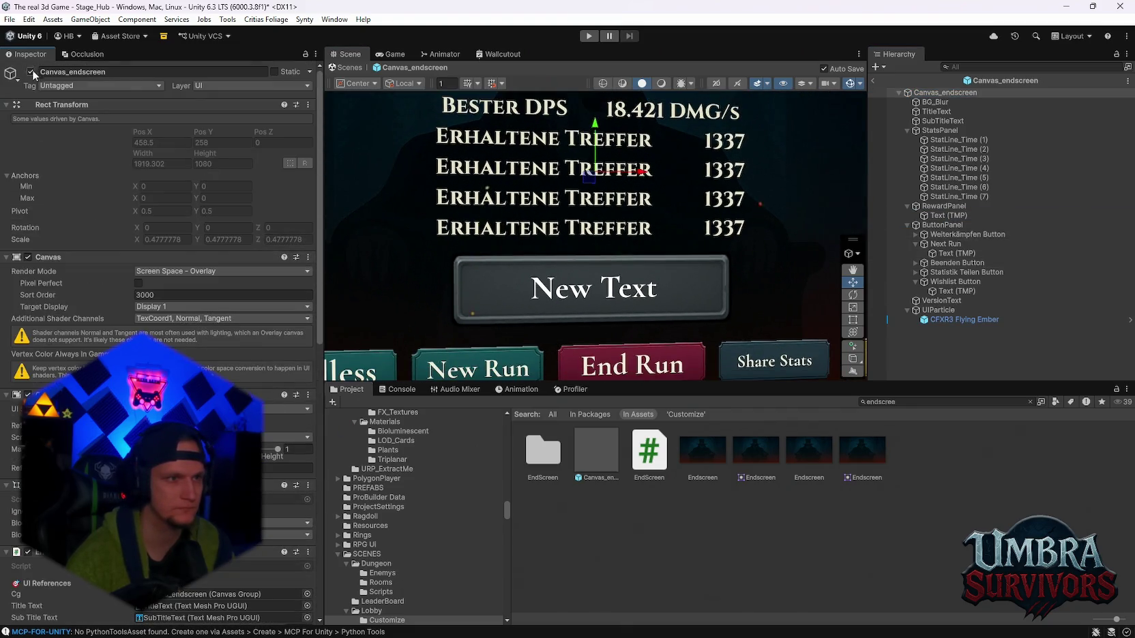
click(31, 72)
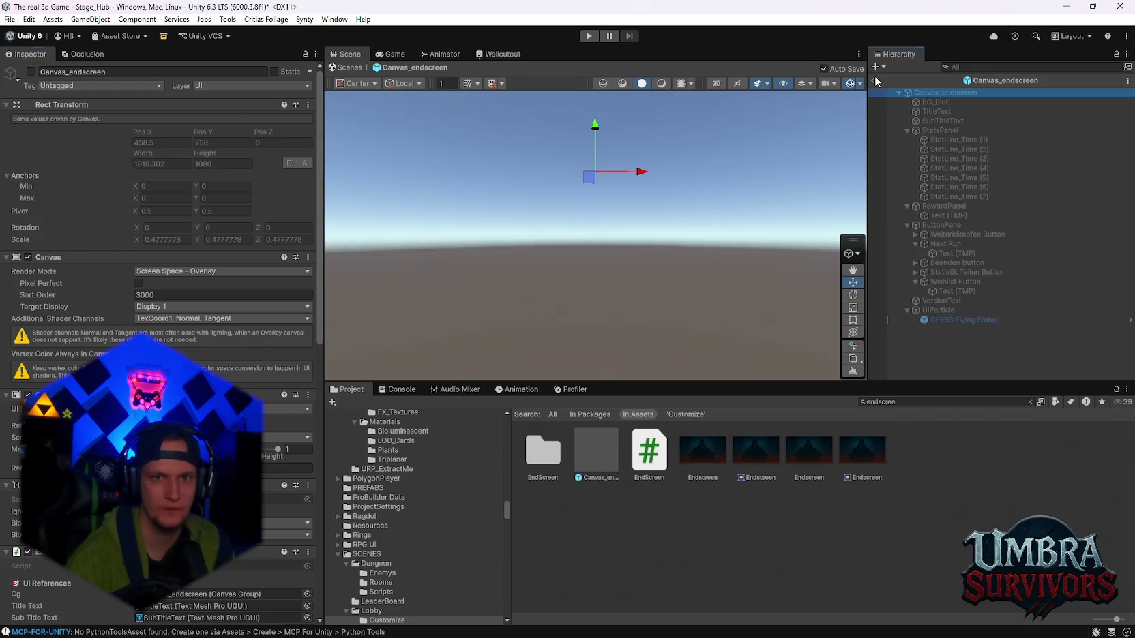
click(873, 81)
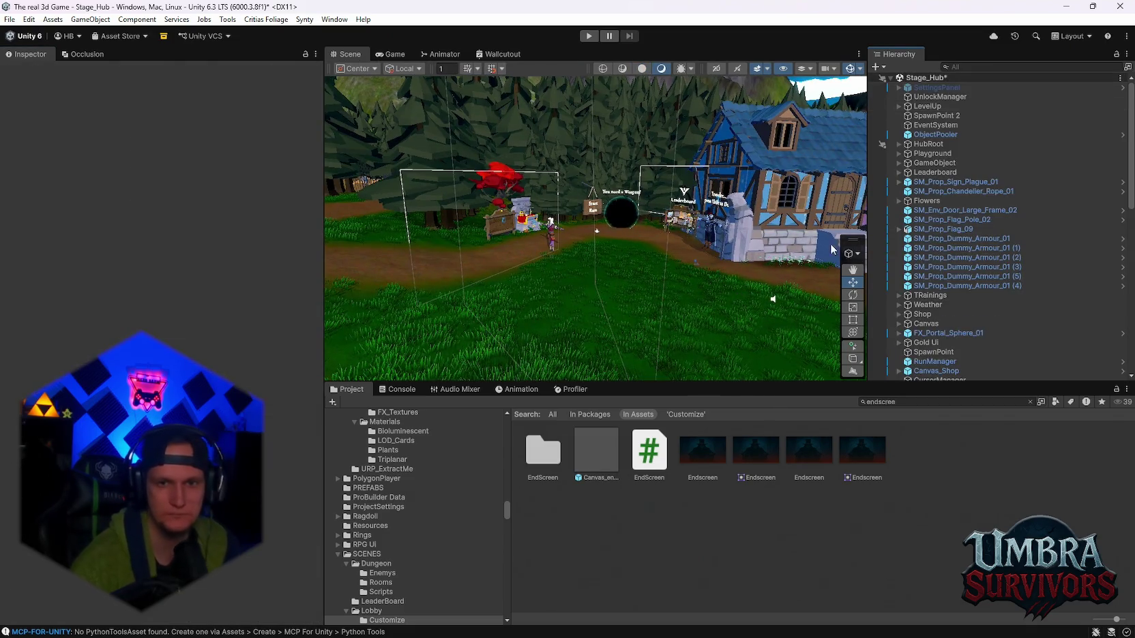
Select the UnlockManager to inspect its unlock settings in the Inspector.
scroll(1000, 299, down, 8)
scroll(1000, 295, down, 8)
drag(465, 271, 668, 285)
scroll(1000, 205, up, 15)
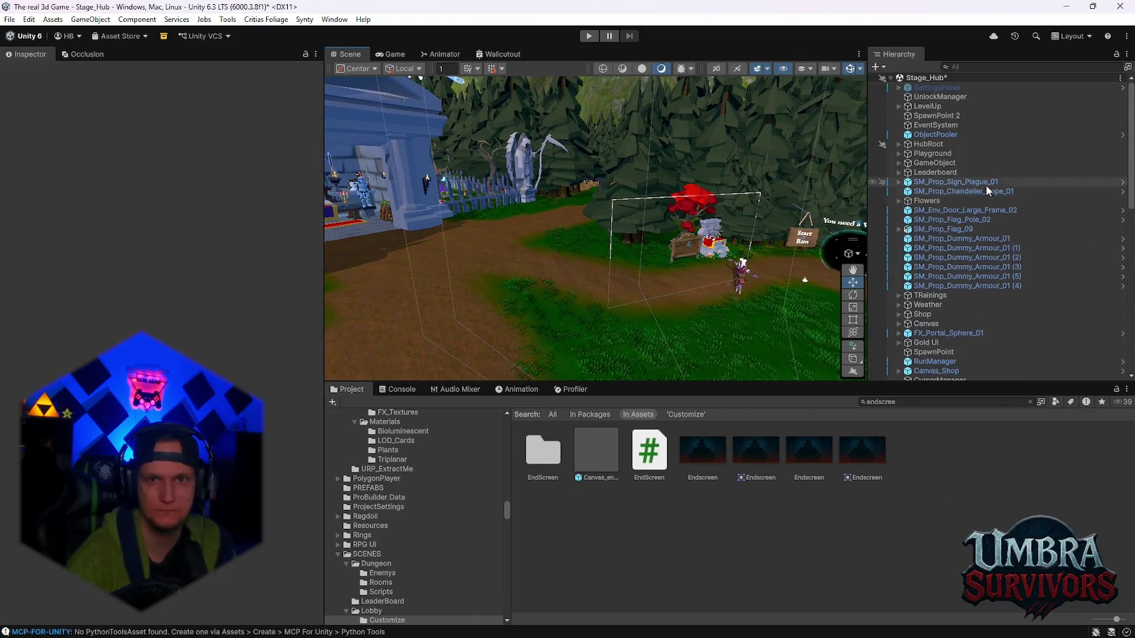
click(931, 98)
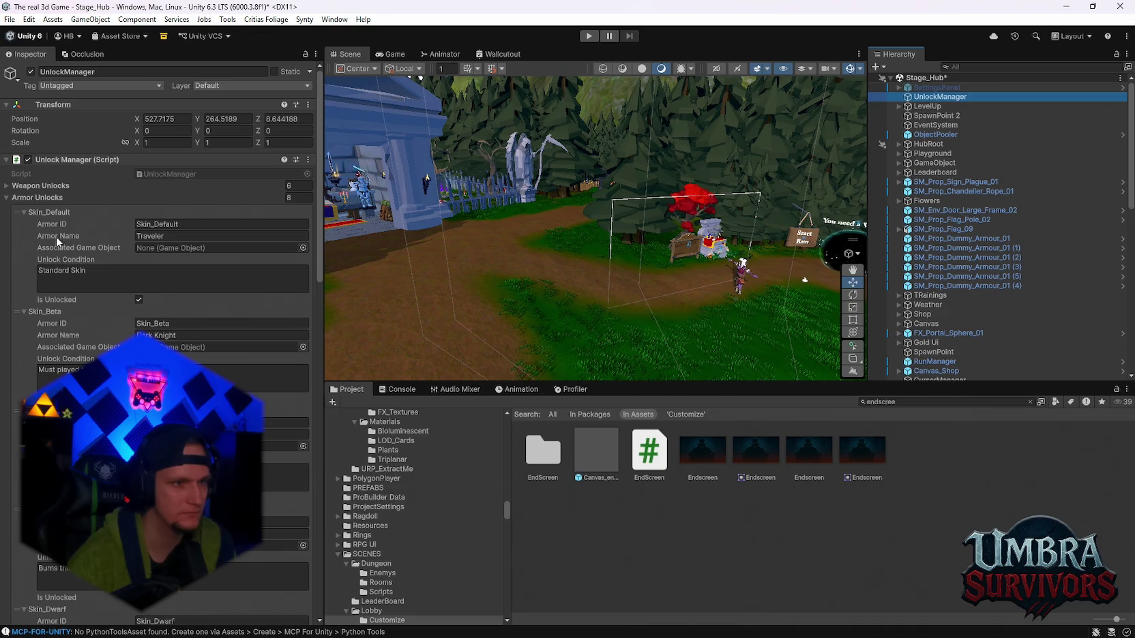
Run the Reset (Unlocks + Selection + KillCounts) debug button and confirm RESET.
scroll(58, 252, down, 5)
scroll(60, 255, down, 5)
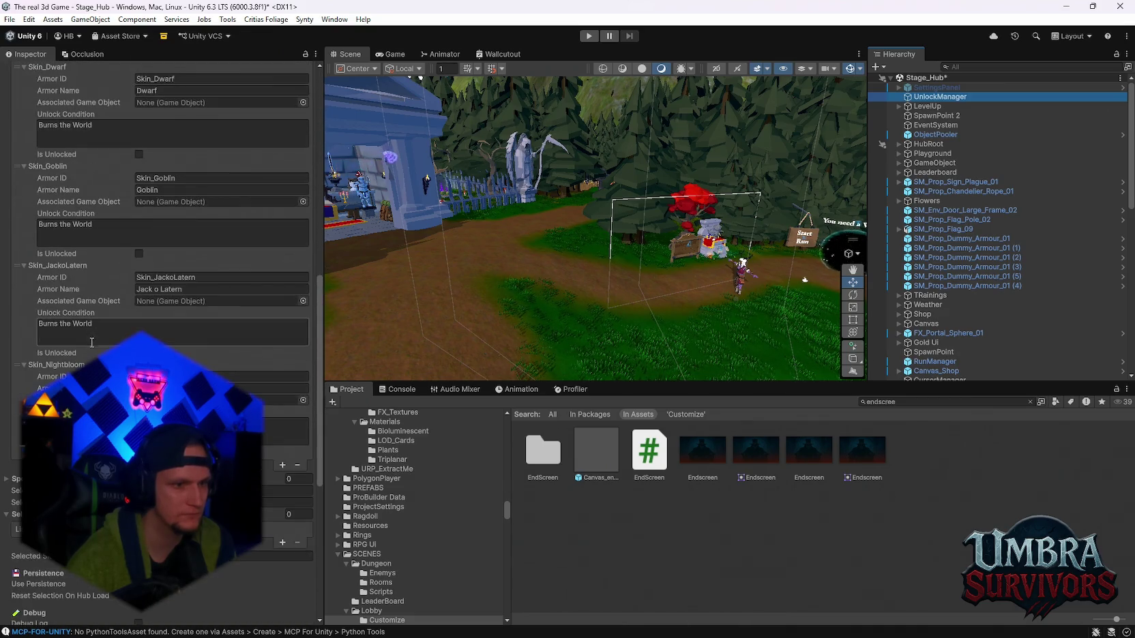
scroll(60, 255, down, 5)
scroll(163, 204, down, 8)
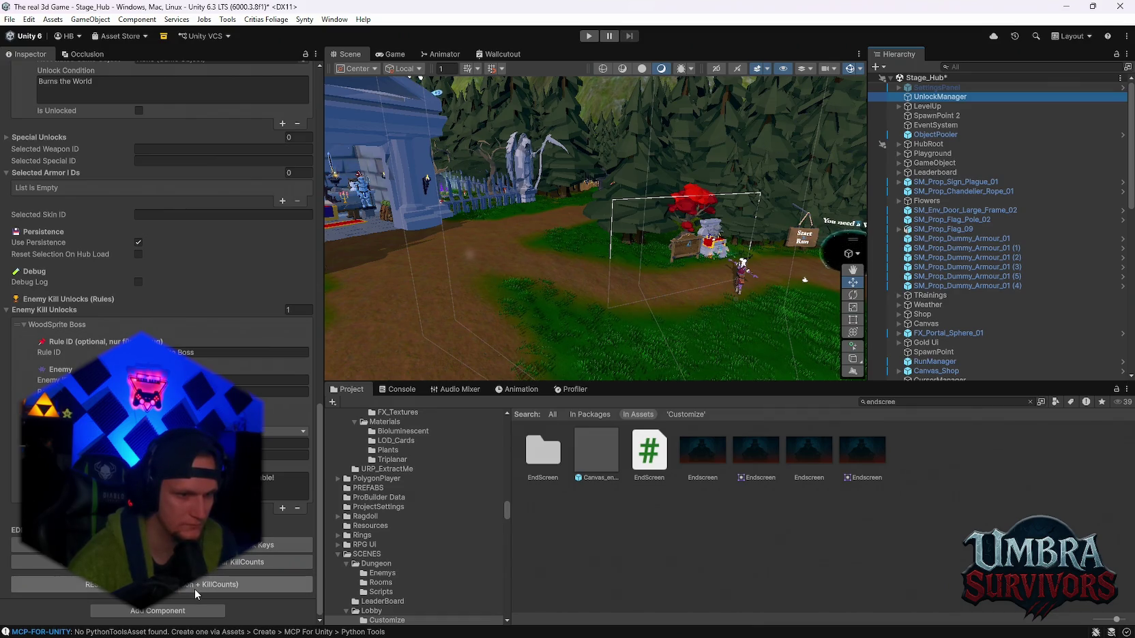
click(193, 588)
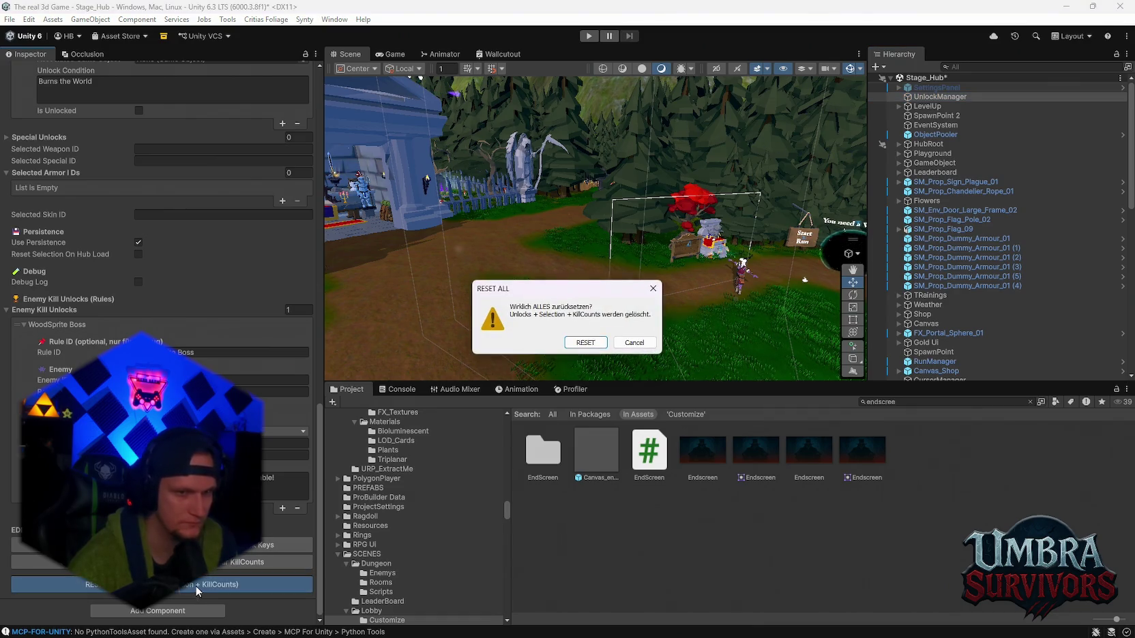
click(585, 343)
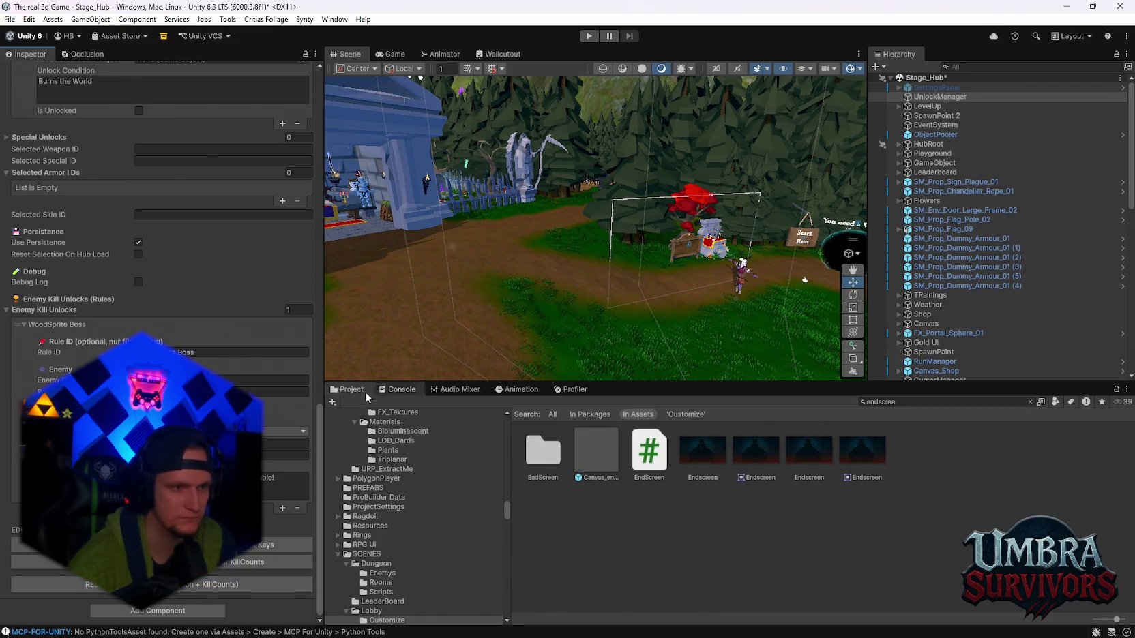
scroll(161, 341, down, 10)
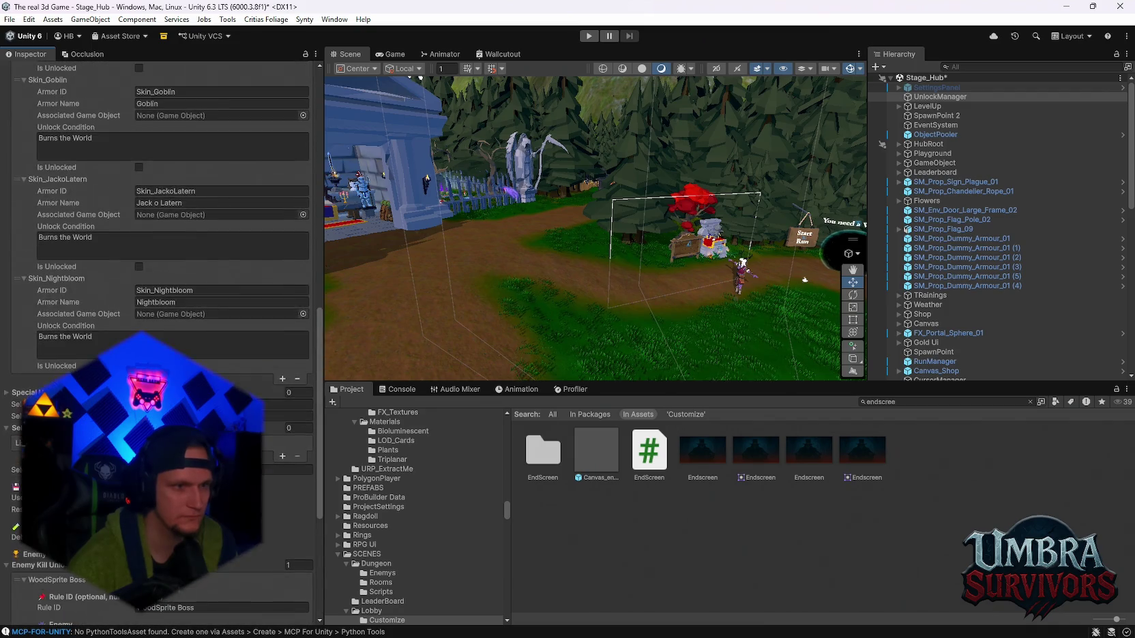
scroll(161, 341, up, 7)
scroll(162, 341, up, 15)
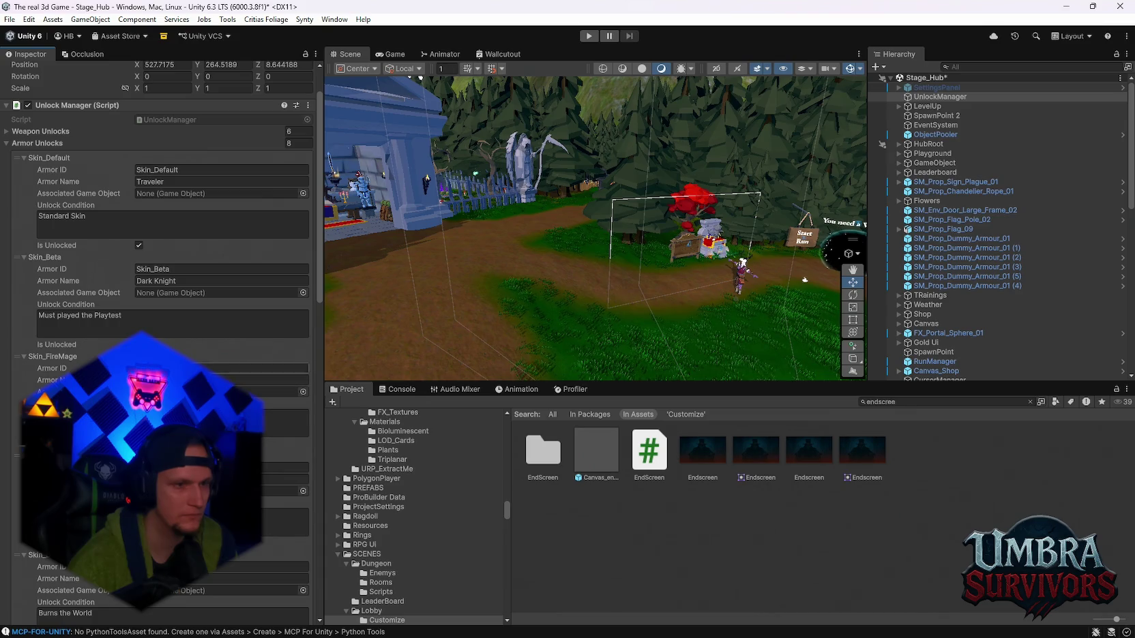
Return the Inspector to the top and enter Play mode to test the freshly reset hub.
scroll(257, 323, up, 1)
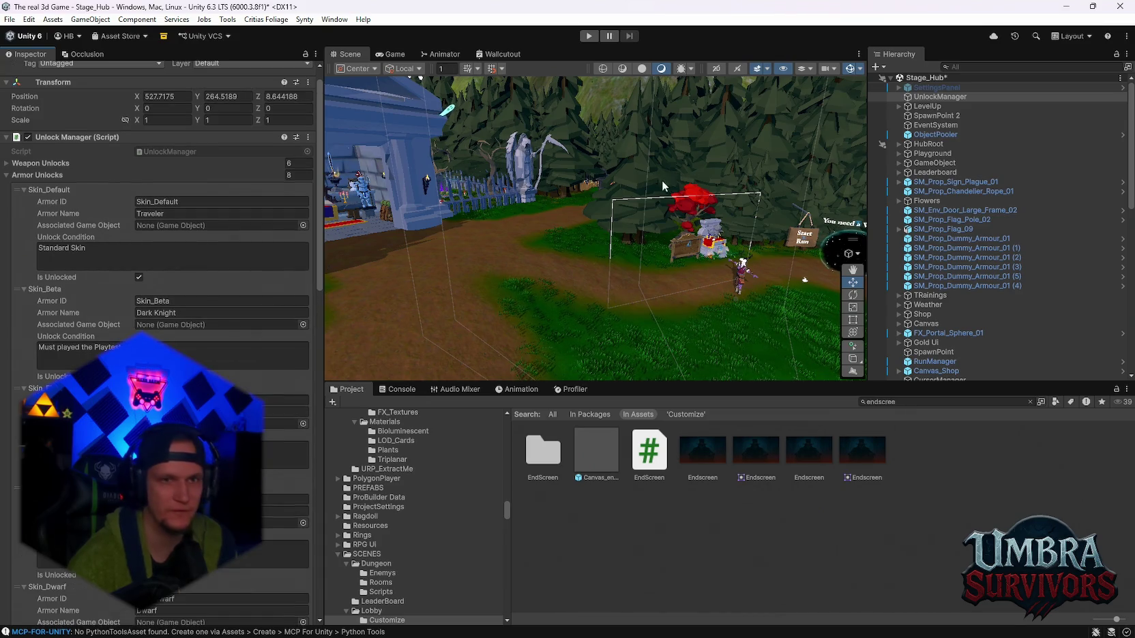
click(591, 35)
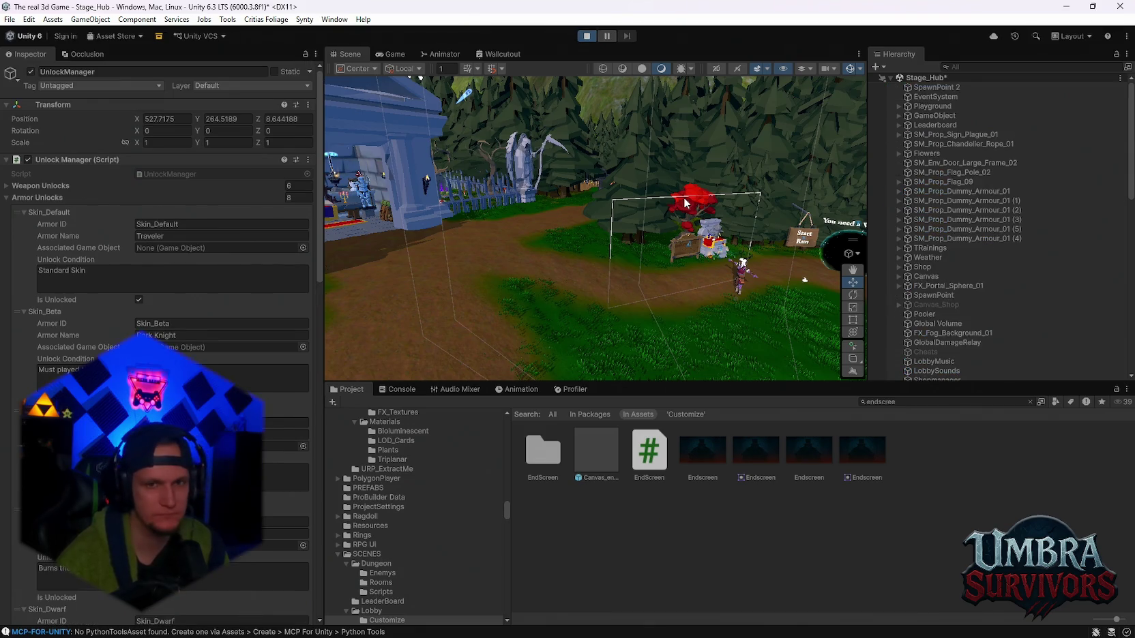
Run the character into the merchant tent to view the Skin Shop, then exit it.
click(683, 197)
key(w)
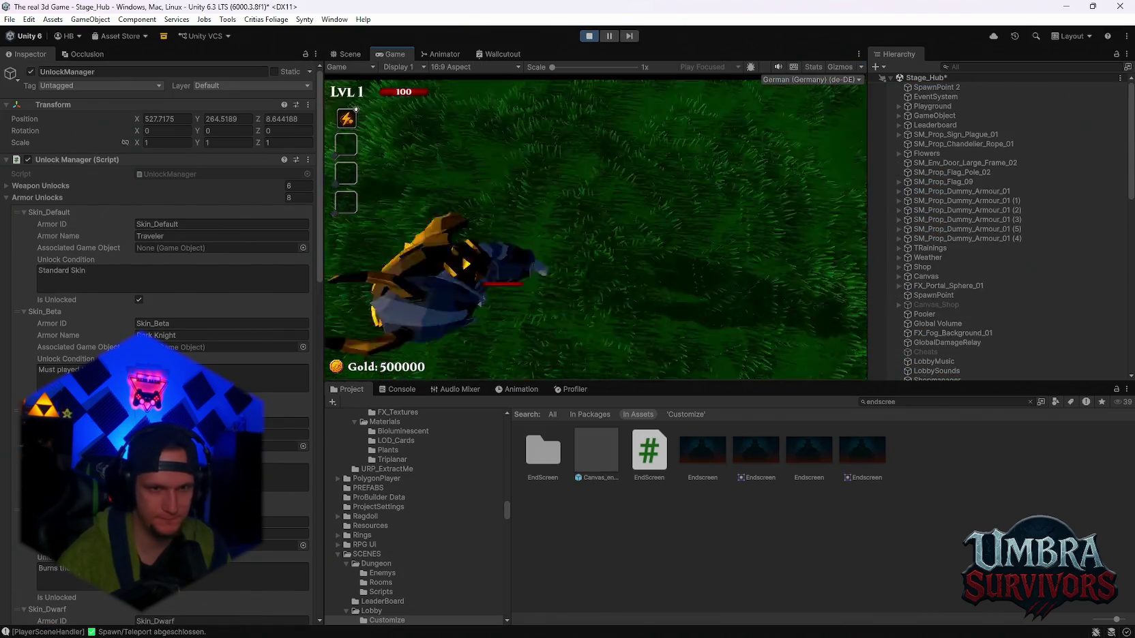
key(w)
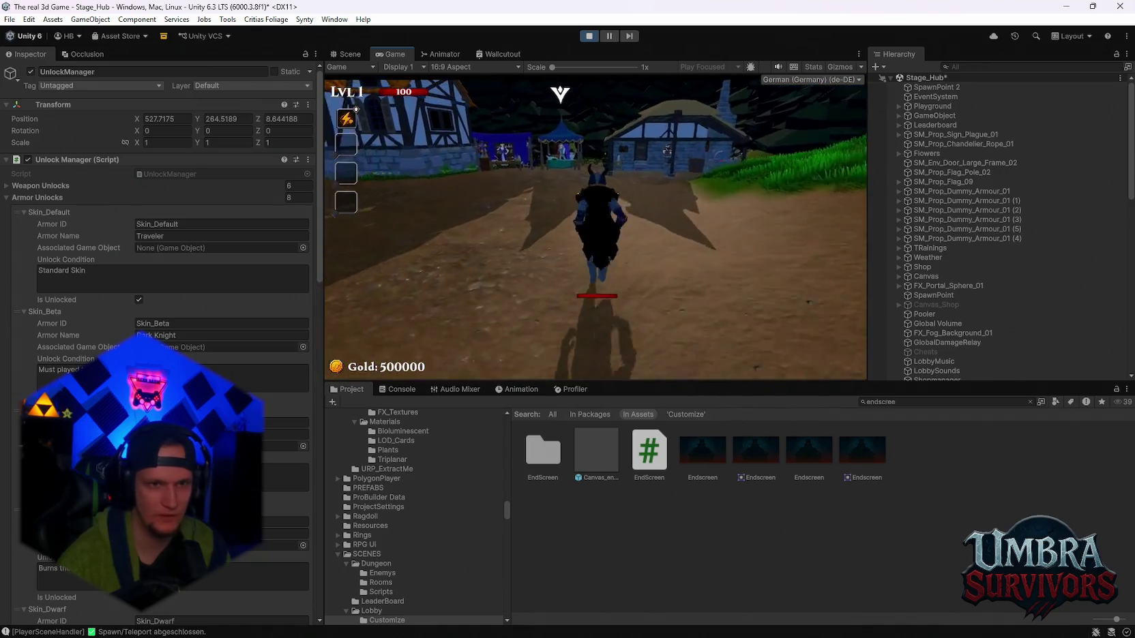
key(w)
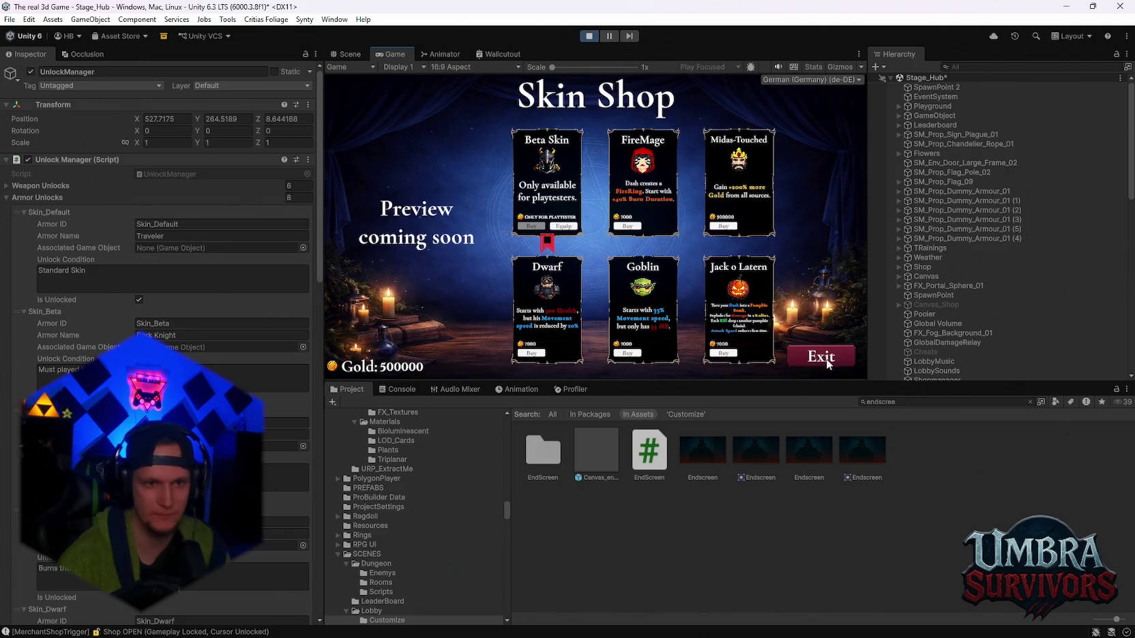
click(827, 359)
Head toward the Get a Weapon building, then reopen the Skin Shop and scroll its skin cards.
key(w)
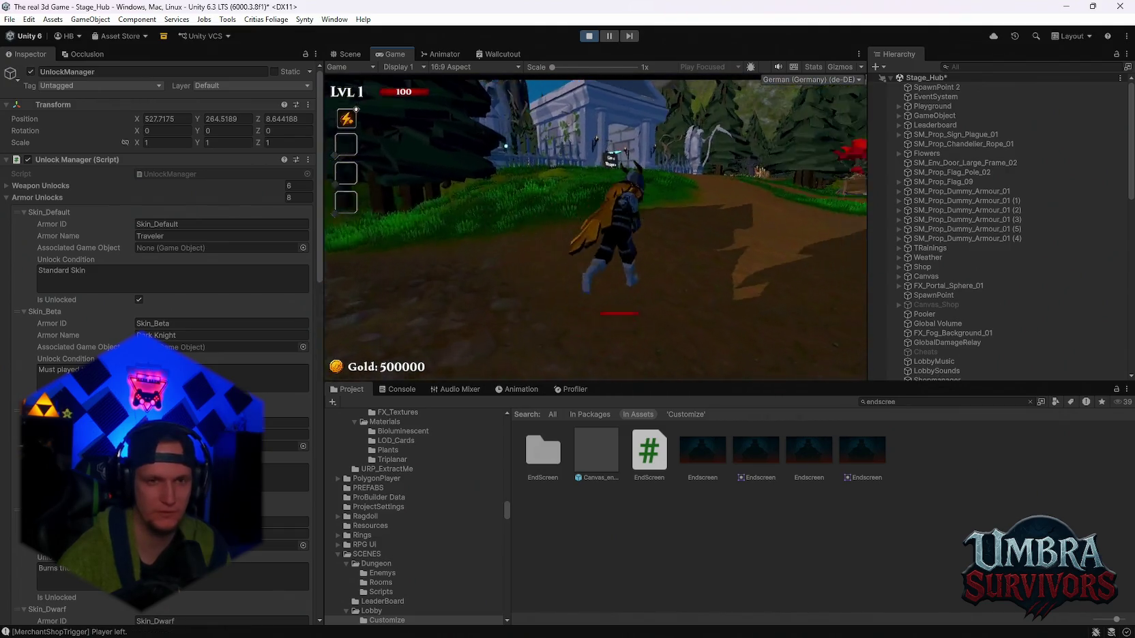
key(w)
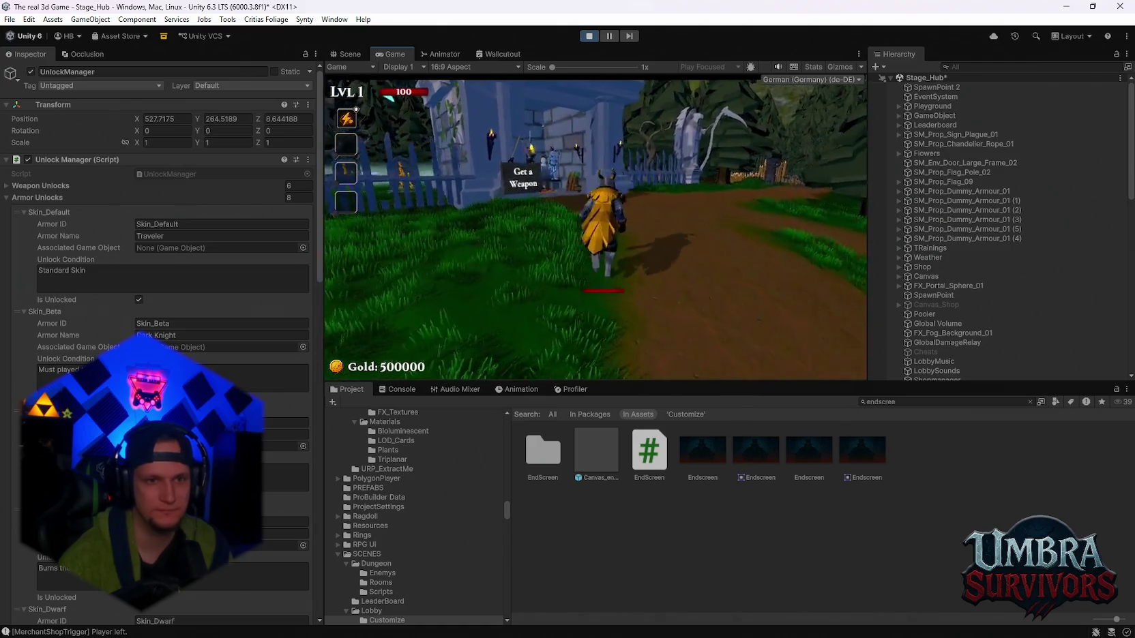
key(w)
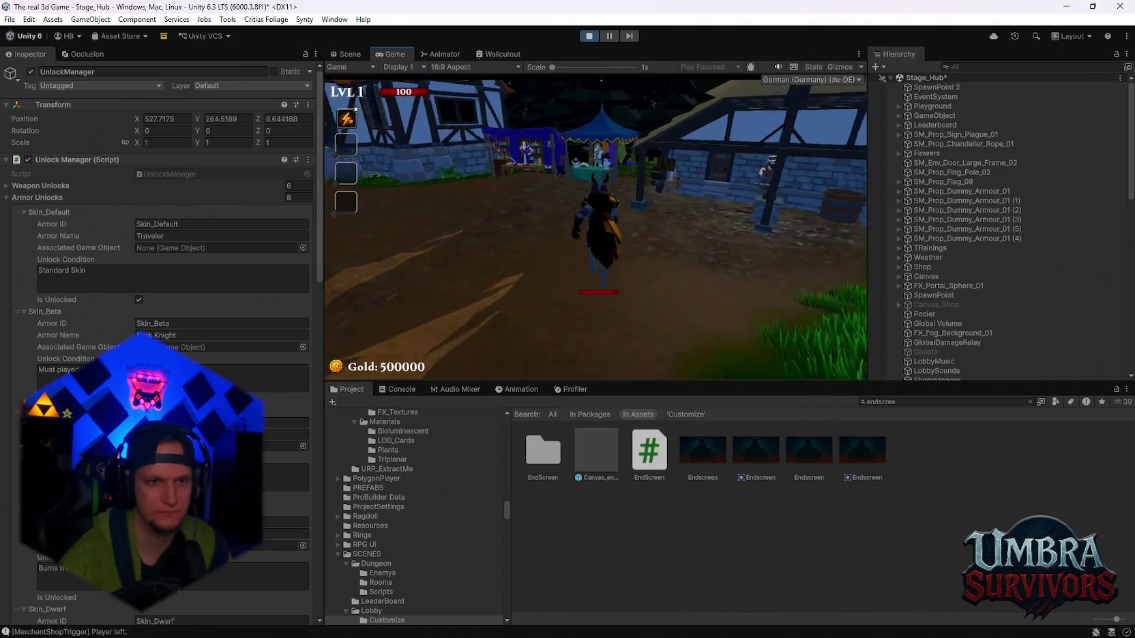
key(w)
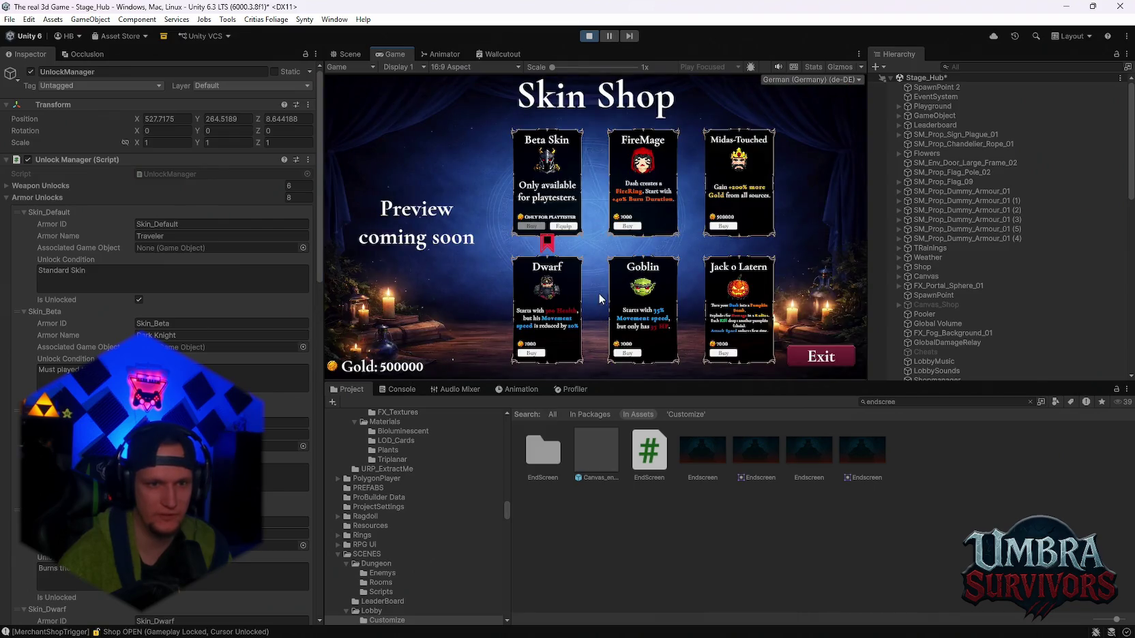
scroll(574, 293, down, 4)
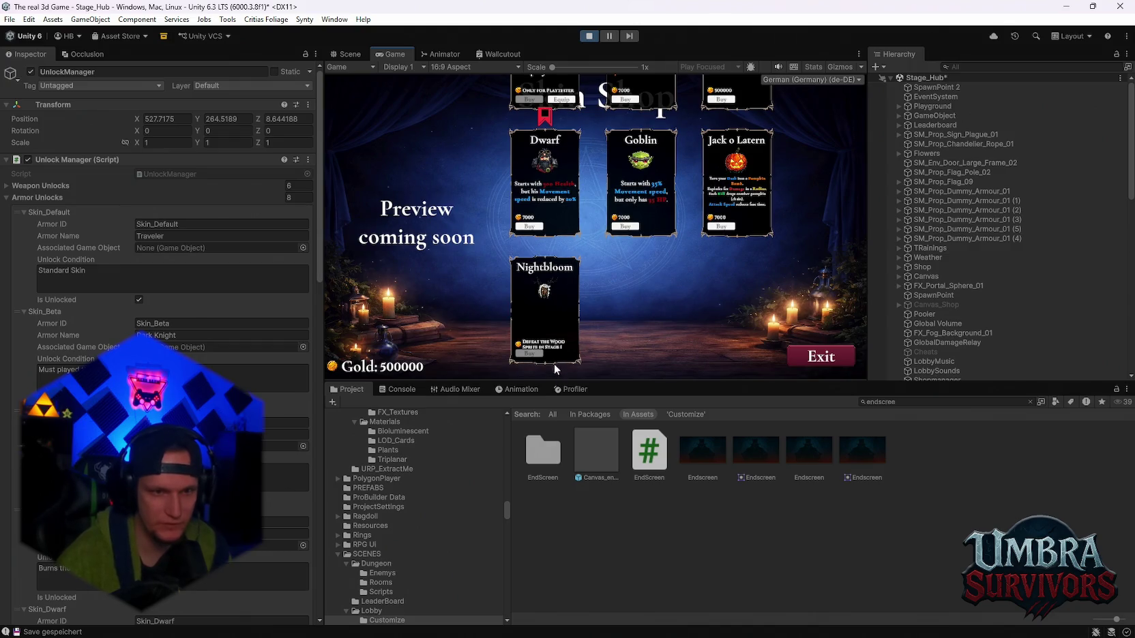
Enter the Get a Weapon shop and review the Ice Wand and Infernal Torch details.
key(w)
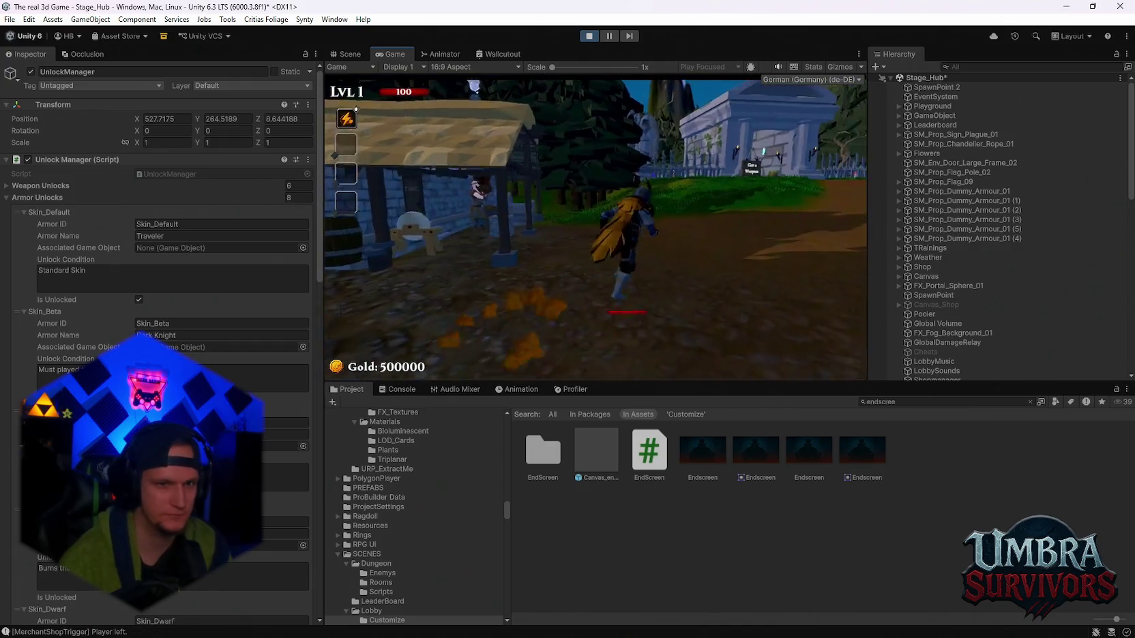
key(a)
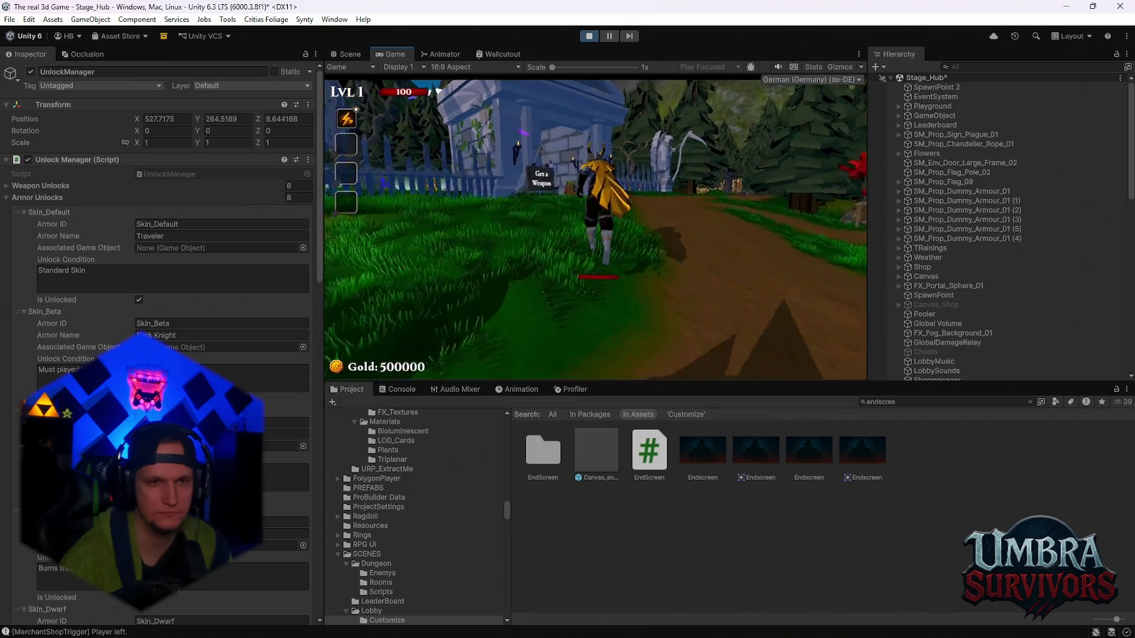
key(w)
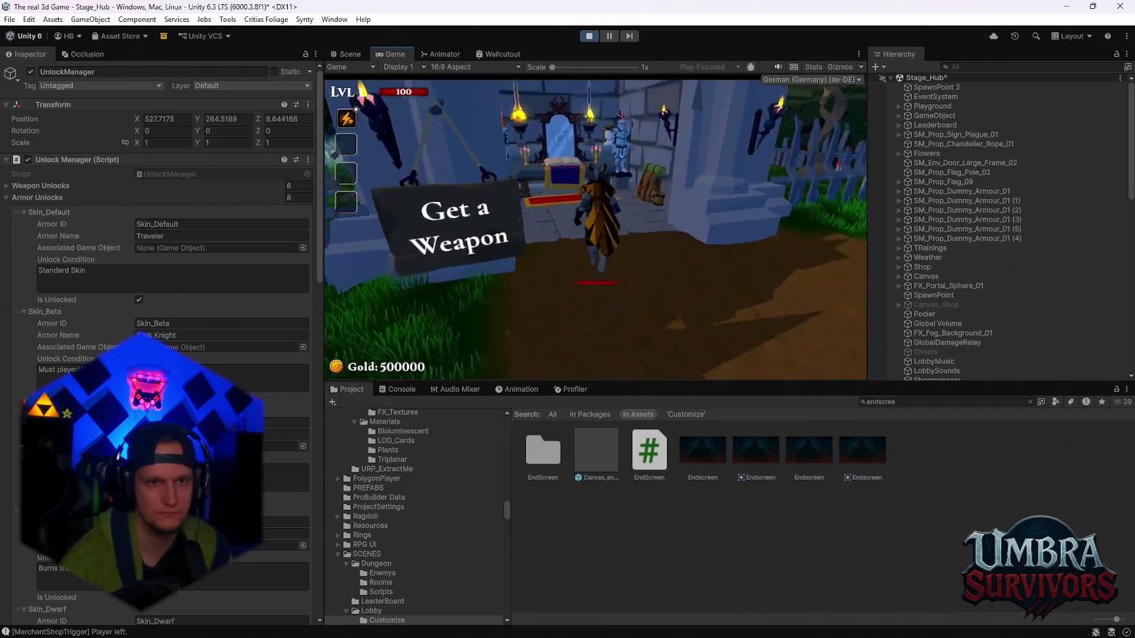
key(e)
click(521, 257)
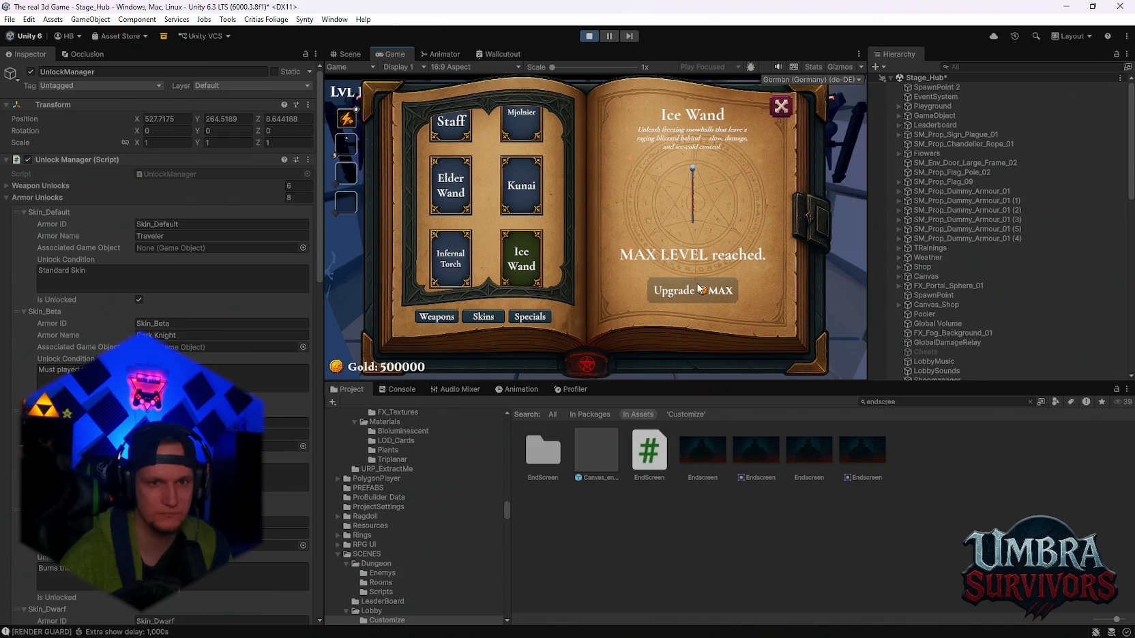
click(451, 258)
click(781, 106)
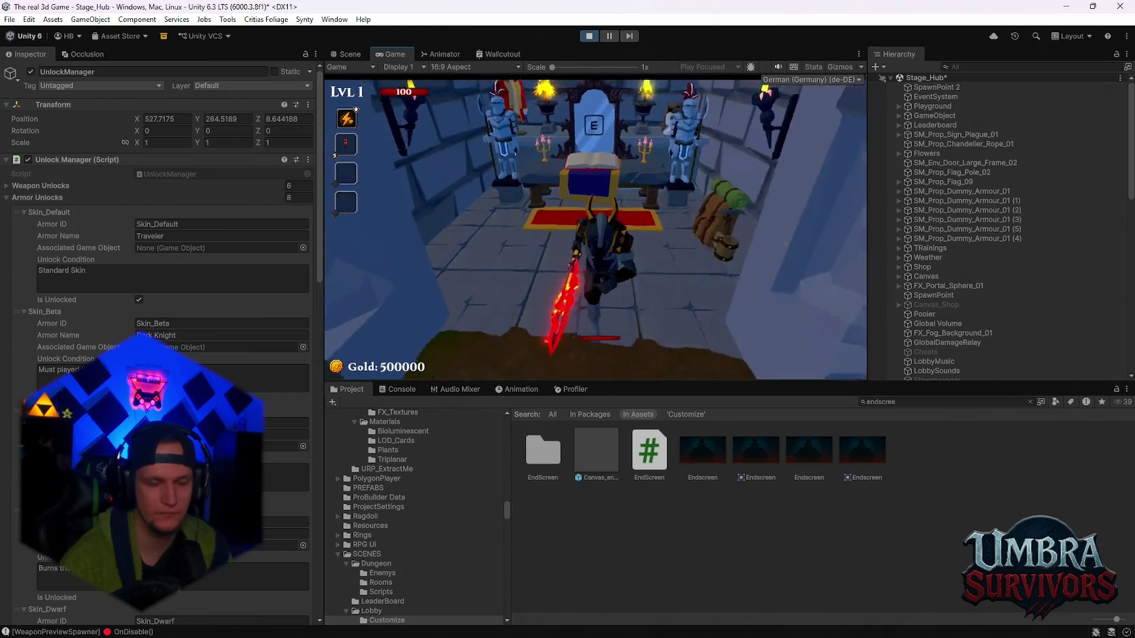
Reopen the weapon book and equip Mjolnir as the starting weapon.
key(w)
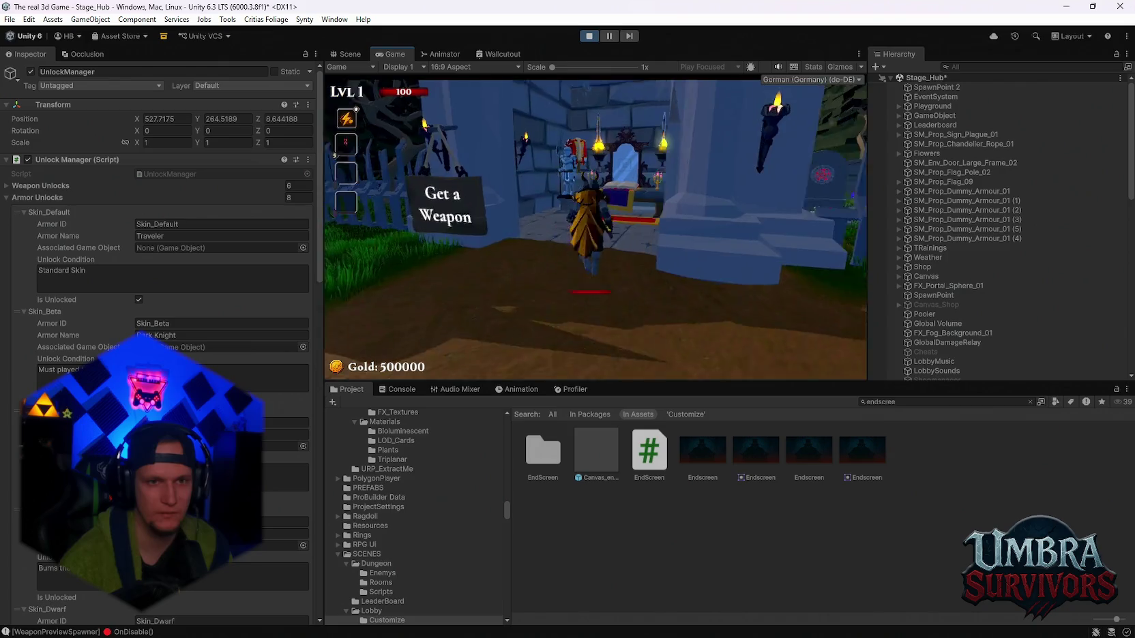
key(e)
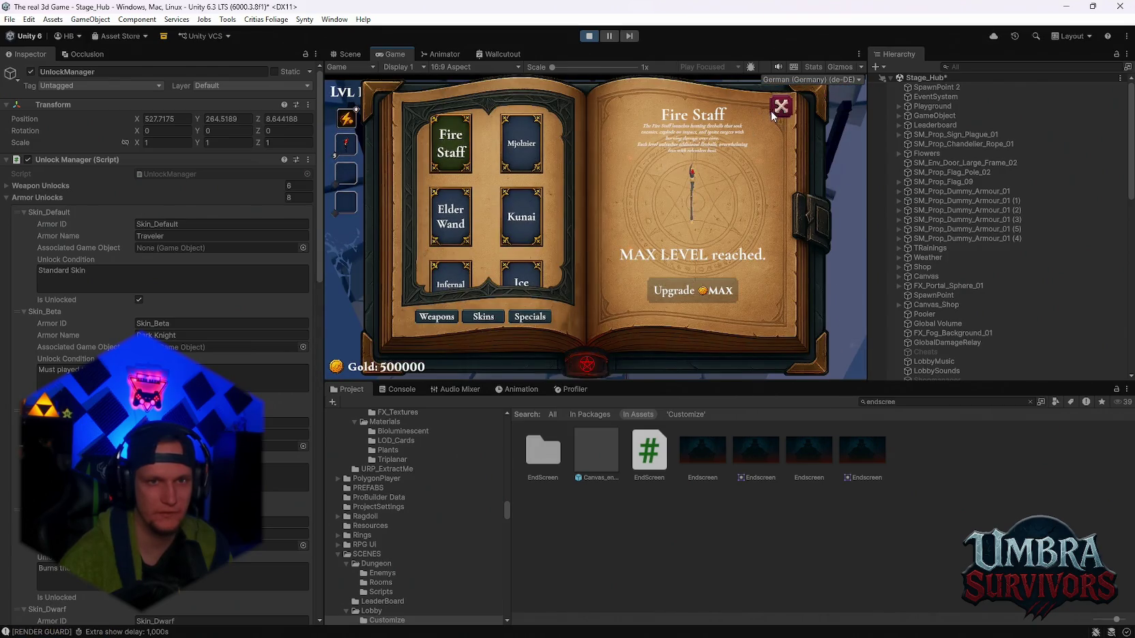
click(508, 163)
click(781, 106)
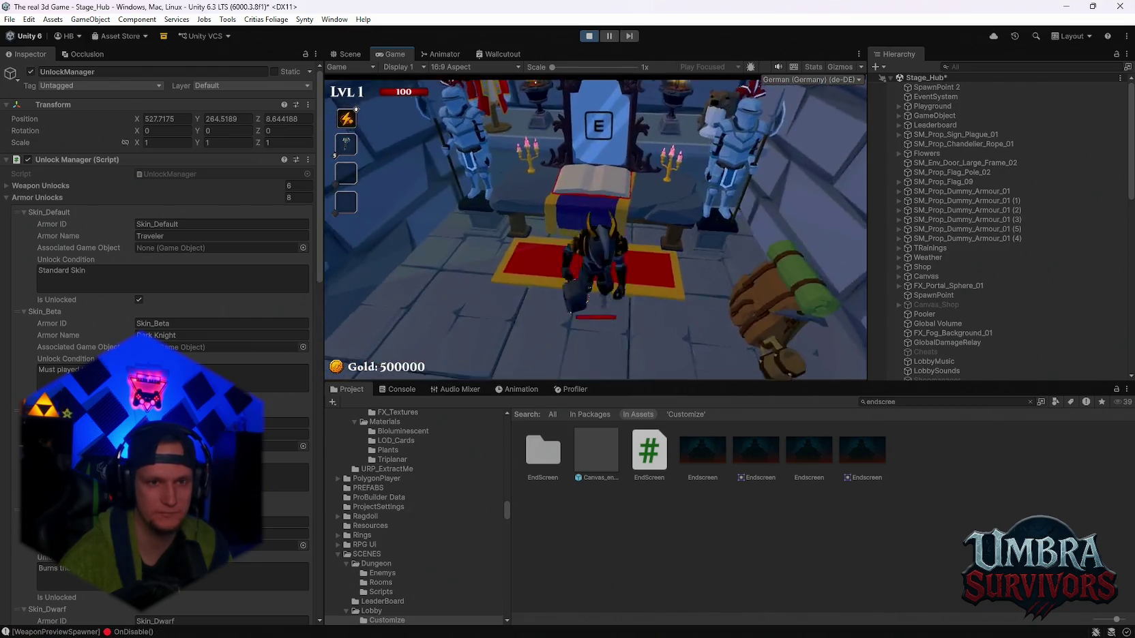
Run up to the Start Run portal, pause the game, and begin saving the scene.
key(w)
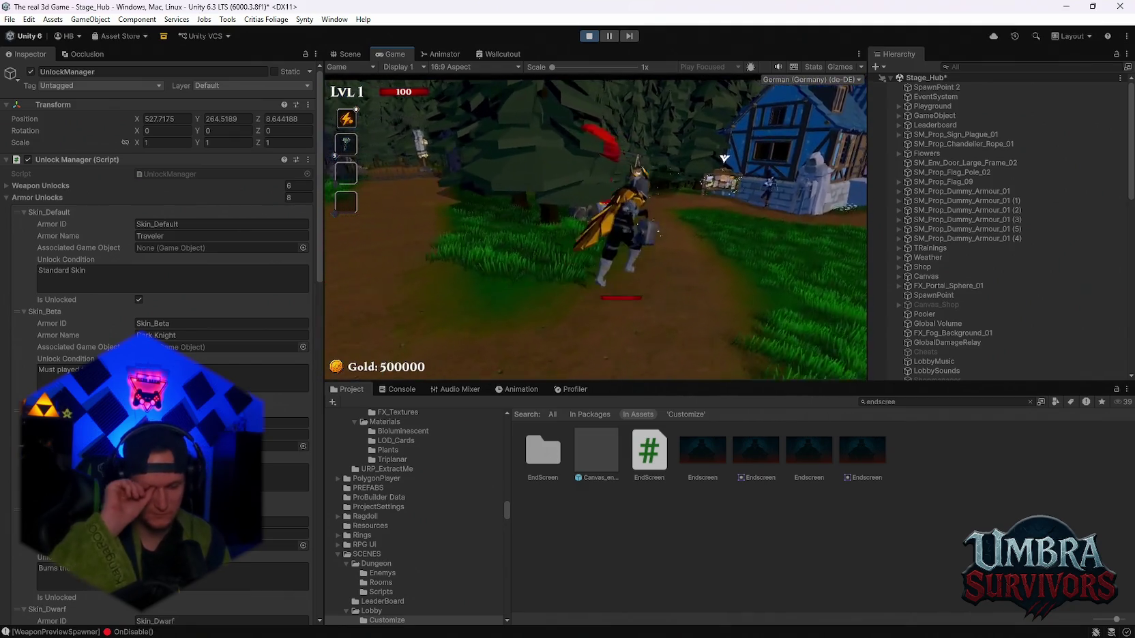
key(w)
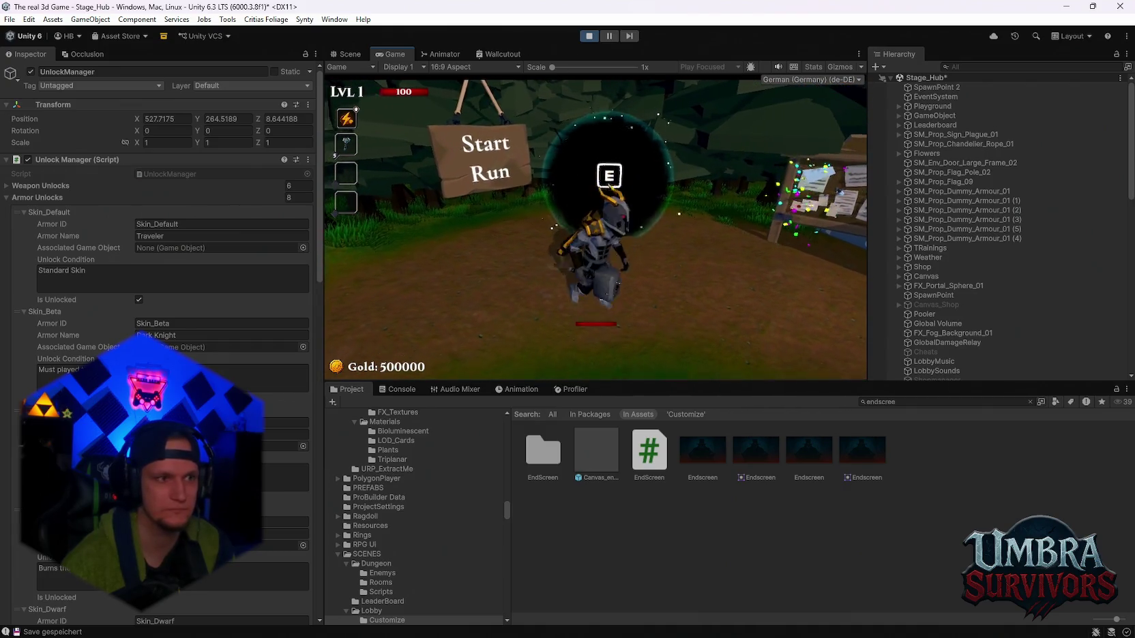
key(Escape)
click(10, 20)
Save the project, then resume and enter the portal to load Stage_Forest at Wave 1.
click(30, 78)
click(9, 20)
click(41, 148)
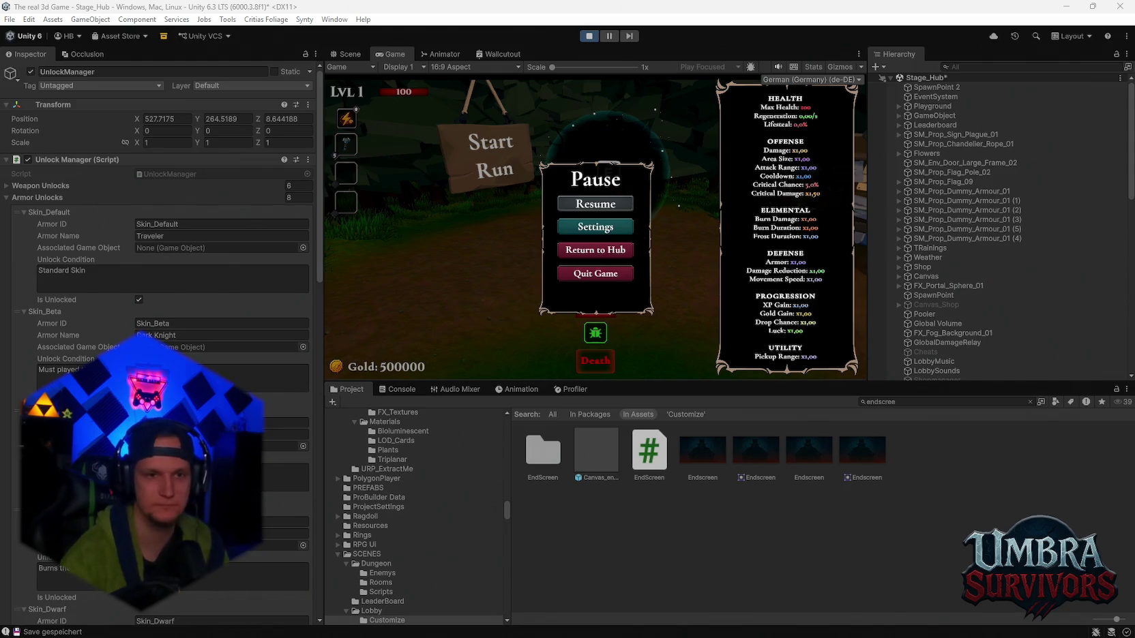
click(595, 204)
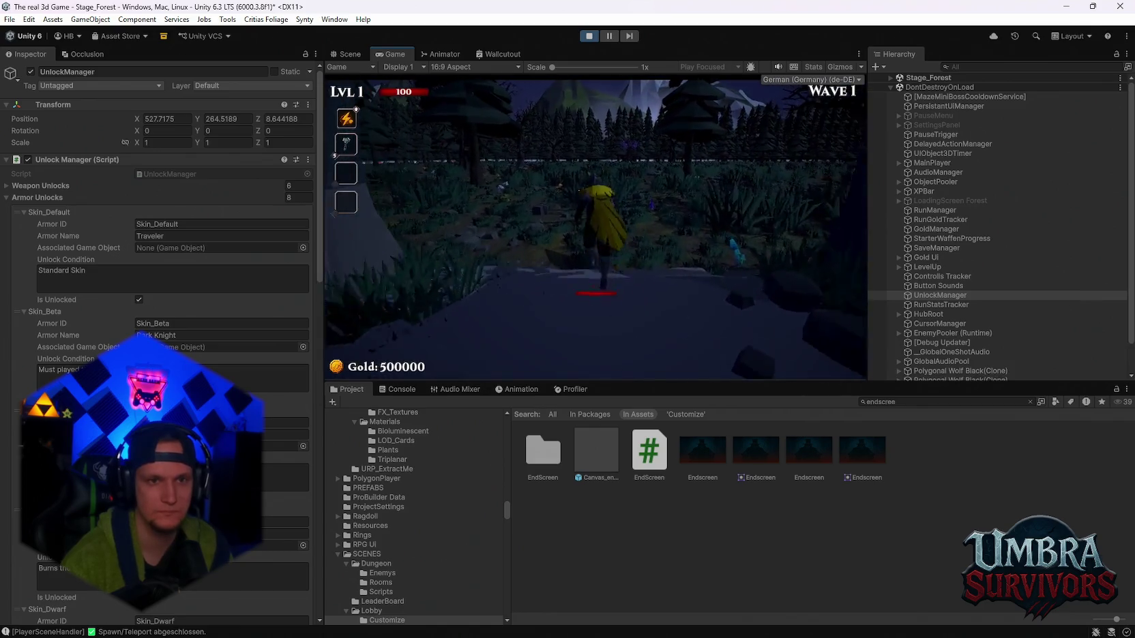
Pause the forest run, maximize the Game view, and resume play.
key(w)
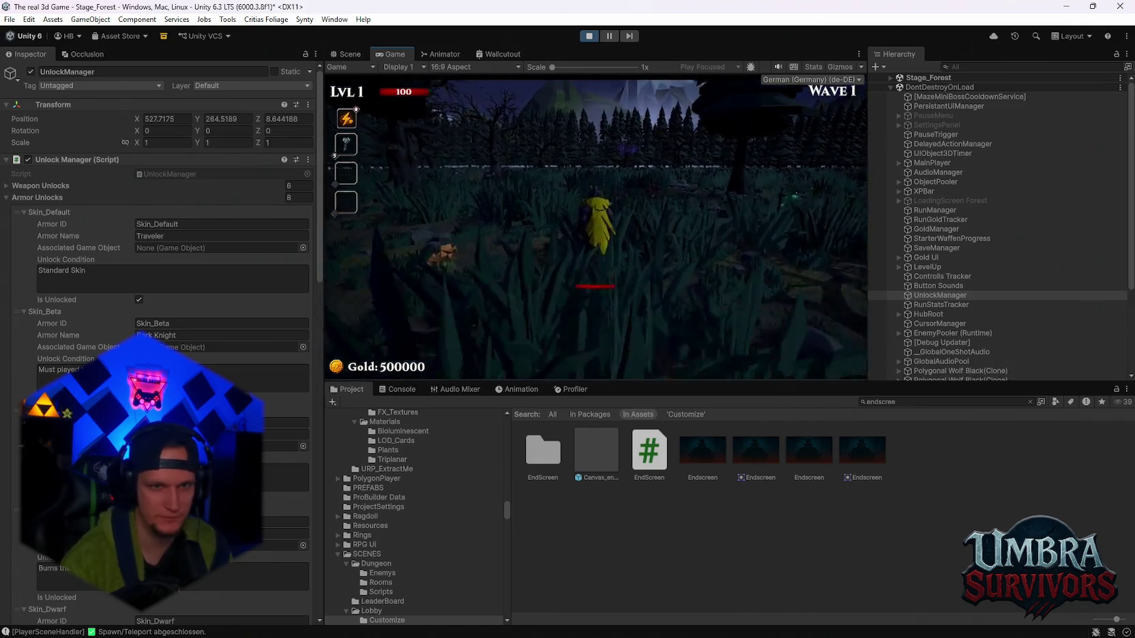
key(Escape)
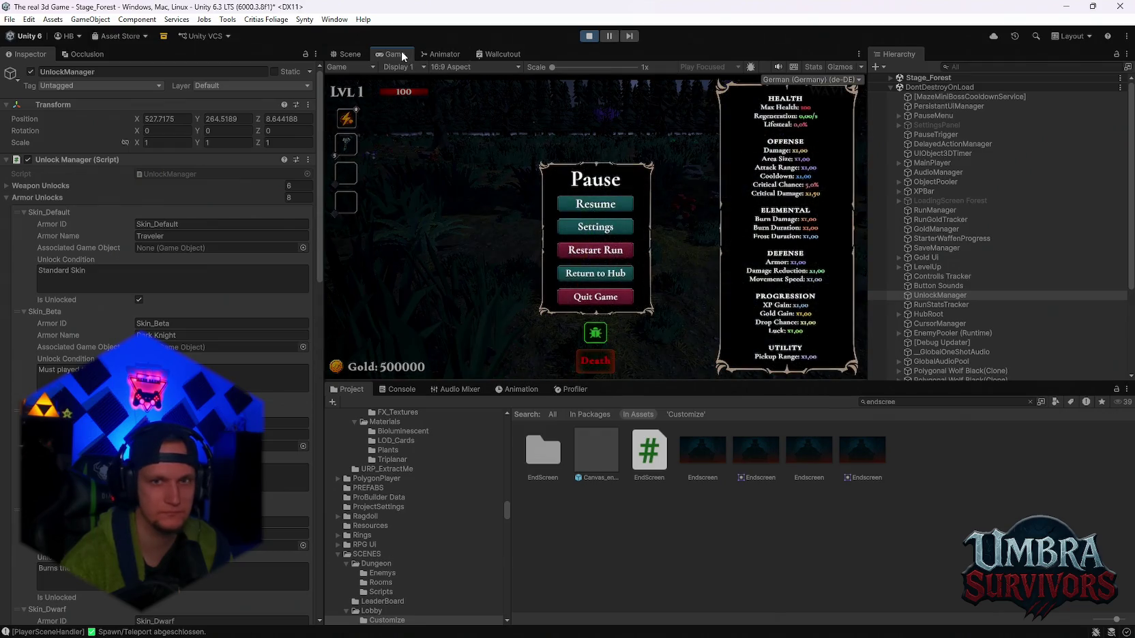
double_click(401, 52)
click(583, 300)
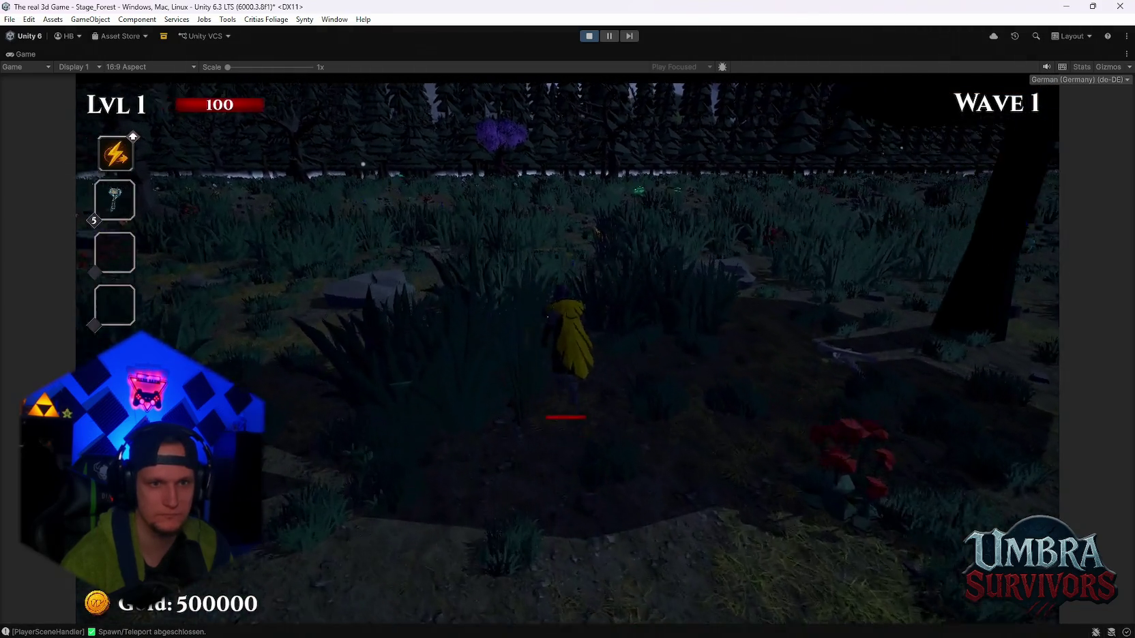
Run through the forest grass toward enemies until the level 2 card choice appears.
key(w)
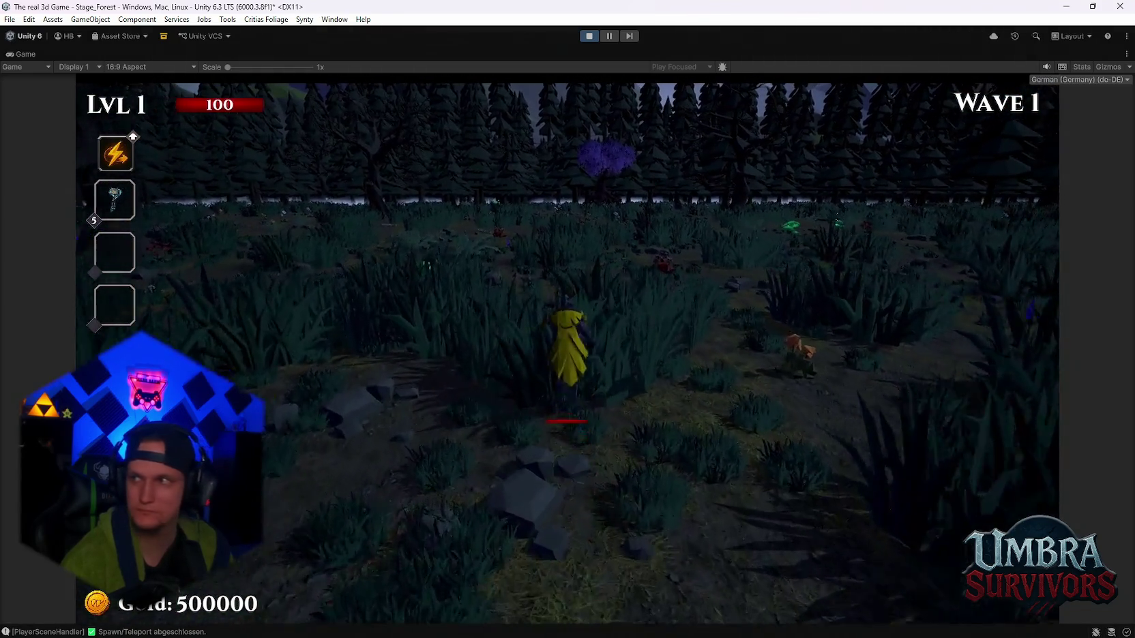
key(w)
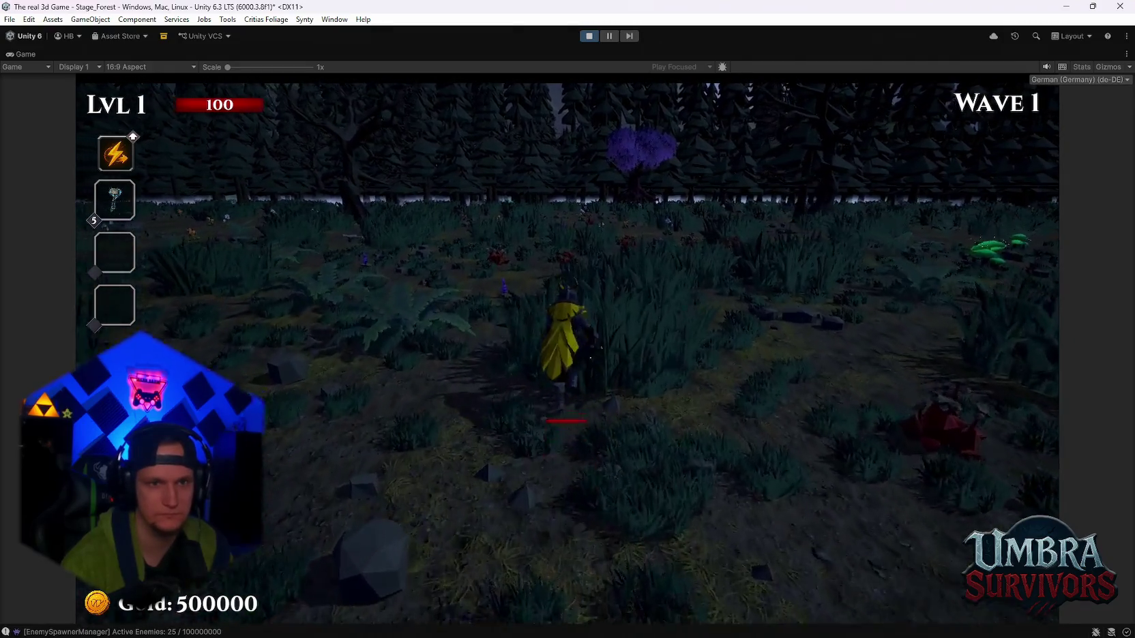
key(w)
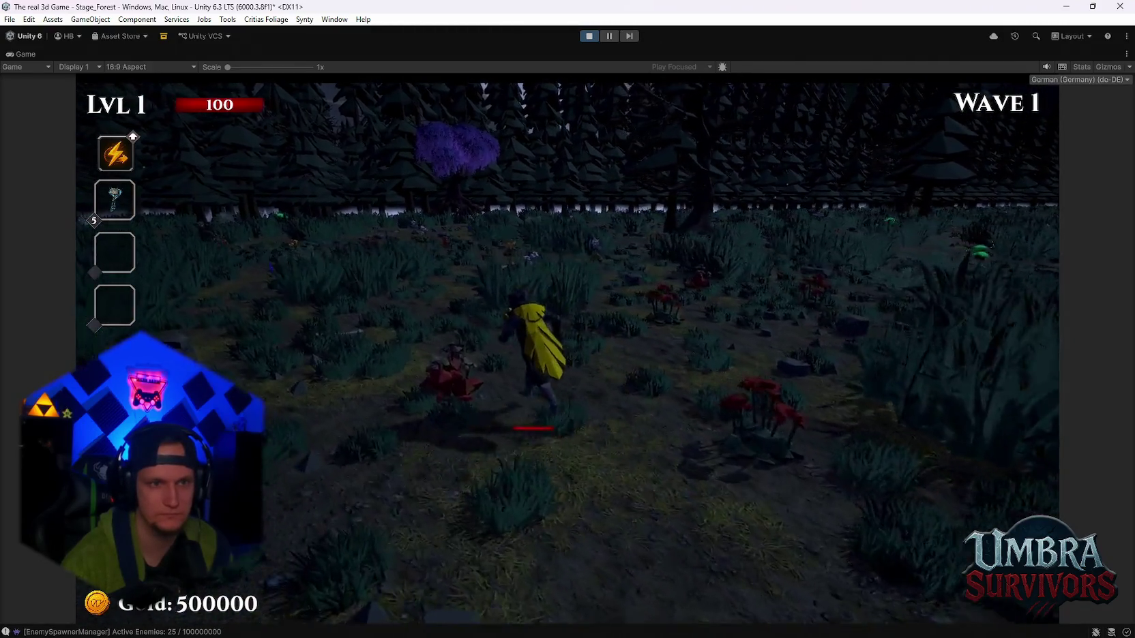
key(w)
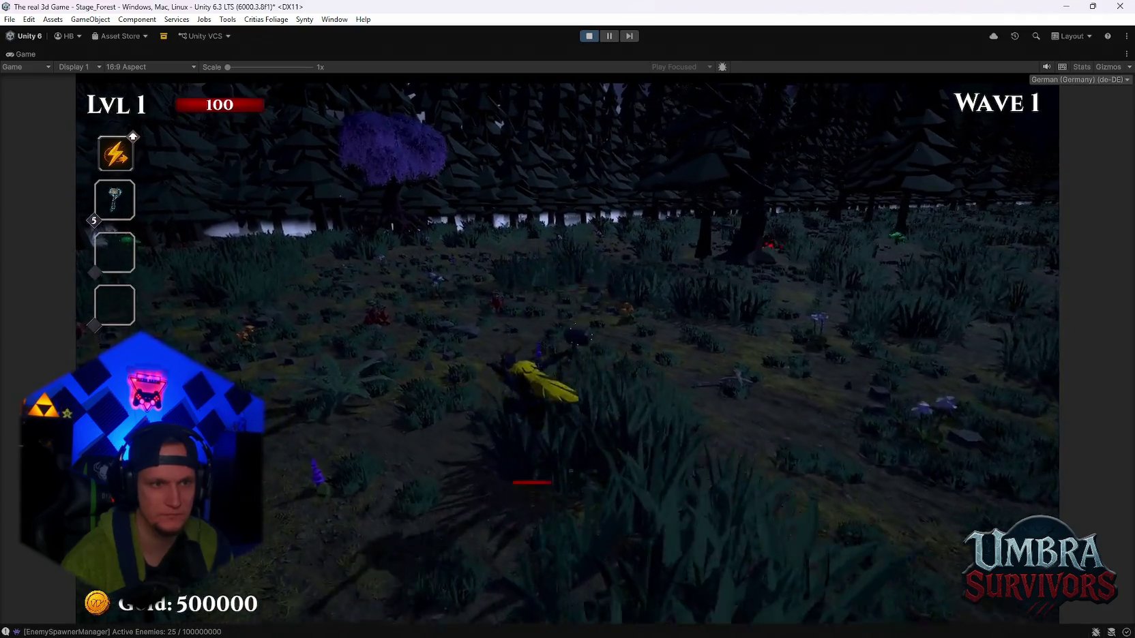
key(w)
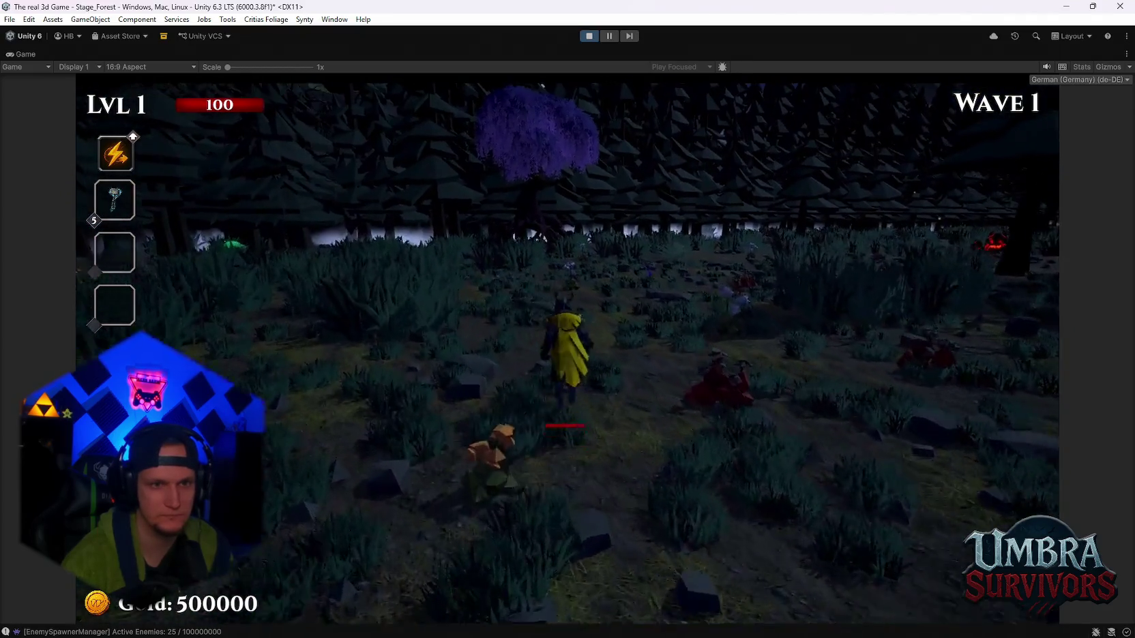
key(w)
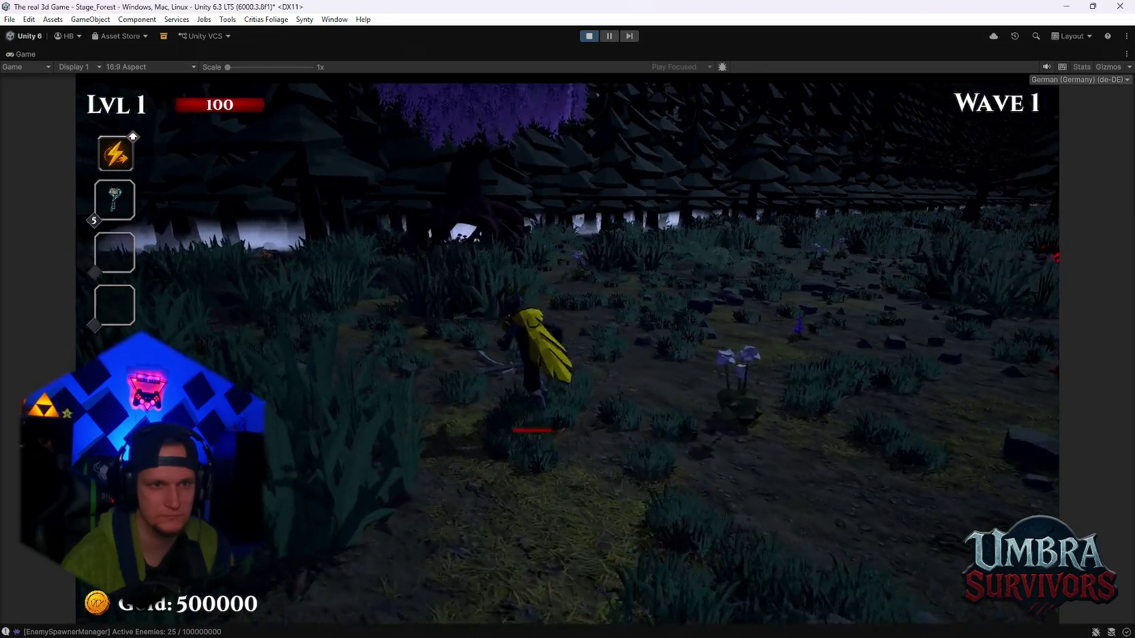
key(w)
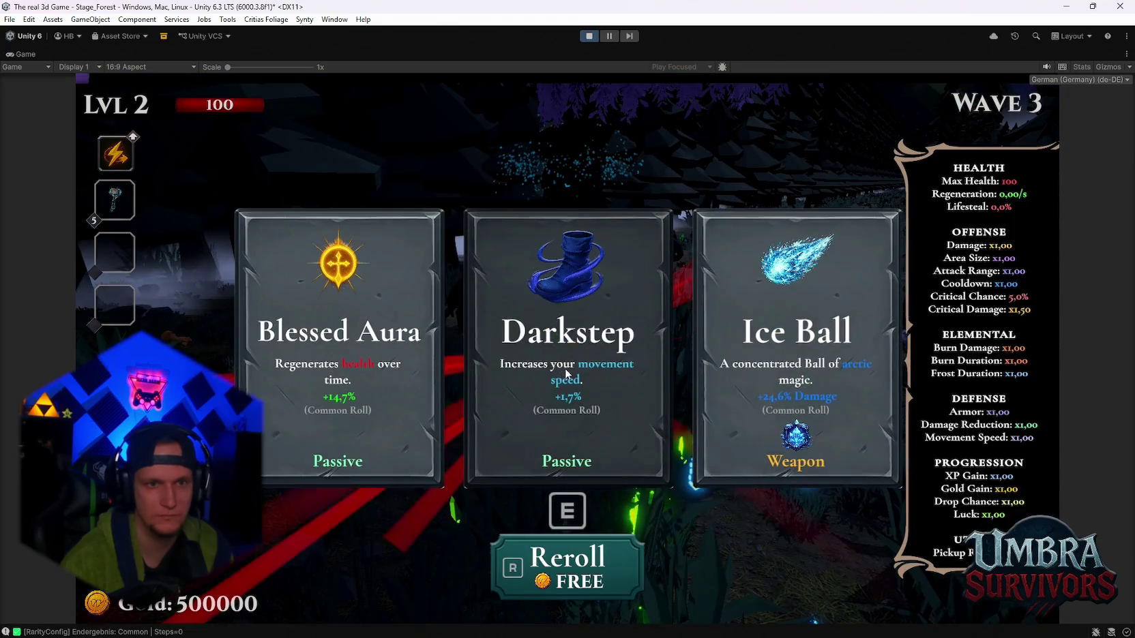
Pick Darkstep, Grenade Launcher, Nova, Dark Orb, Arcane Extension, Composter, Fire Cobra, then Dark Orb level 2.
click(566, 373)
click(567, 348)
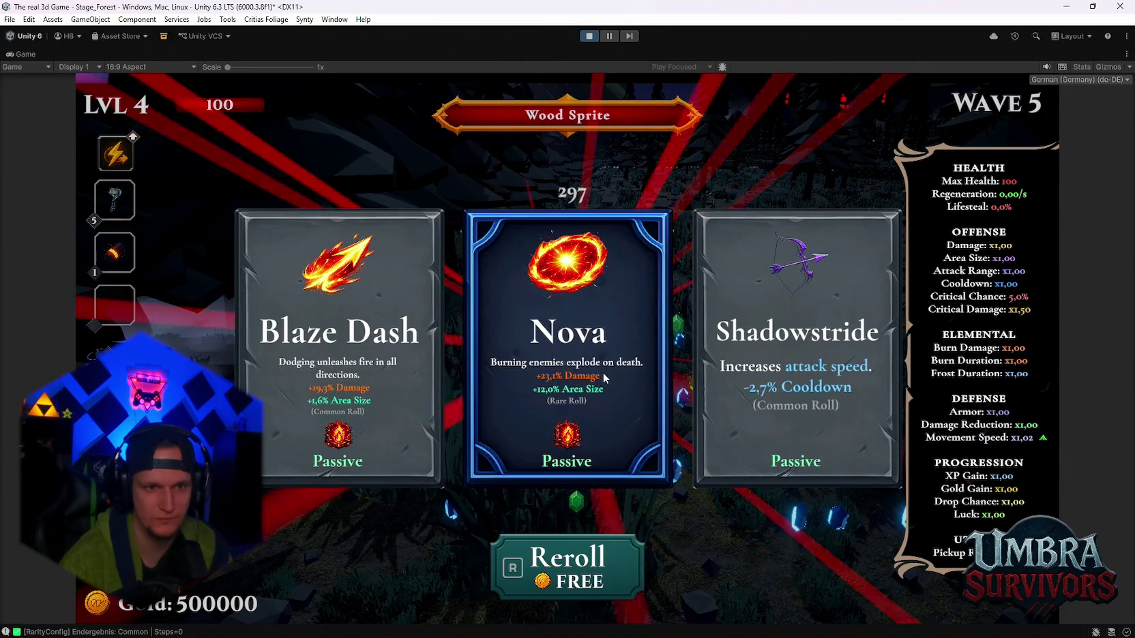
click(567, 355)
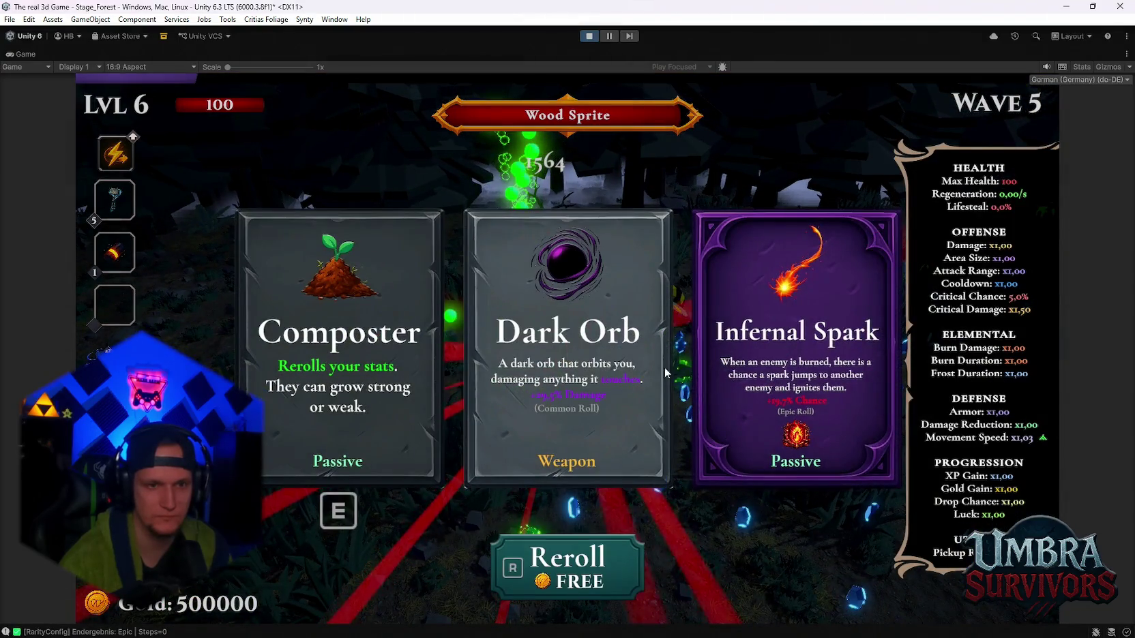
click(665, 372)
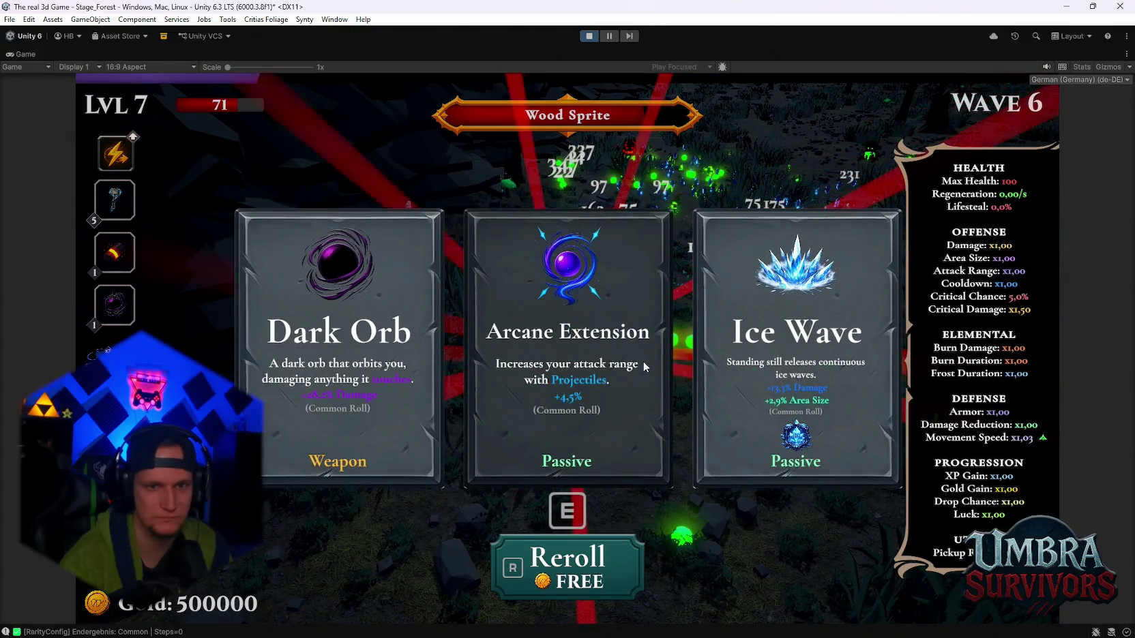
click(642, 361)
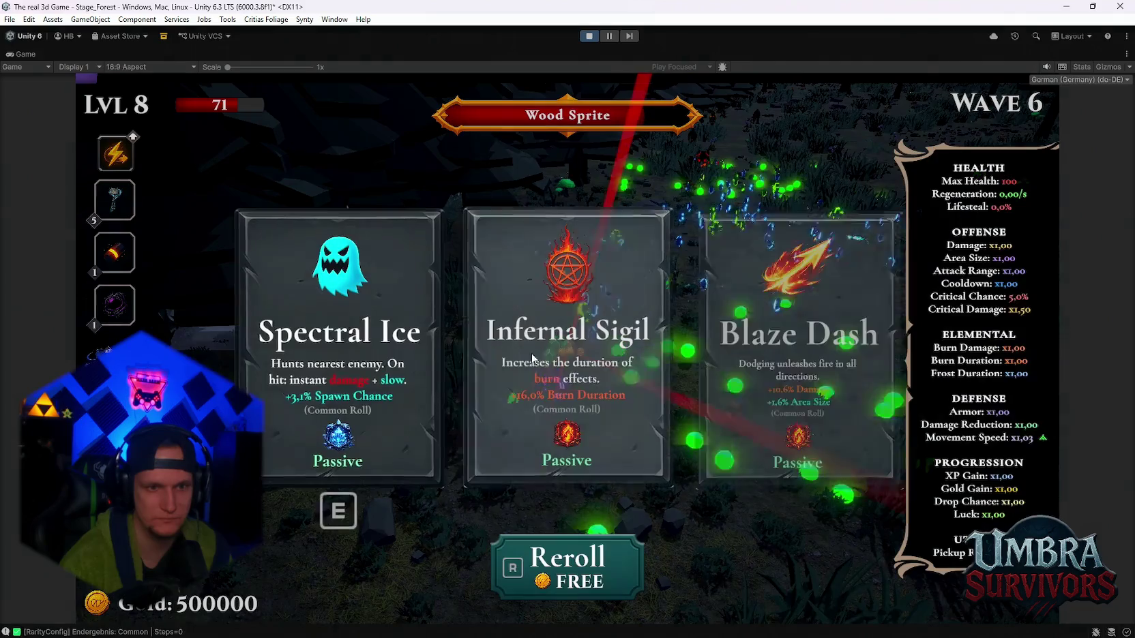
click(656, 368)
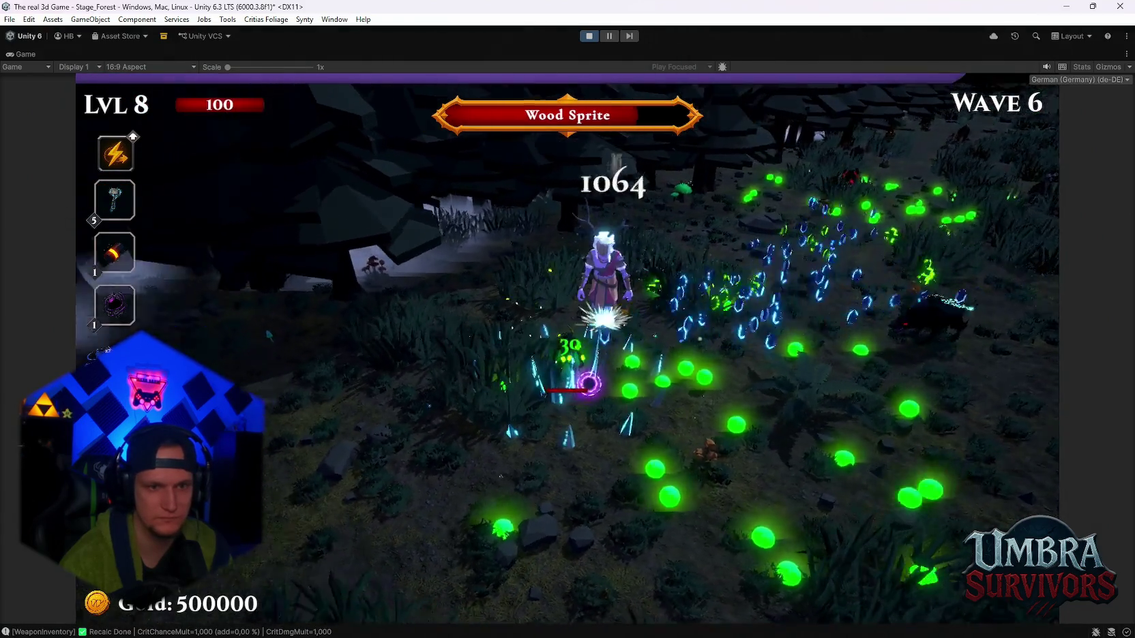
click(568, 354)
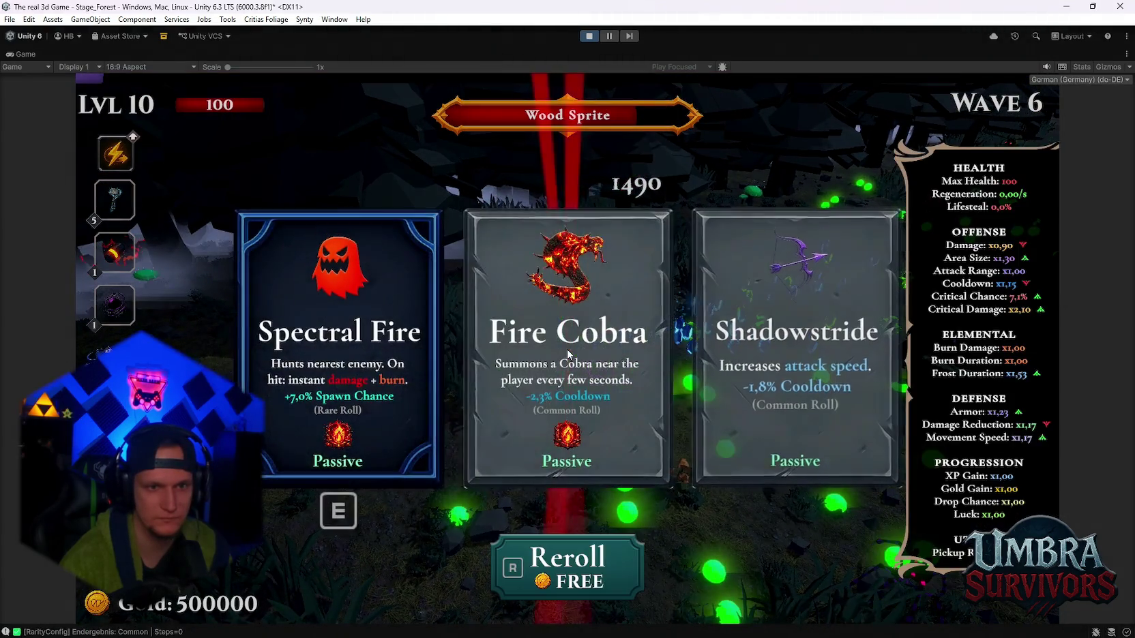
click(568, 354)
click(568, 354)
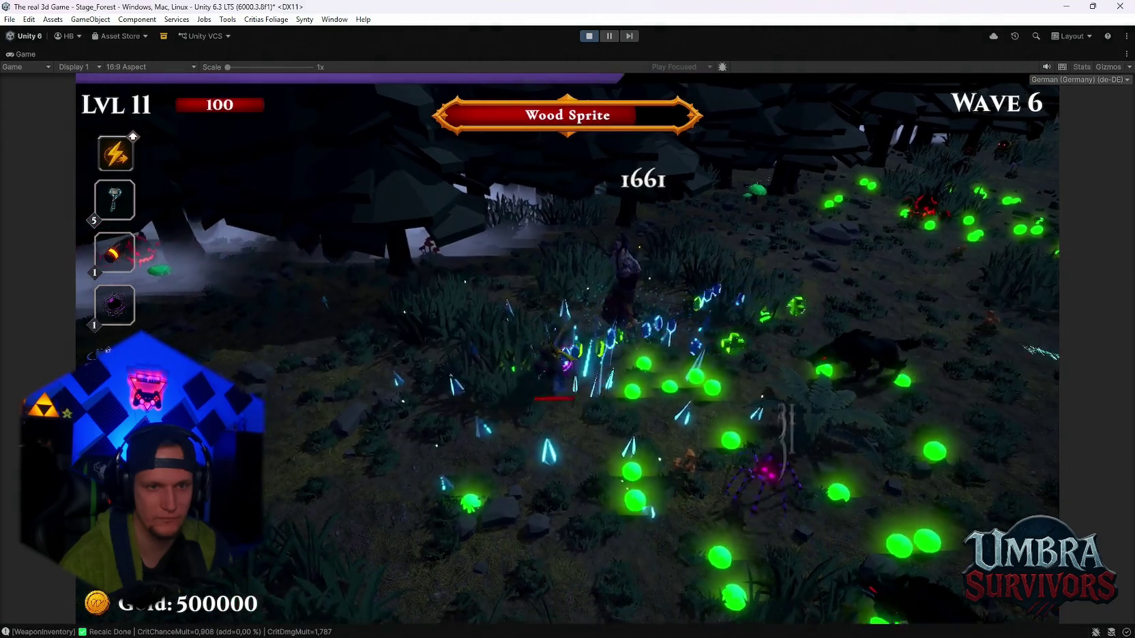
click(759, 368)
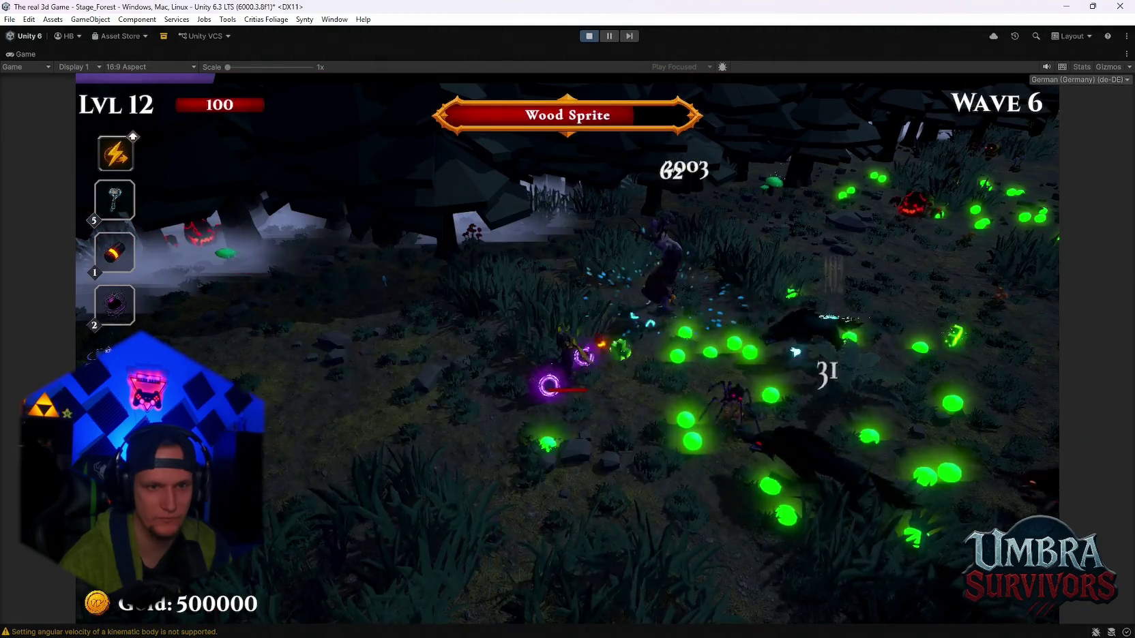